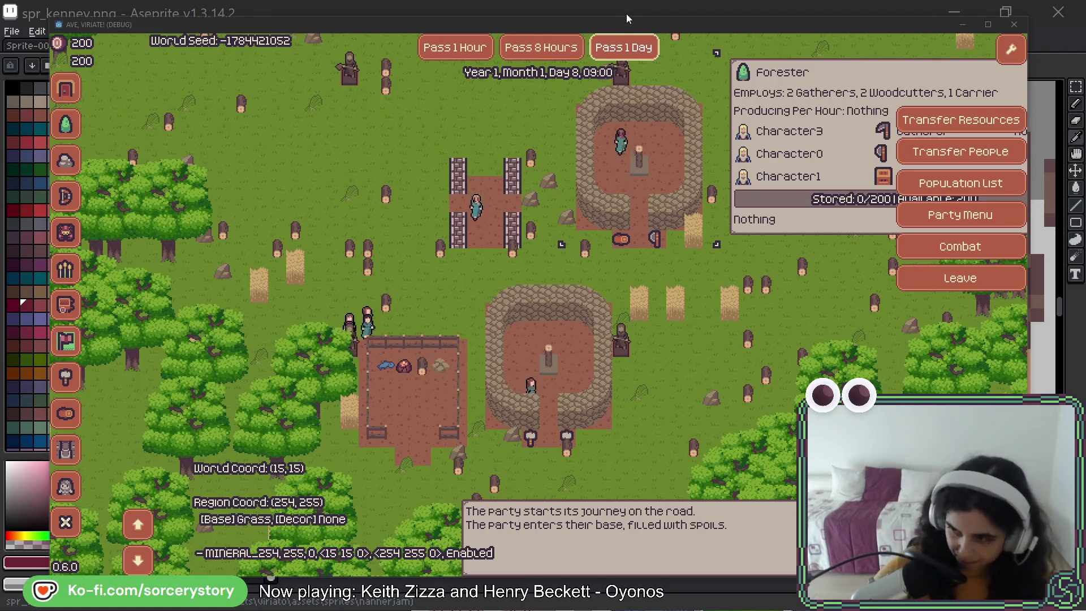
# Dismiss the Forester panel, pan the map, and inspect the Builder Hut.
pyautogui.click(787, 30)
pyautogui.press('Right')
pyautogui.press('Down')
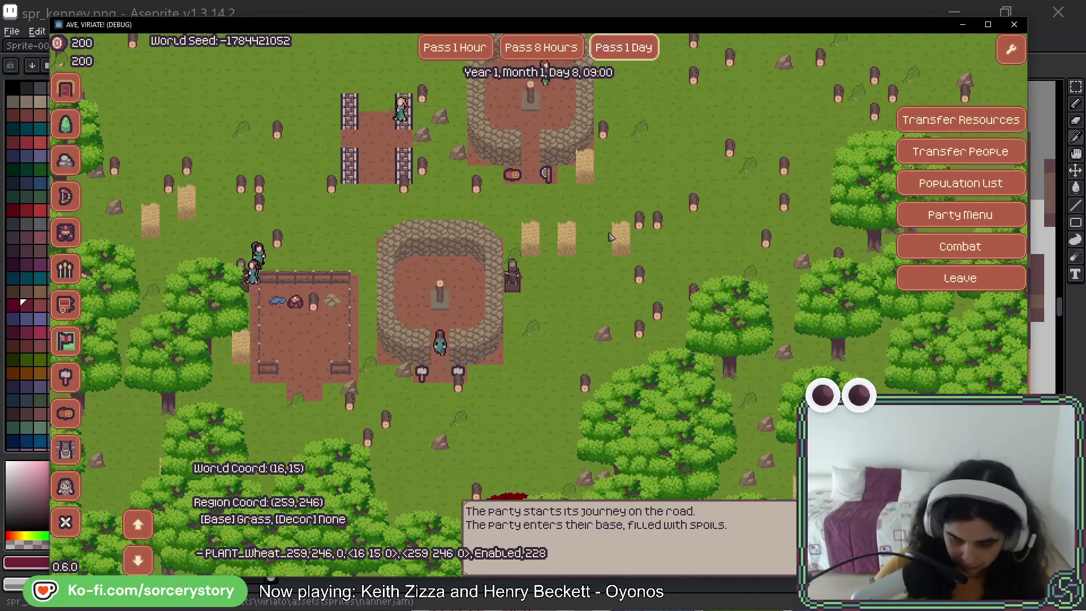
pyautogui.press('Up')
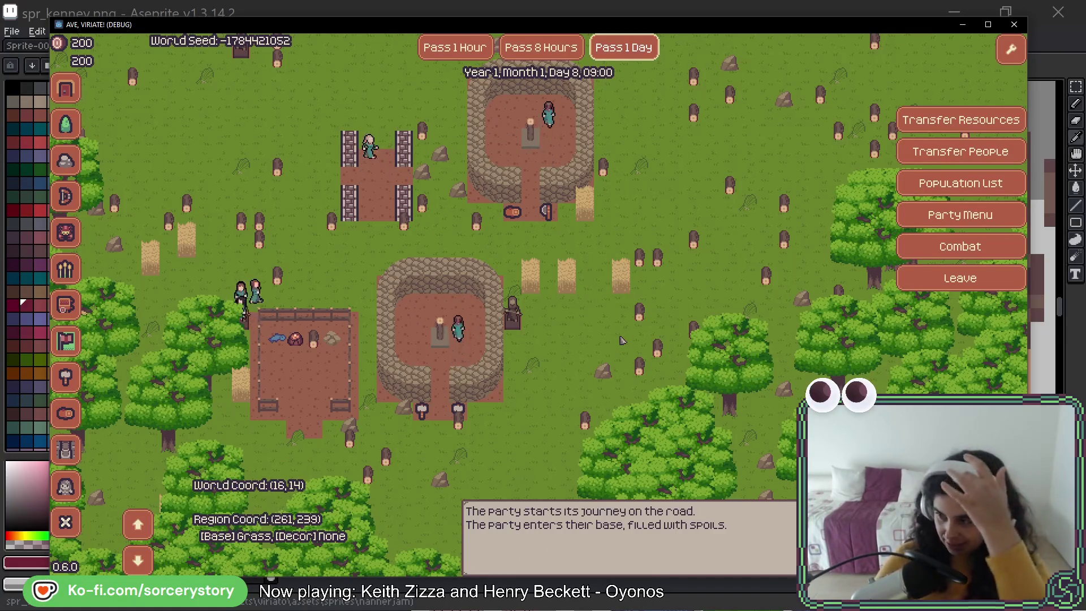
pyautogui.click(429, 295)
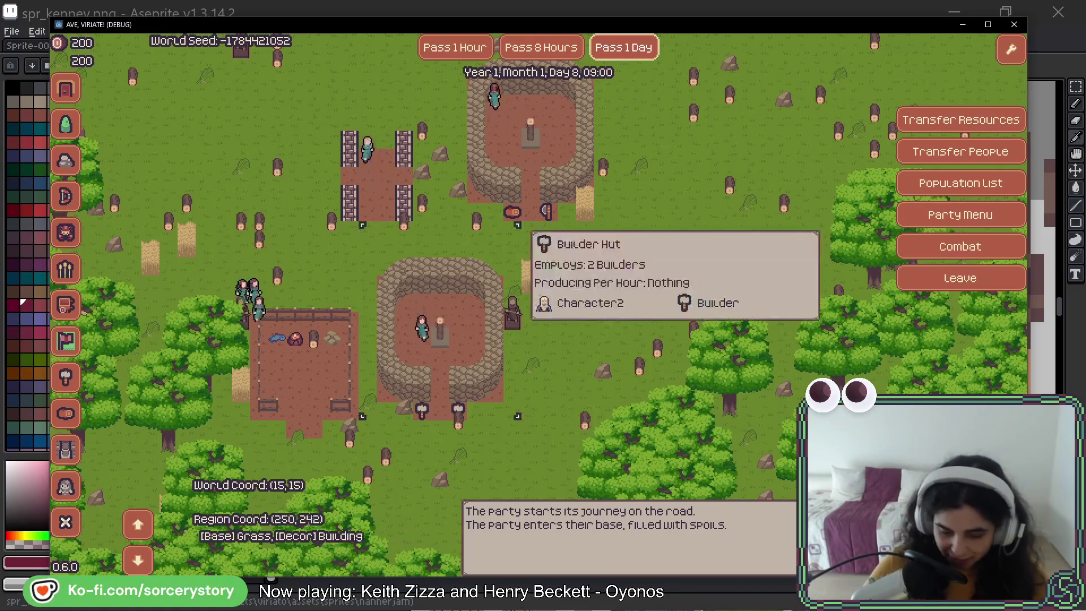
pyautogui.click(301, 237)
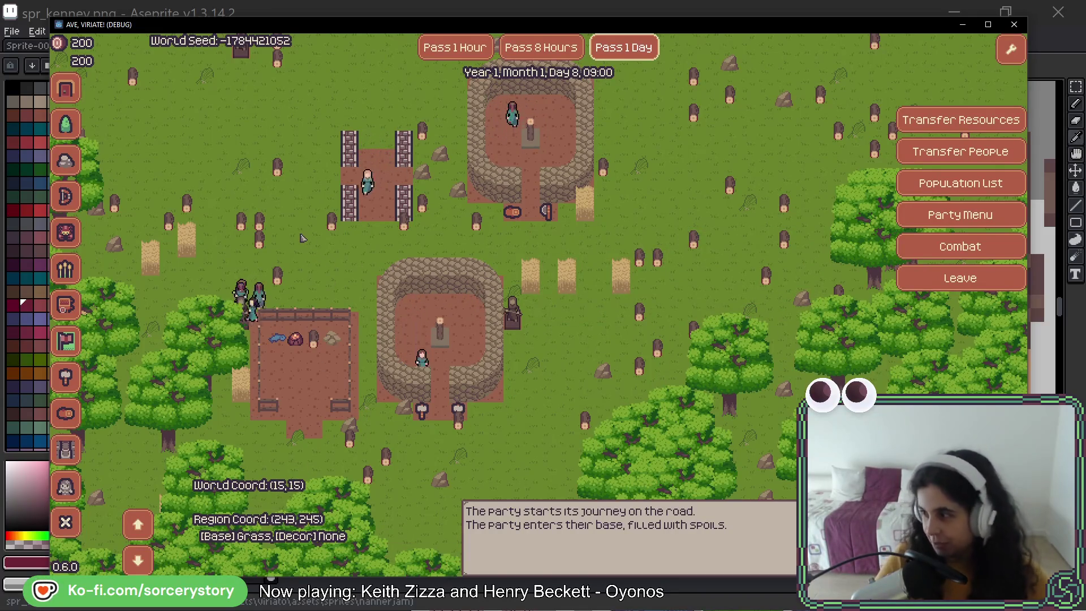
# Pan the map with WASD to survey the surroundings of the base.
pyautogui.press('a')
pyautogui.press('w')
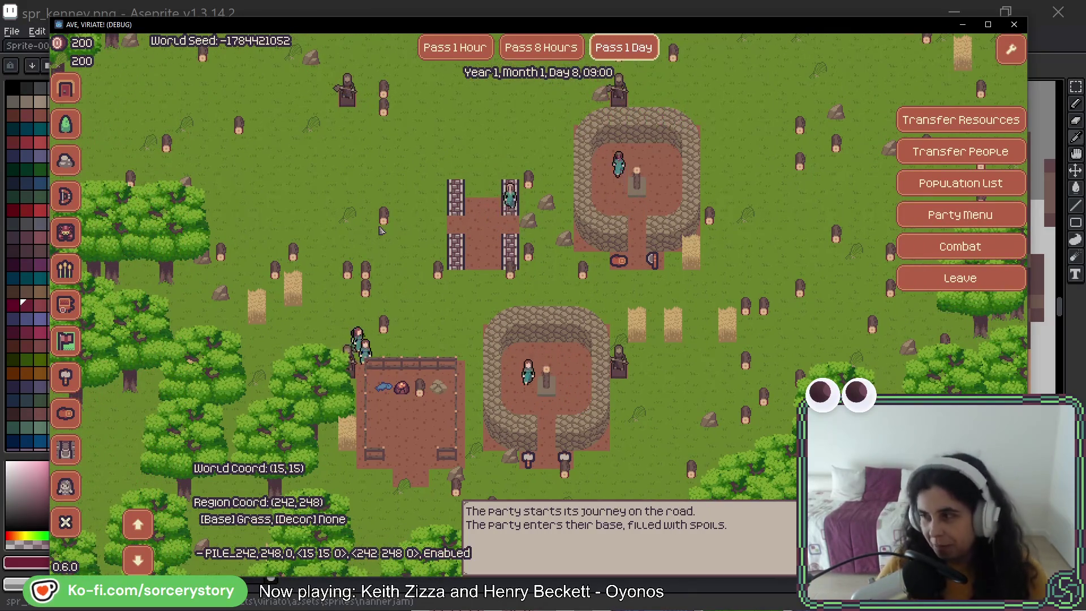
pyautogui.press('w')
pyautogui.press('w')
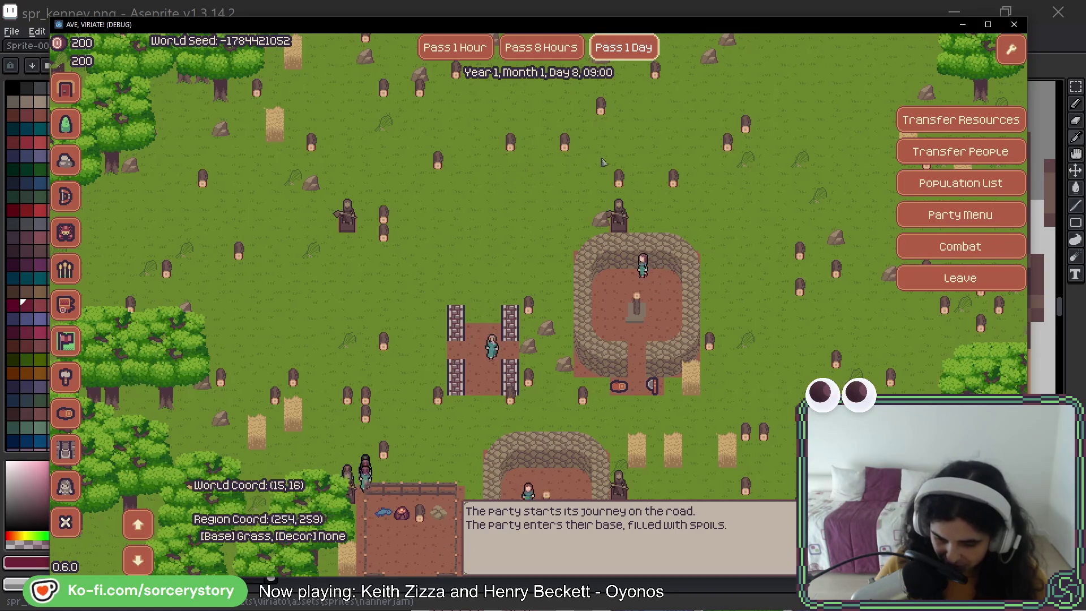
pyautogui.press('d')
pyautogui.press('s')
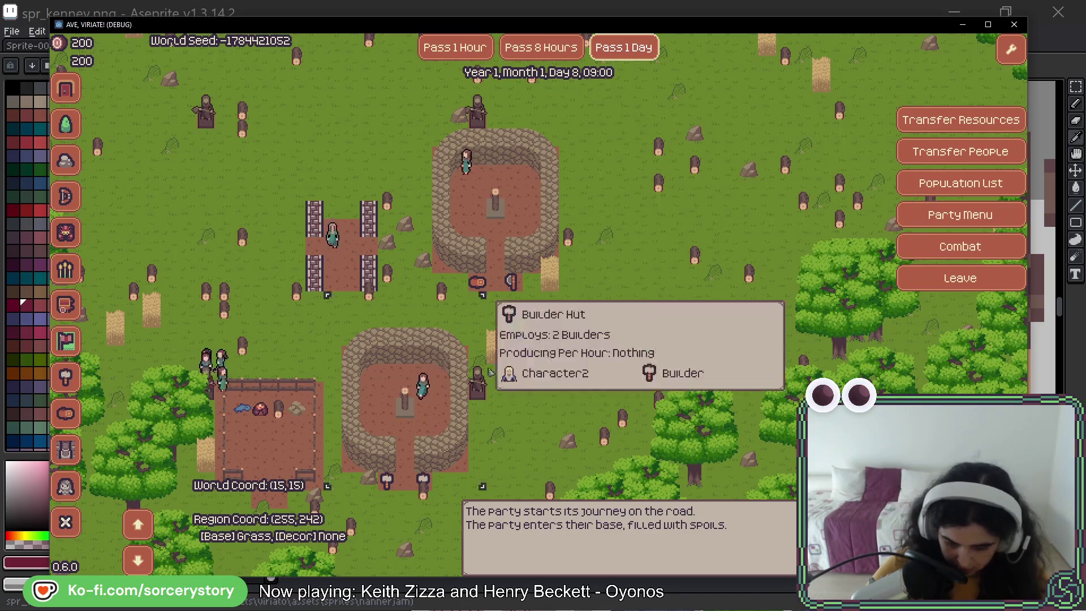
pyautogui.press('w')
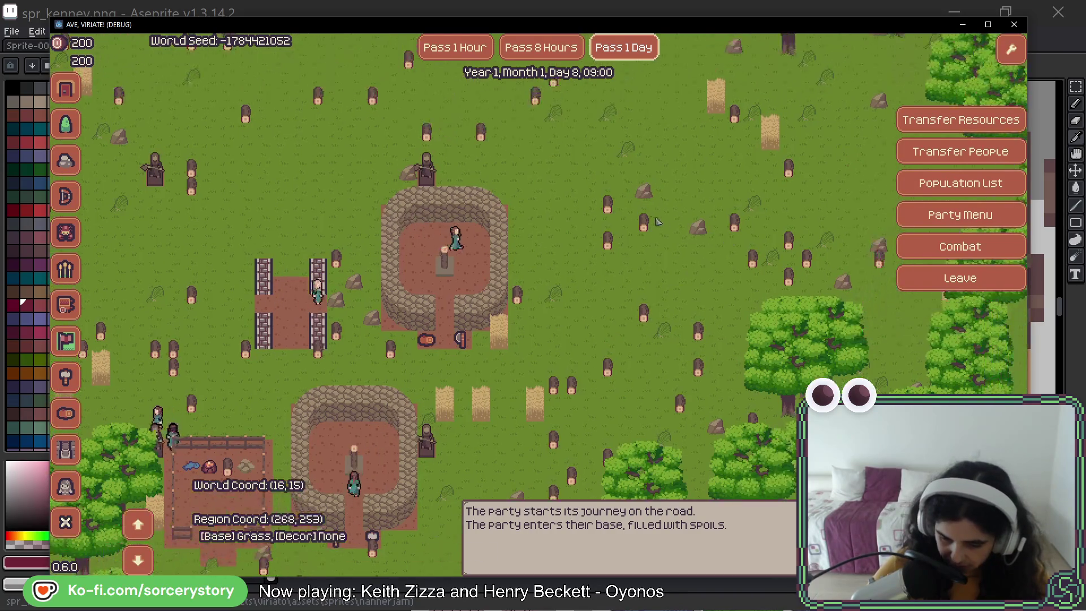
pyautogui.press('w')
pyautogui.press('w')
pyautogui.press('a')
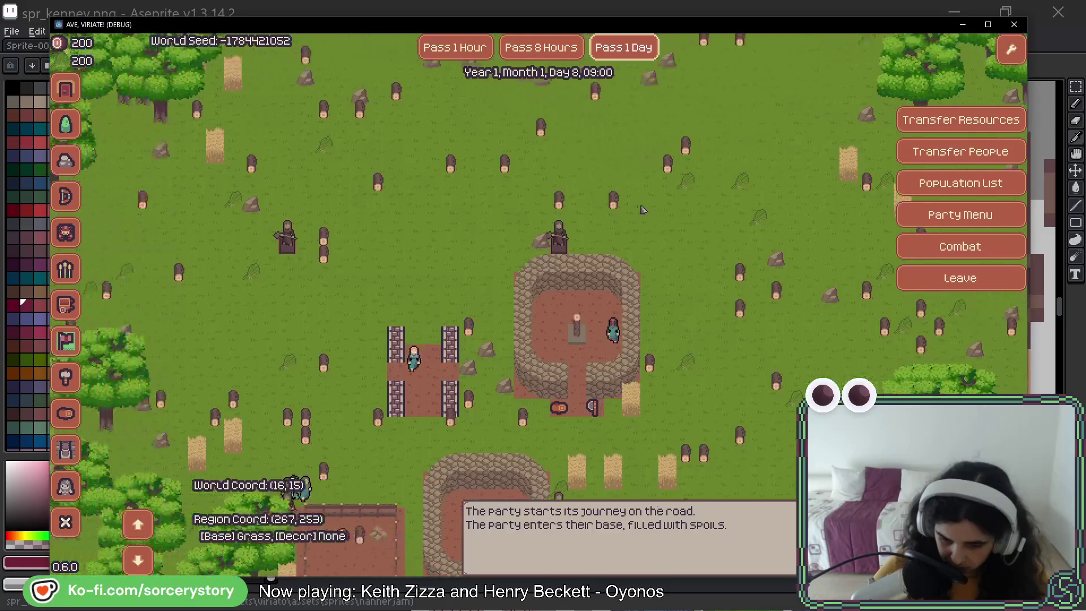
pyautogui.press('s')
pyautogui.press('s')
pyautogui.press('s')
pyautogui.press('a')
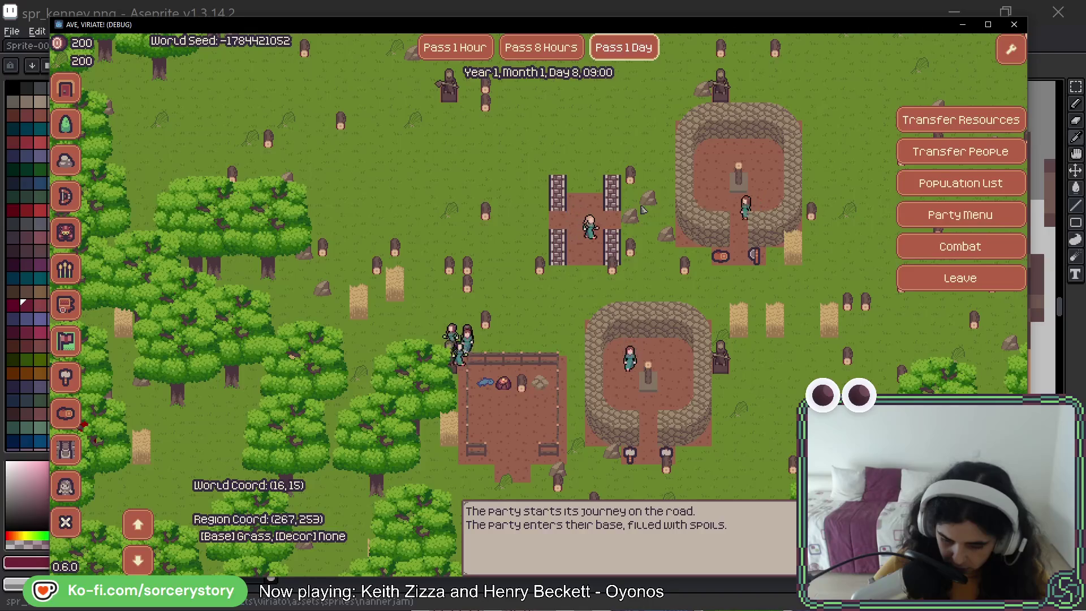
# Glance at Aseprite, pan over the base buildings, then quit the game with Alt+F4.
pyautogui.hotkey('alt', 'Tab')
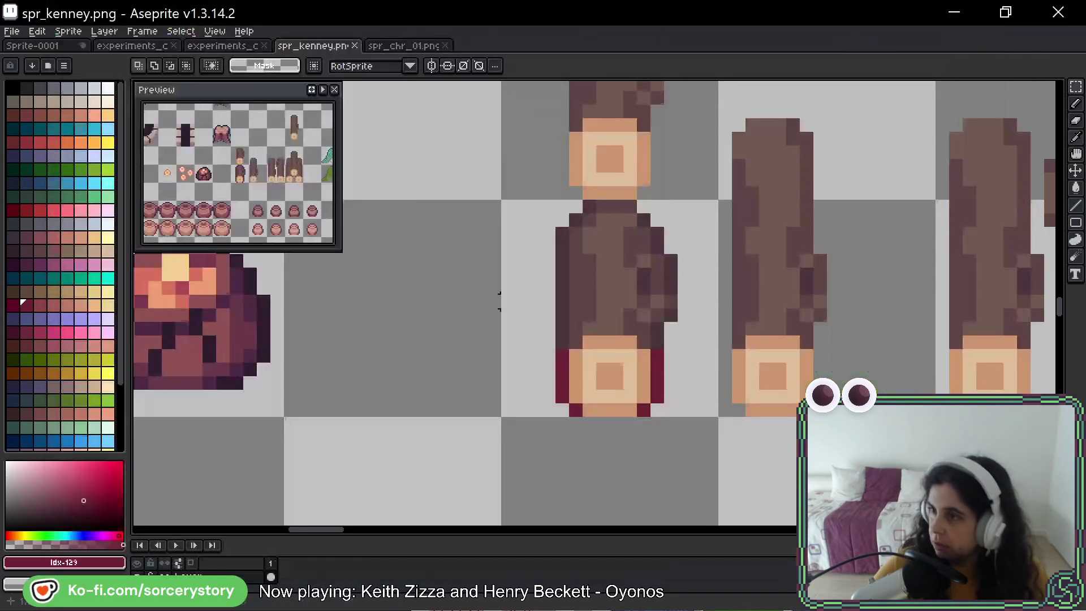
pyautogui.hotkey('alt', 'Tab')
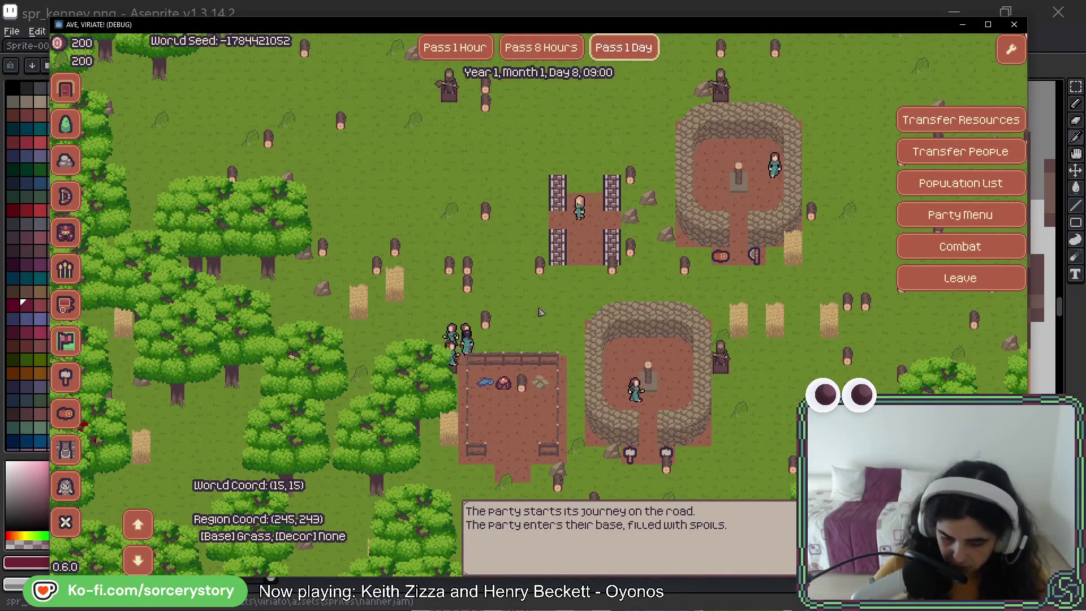
pyautogui.press('d')
pyautogui.press('w')
pyautogui.press('d')
pyautogui.press('w')
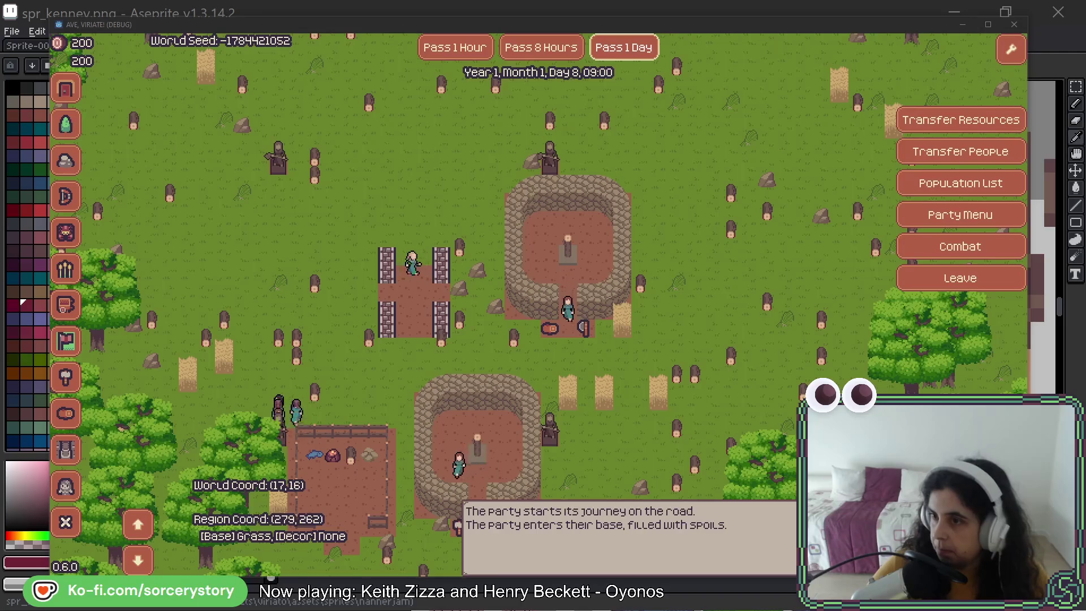
pyautogui.hotkey('alt', 'F4')
# Bring the fish row into view and copy the small blue fish one tile up.
pyautogui.scroll(-3, 779, 287)
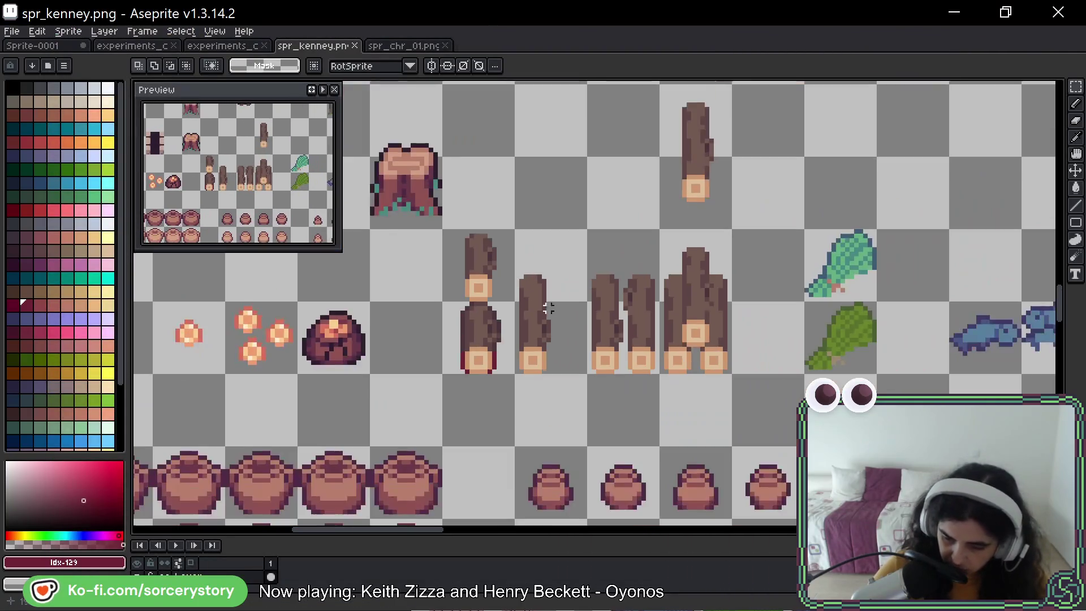
pyautogui.moveTo(757, 307); pyautogui.dragTo(305, 309)
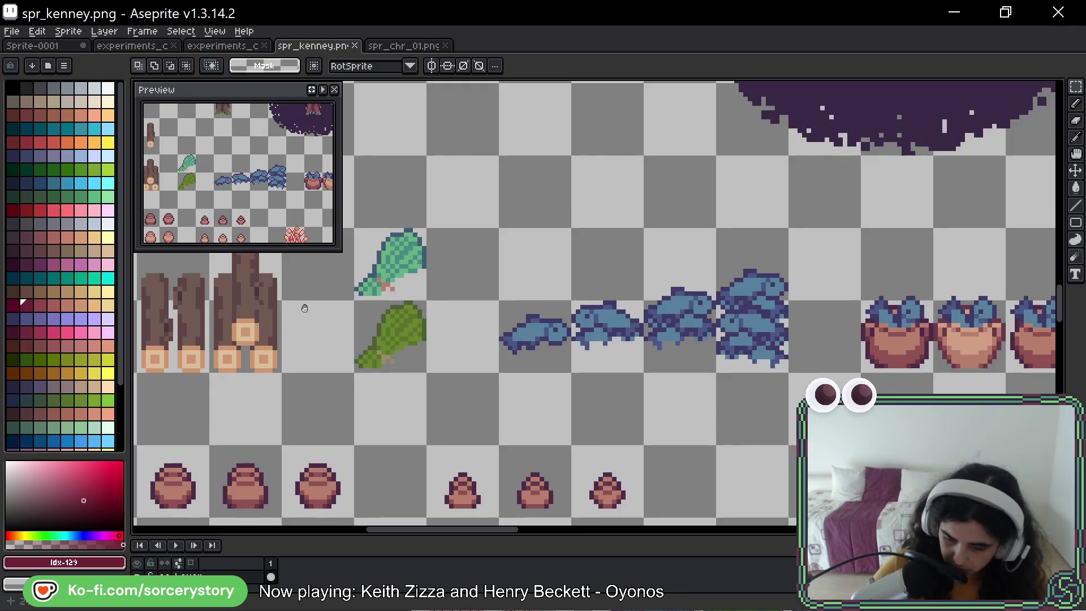
pyautogui.moveTo(304, 308); pyautogui.dragTo(107, 308)
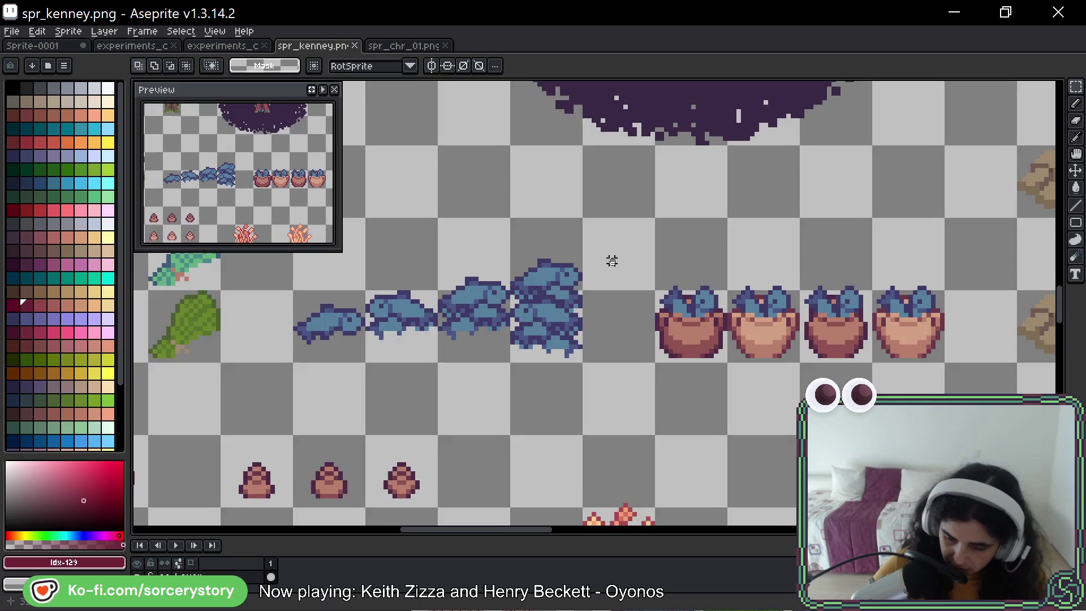
pyautogui.moveTo(611, 260)
pyautogui.mouseDown()
pyautogui.moveTo(198, 261)
pyautogui.moveTo(906, 272)
pyautogui.mouseUp()
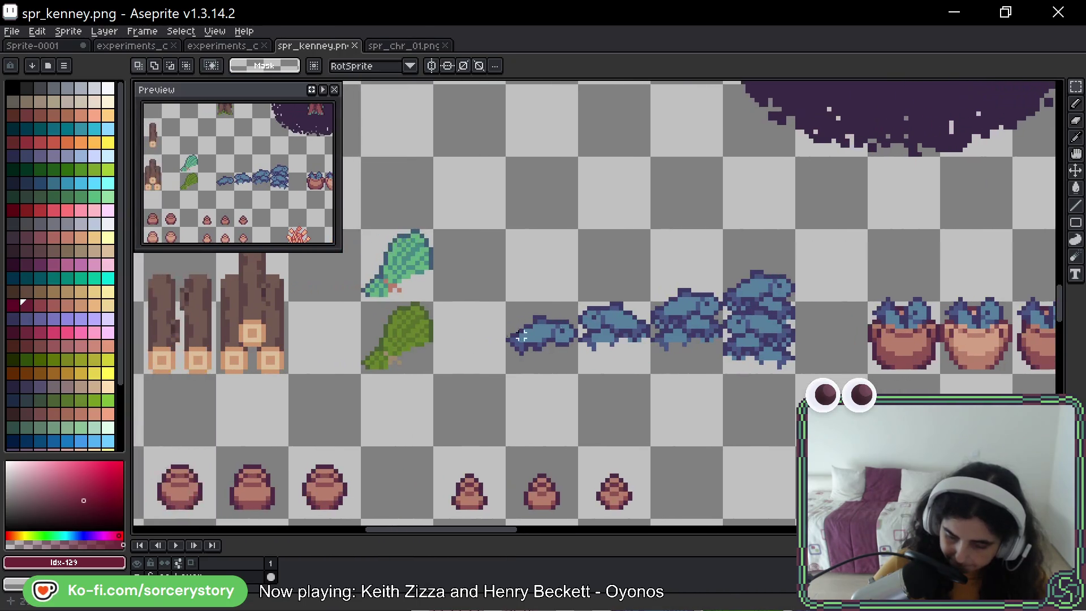
pyautogui.scroll(1, 673, 289)
pyautogui.click(572, 328)
pyautogui.moveTo(571, 327); pyautogui.dragTo(574, 221)
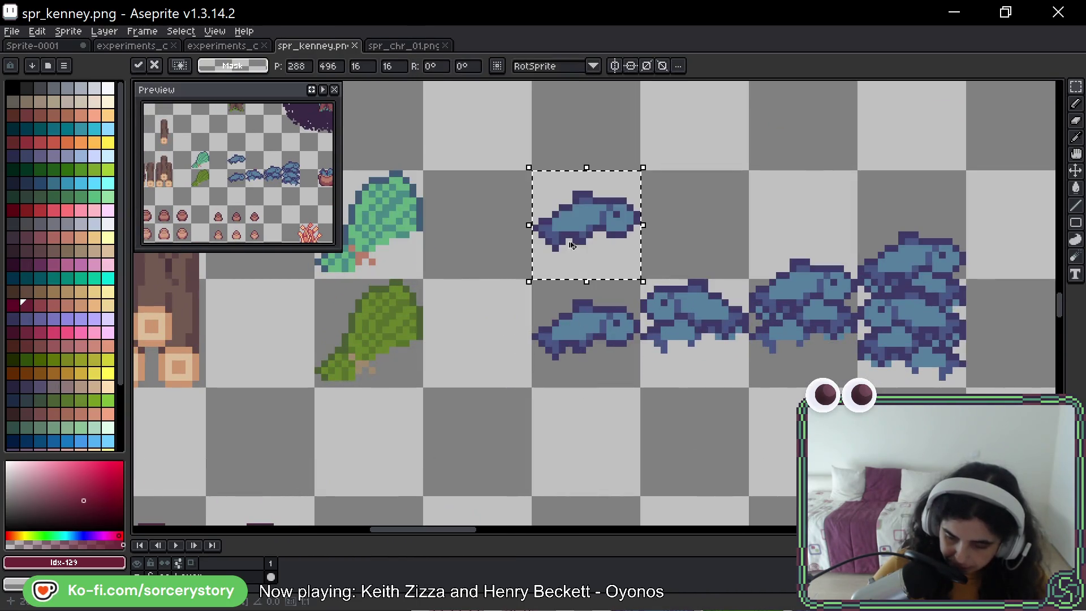
# Erase the dark pixels at the fish's lower left and the lone one beneath it.
pyautogui.scroll(5, 577, 221)
pyautogui.press('e')
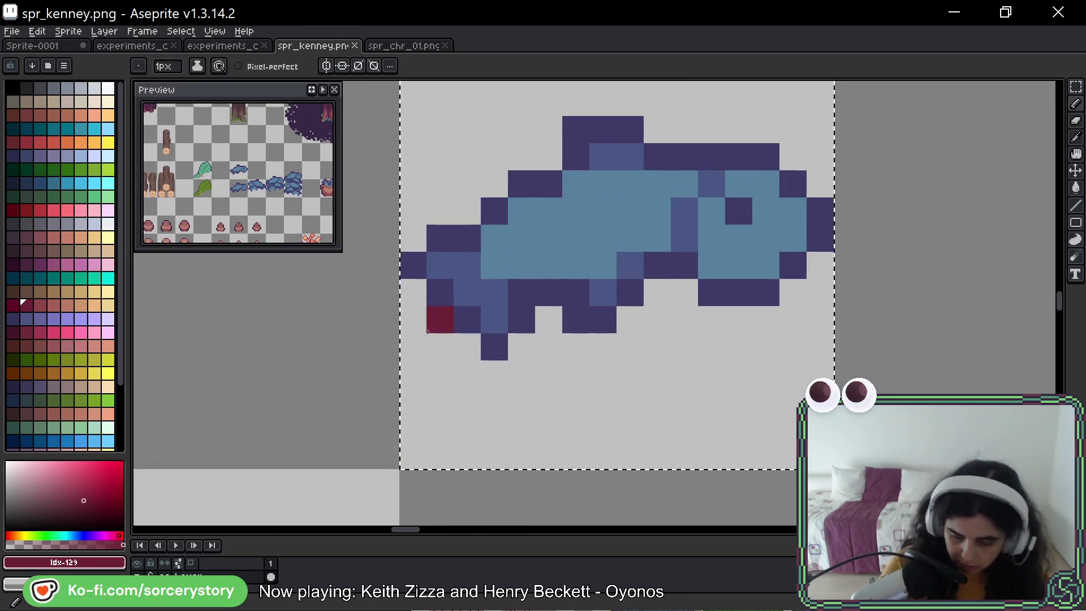
pyautogui.click(440, 294)
pyautogui.click(457, 328)
pyautogui.click(492, 350)
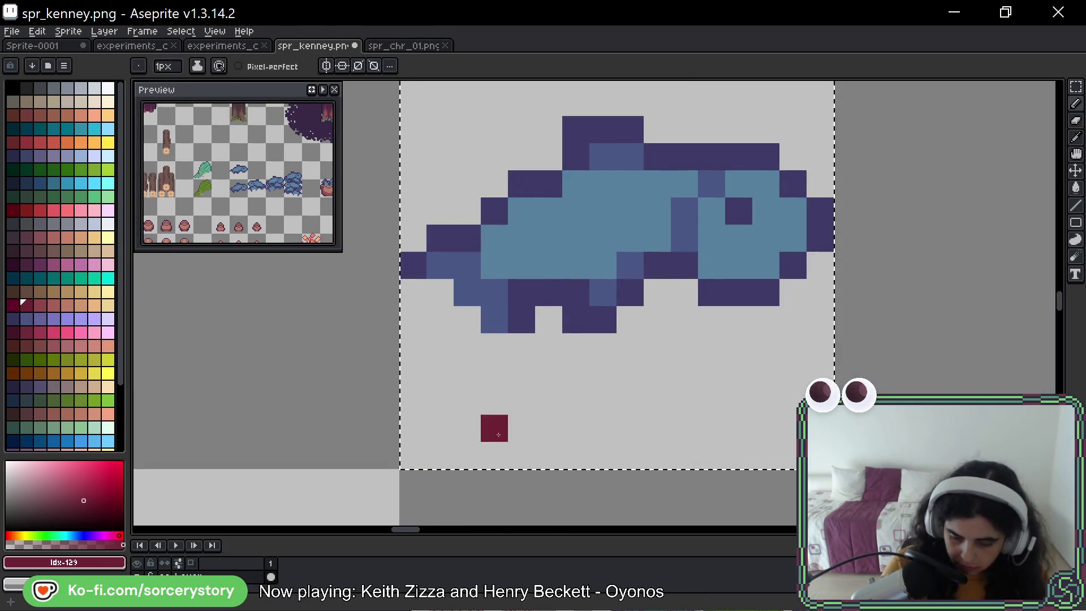
# Undo a stray red pixel and erase dark outline pixels along the fish's belly.
pyautogui.moveTo(645, 328); pyautogui.dragTo(671, 209)
pyautogui.scroll(-2, 701, 109)
pyautogui.click(721, 126)
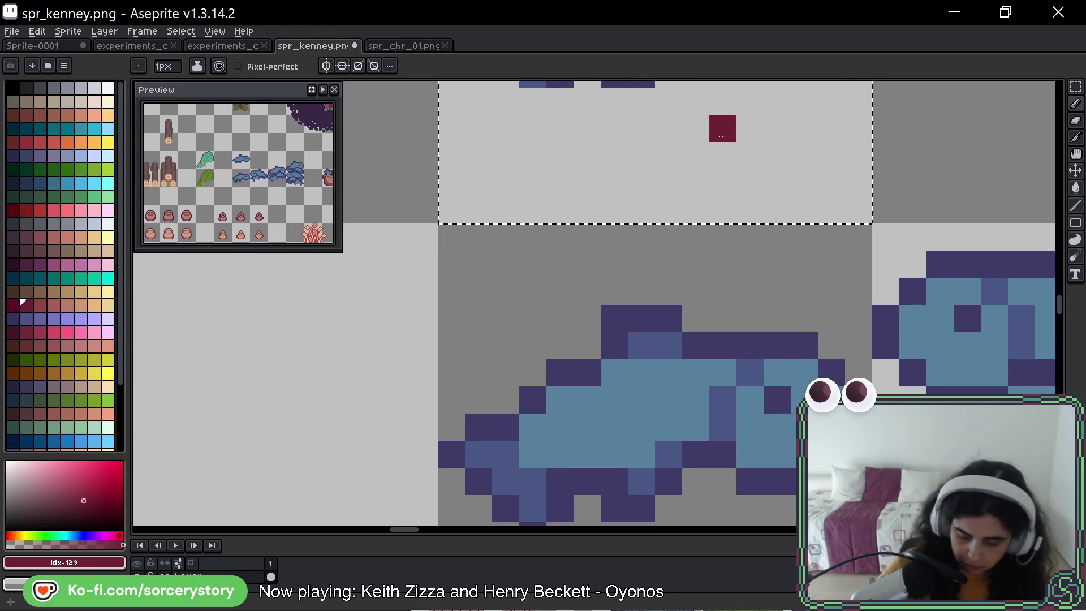
pyautogui.scroll(-2, 736, 130)
pyautogui.hotkey('ctrl', 'z')
pyautogui.moveTo(722, 159); pyautogui.dragTo(567, 250)
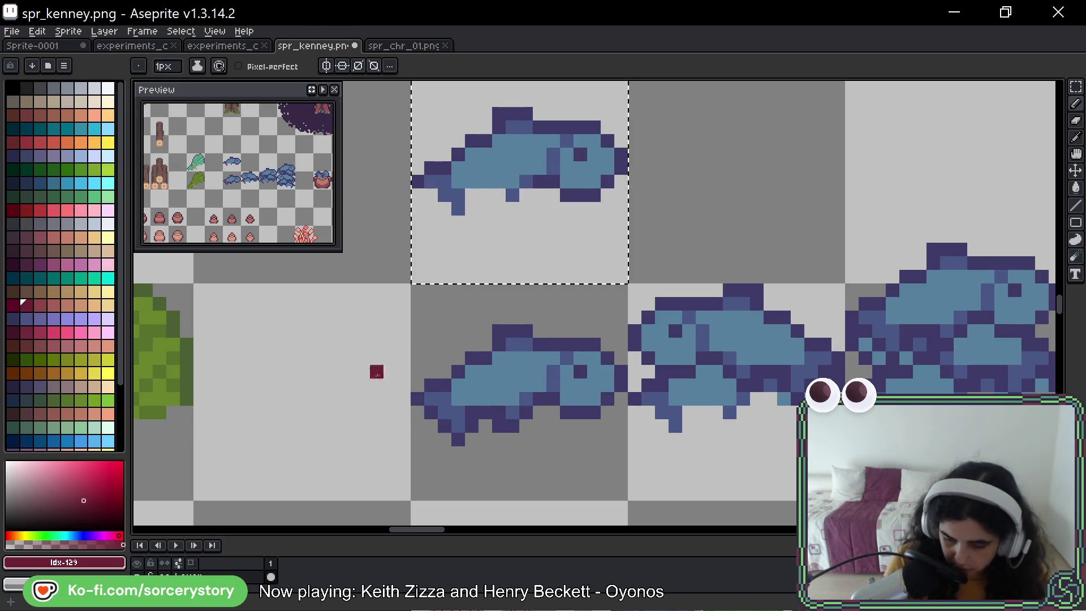
pyautogui.moveTo(547, 186); pyautogui.dragTo(589, 198)
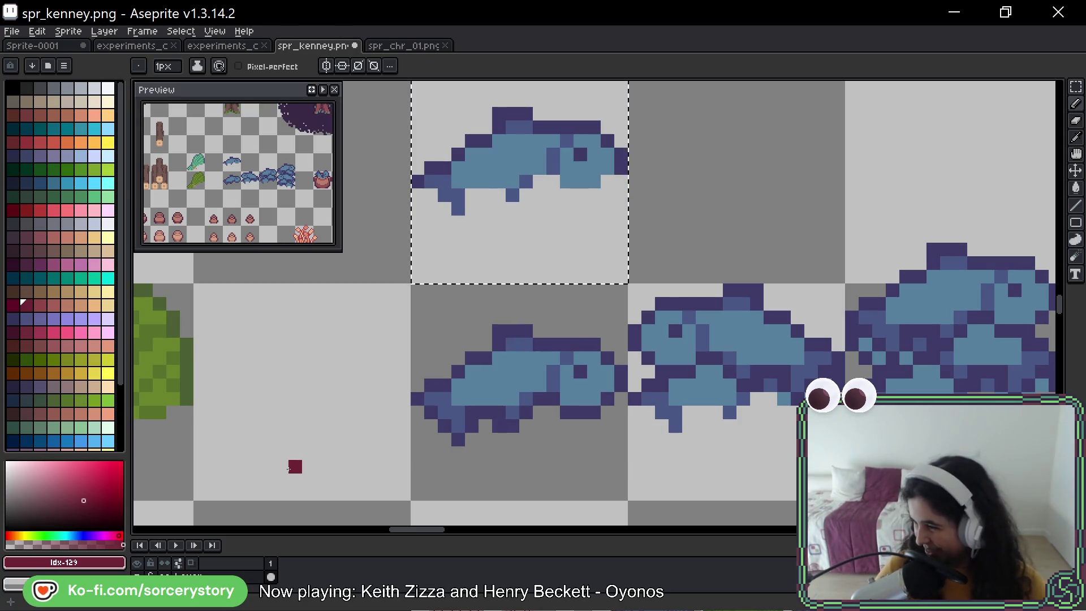
pyautogui.click(1076, 89)
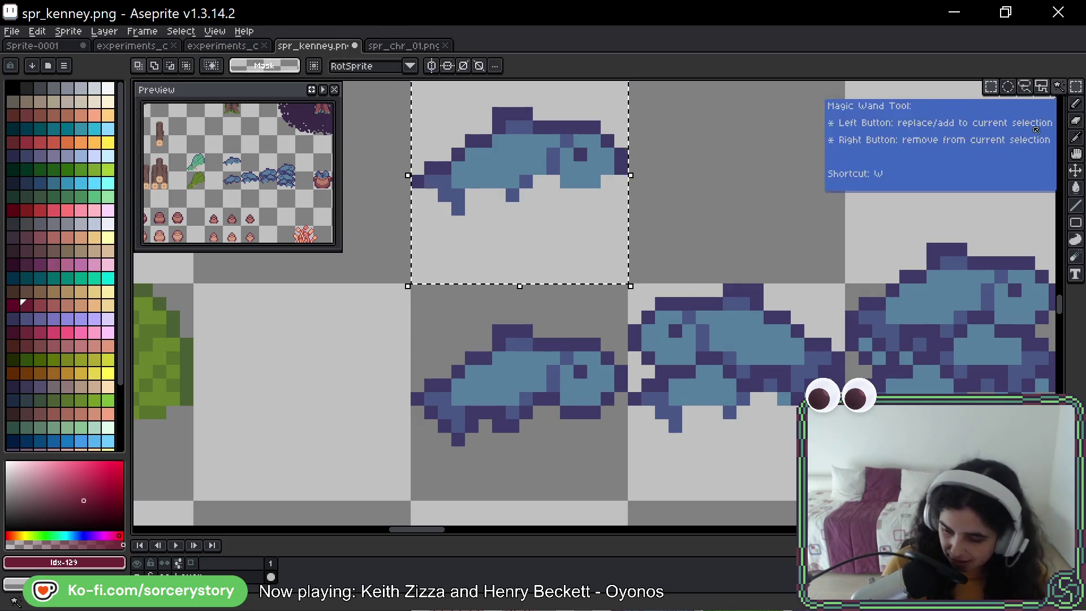
pyautogui.moveTo(412, 283); pyautogui.dragTo(628, 501)
pyautogui.moveTo(573, 400); pyautogui.dragTo(787, 181)
pyautogui.click(649, 325)
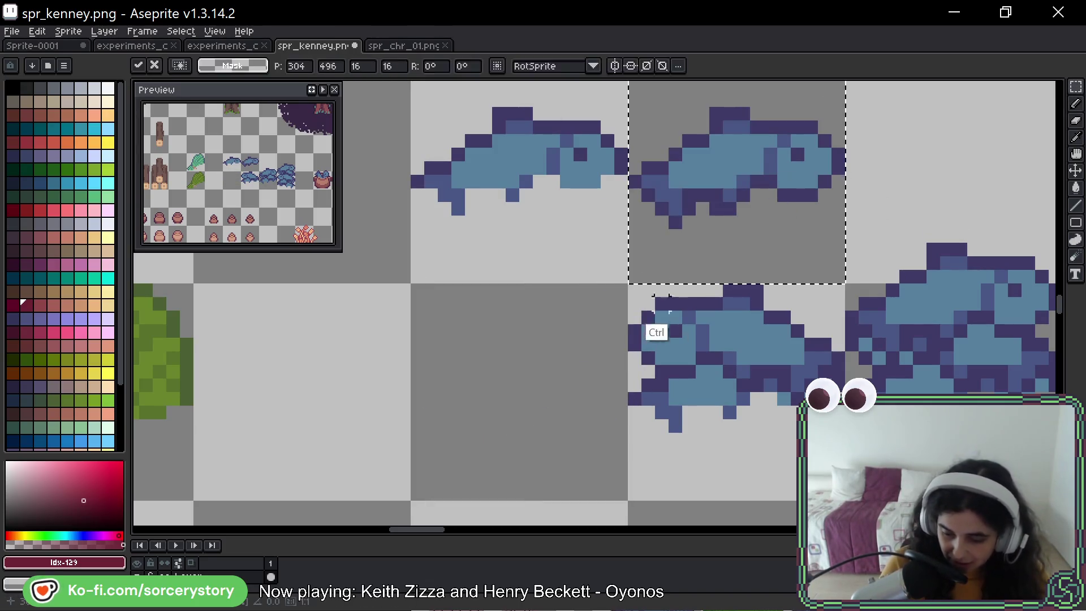
pyautogui.moveTo(628, 283); pyautogui.dragTo(411, 79)
pyautogui.moveTo(562, 221); pyautogui.dragTo(562, 438)
pyautogui.moveTo(629, 284); pyautogui.dragTo(845, 80)
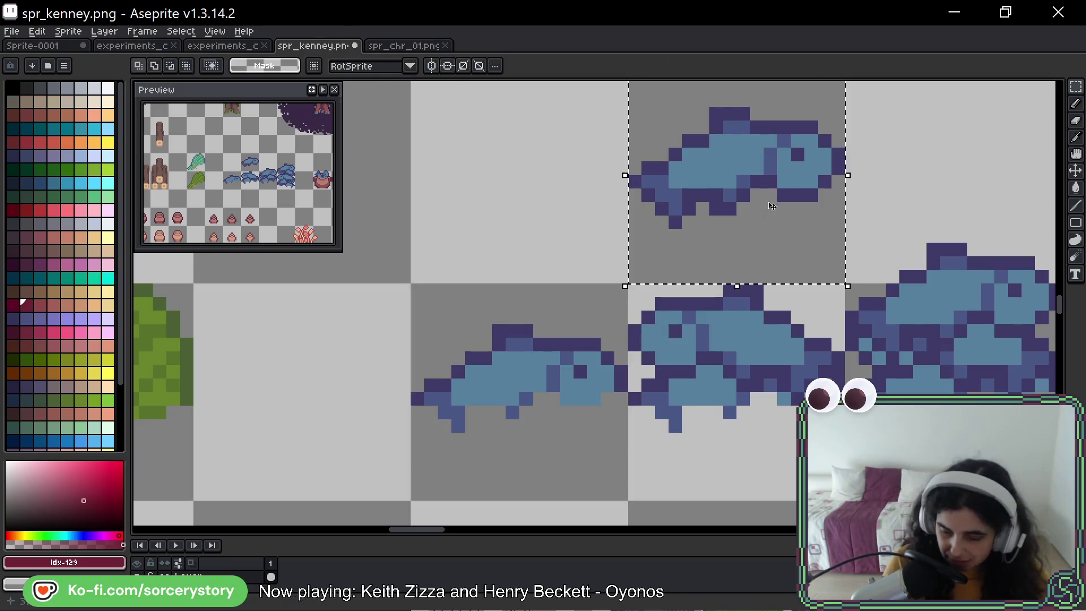
pyautogui.moveTo(841, 195); pyautogui.dragTo(623, 195)
pyautogui.hotkey('ctrl', 'd')
pyautogui.hotkey('ctrl', 's')
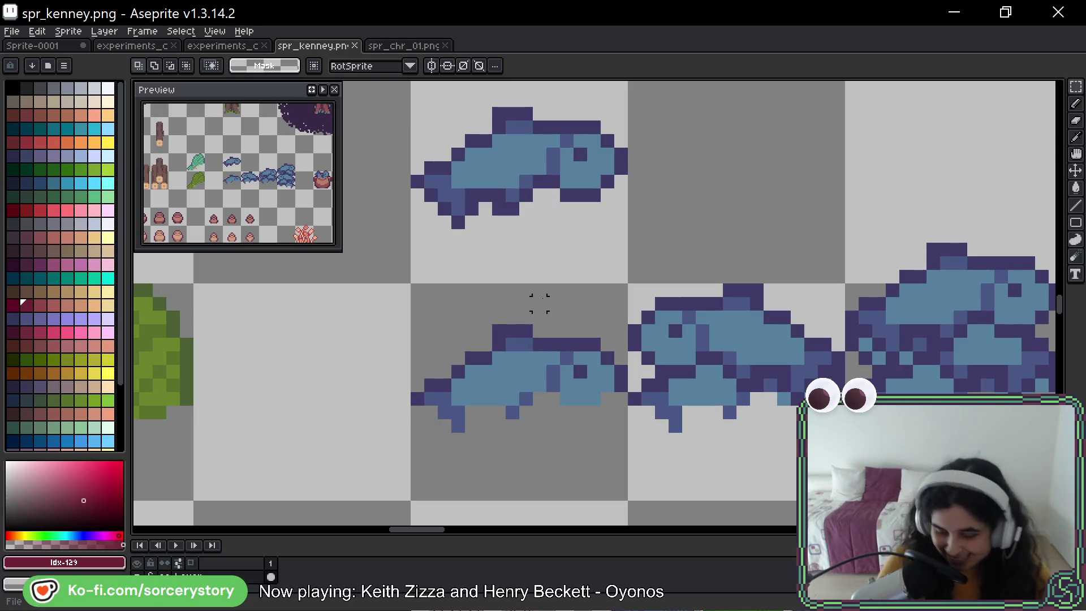
pyautogui.scroll(-5, 553, 303)
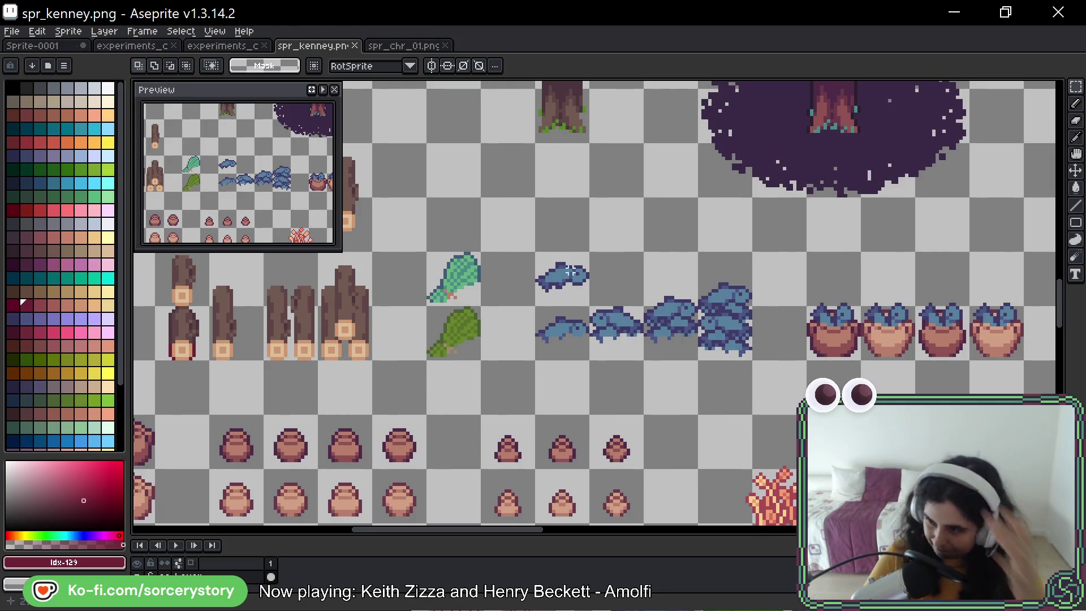
pyautogui.moveTo(550, 243)
pyautogui.mouseDown()
pyautogui.moveTo(741, 170)
pyautogui.moveTo(731, 177)
pyautogui.mouseUp()
pyautogui.scroll(2, 727, 184)
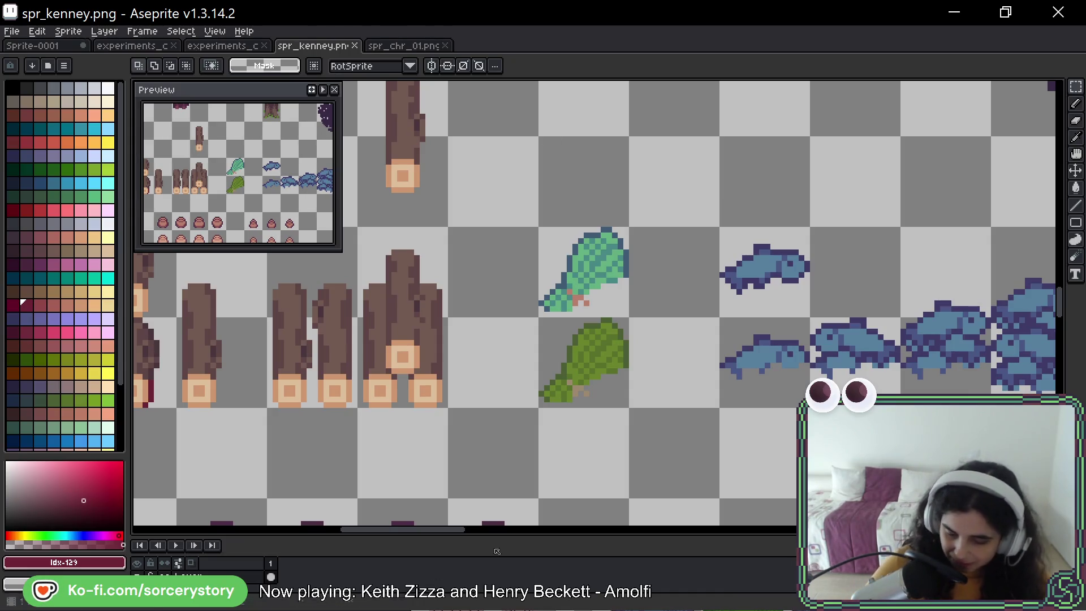
pyautogui.moveTo(490, 326)
pyautogui.mouseDown()
pyautogui.moveTo(643, 272)
pyautogui.moveTo(845, 270)
pyautogui.mouseUp()
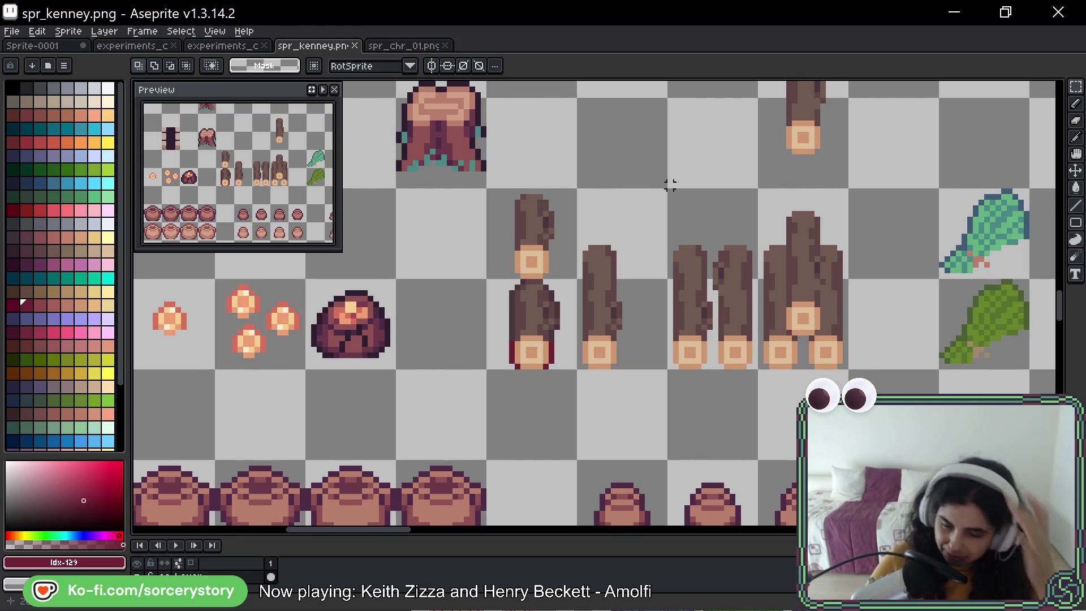
# Pan across the sheet past the fish, pots and coral toward the wheat sprites.
pyautogui.hscroll(3, 670, 185)
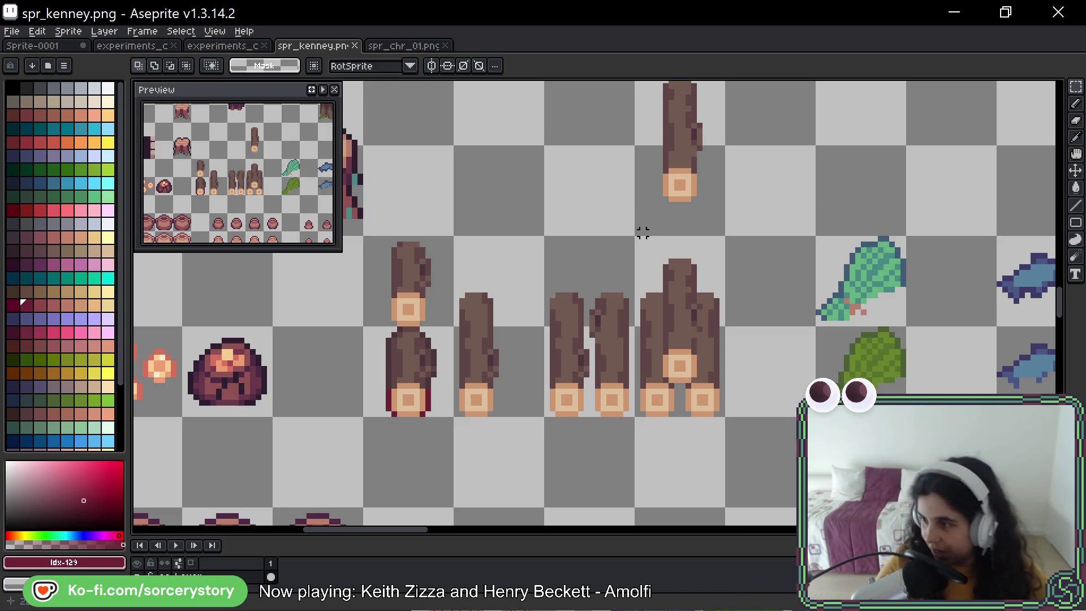
pyautogui.scroll(-2, 717, 267)
pyautogui.scroll(-1, 740, 250)
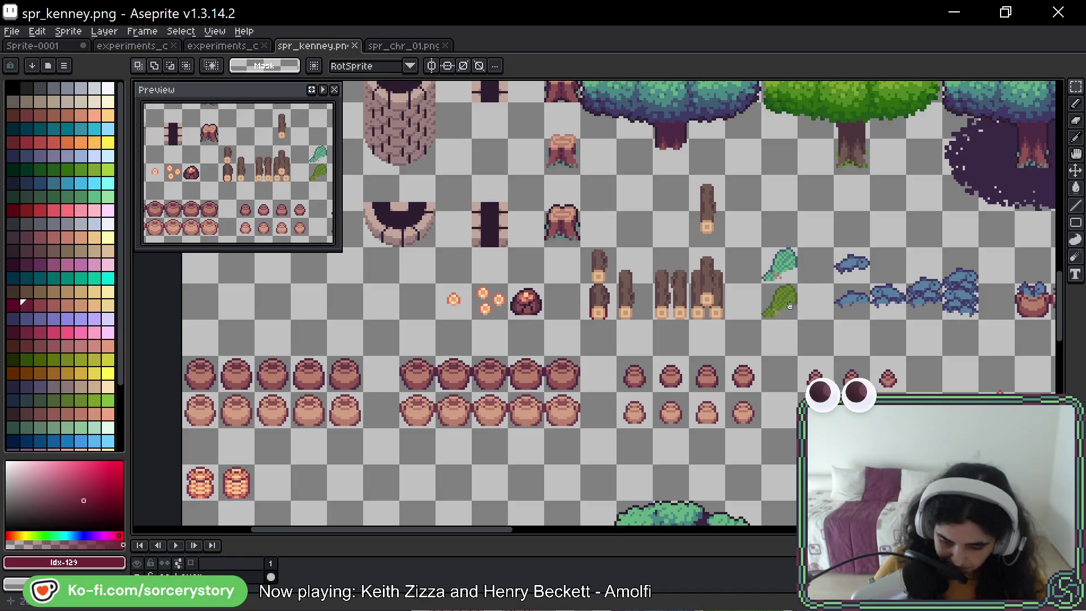
pyautogui.scroll(1, 598, 213)
pyautogui.moveTo(868, 242)
pyautogui.mouseDown()
pyautogui.moveTo(681, 284)
pyautogui.moveTo(675, 304)
pyautogui.mouseUp()
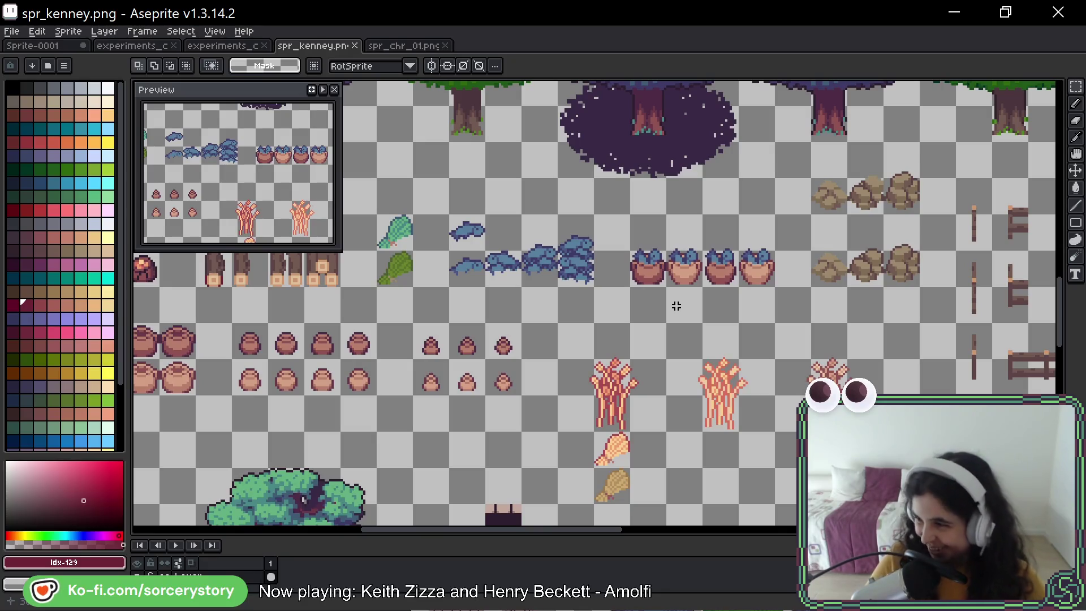
pyautogui.moveTo(540, 285); pyautogui.dragTo(583, 286)
pyautogui.moveTo(459, 325)
pyautogui.mouseDown()
pyautogui.moveTo(516, 217)
pyautogui.moveTo(361, 185)
pyautogui.mouseUp()
pyautogui.scroll(3, 575, 359)
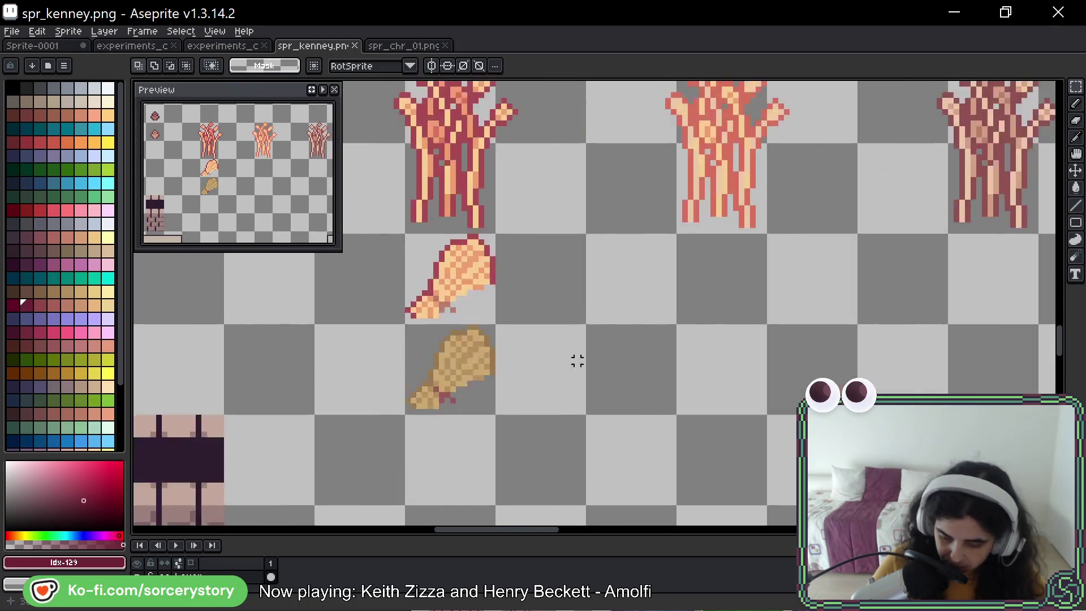
pyautogui.scroll(-6, 485, 375)
pyautogui.scroll(4, 554, 305)
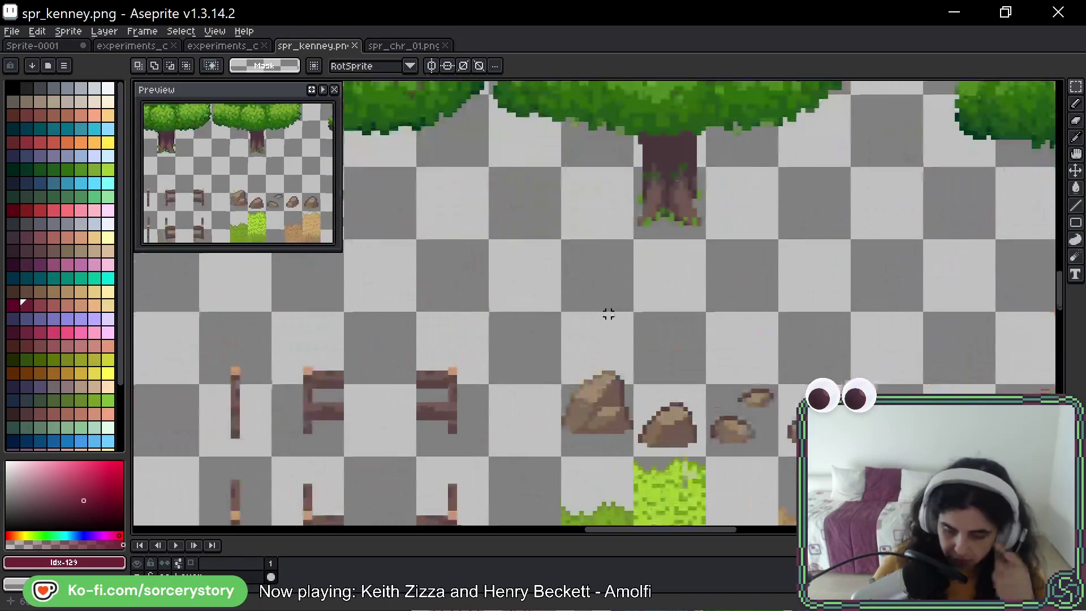
pyautogui.scroll(-2, 510, 201)
# Move the bright green tree left beside the blue-green trees and commit its position.
pyautogui.moveTo(545, 240); pyautogui.dragTo(545, 371)
pyautogui.moveTo(452, 269)
pyautogui.mouseDown()
pyautogui.moveTo(690, 304)
pyautogui.moveTo(905, 315)
pyautogui.mouseUp()
pyautogui.scroll(-2, 895, 273)
pyautogui.moveTo(895, 273); pyautogui.dragTo(738, 302)
pyautogui.scroll(2, 738, 302)
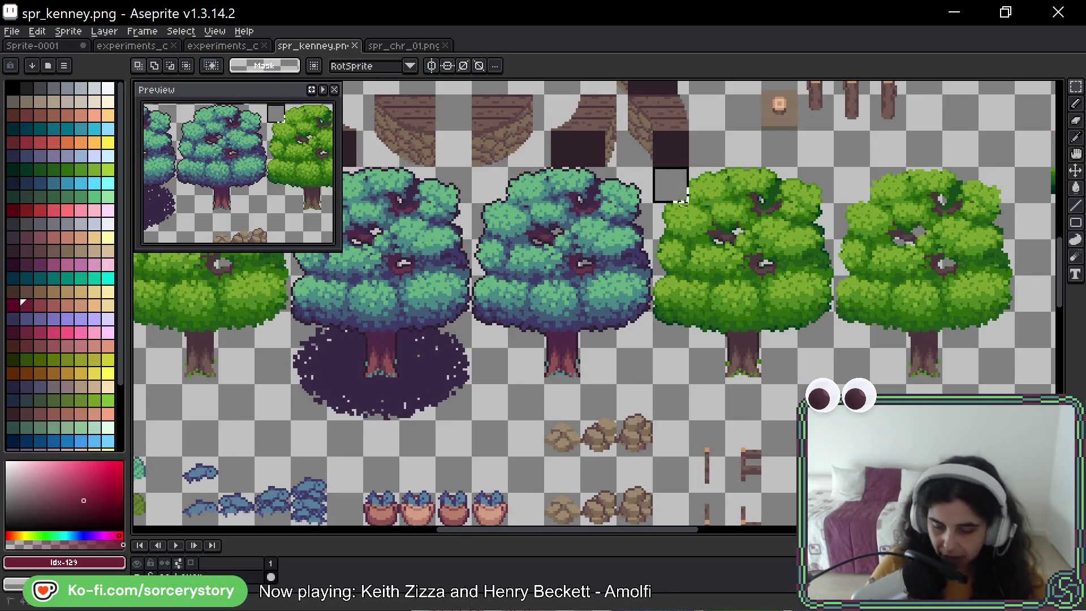
pyautogui.moveTo(650, 164); pyautogui.dragTo(837, 387)
pyautogui.moveTo(754, 340); pyautogui.dragTo(853, 340)
pyautogui.moveTo(897, 270)
pyautogui.mouseDown()
pyautogui.moveTo(544, 271)
pyautogui.moveTo(673, 270)
pyautogui.moveTo(653, 274)
pyautogui.mouseUp()
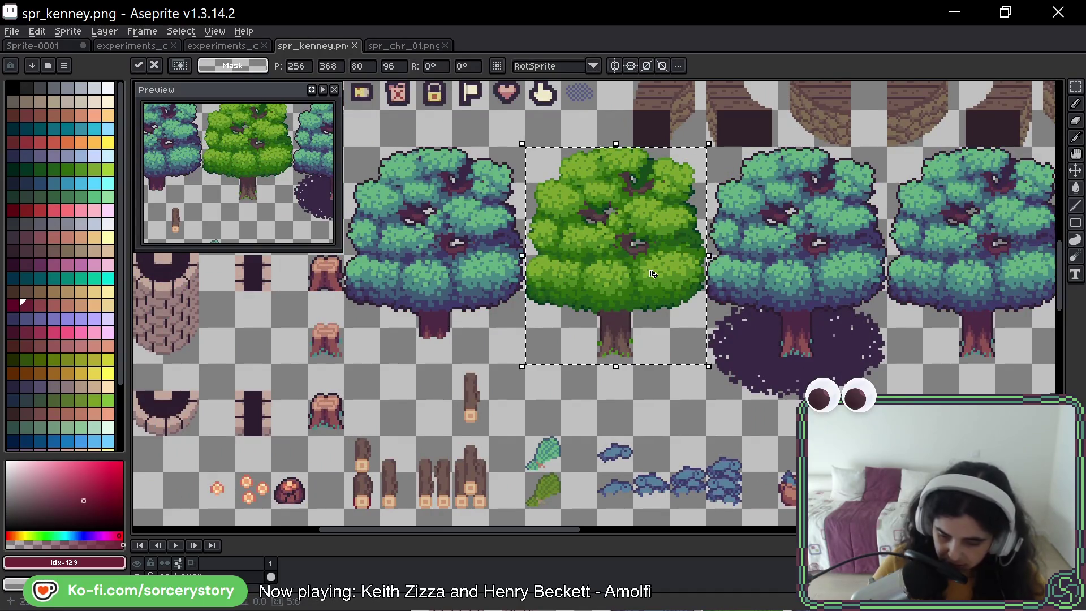
pyautogui.press('Return')
# Shift the view along the tree row and switch to the running game.
pyautogui.scroll(3, 683, 310)
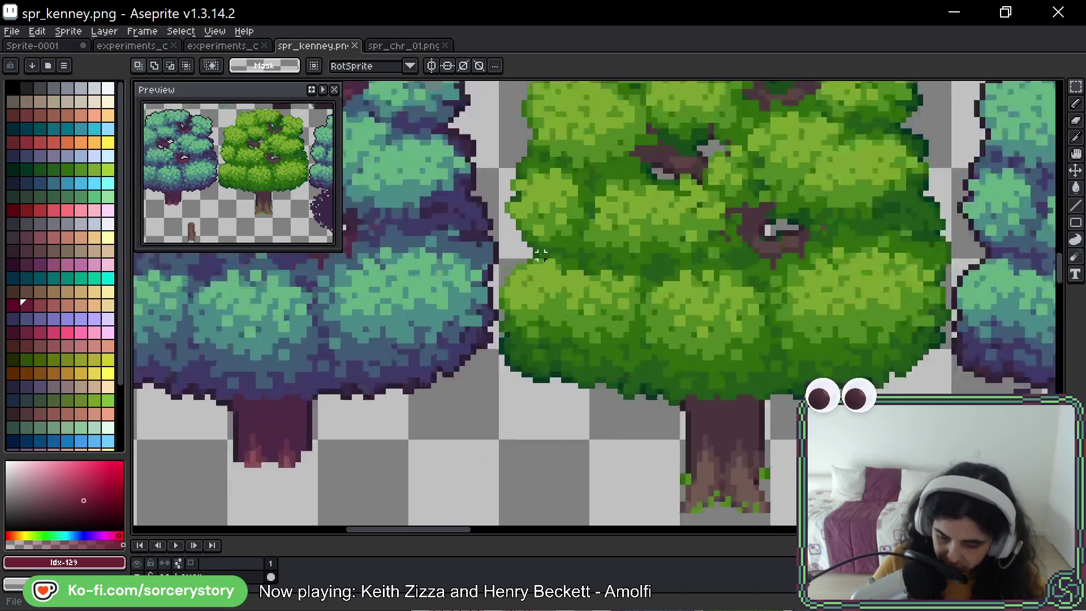
pyautogui.scroll(-3, 789, 286)
pyautogui.moveTo(789, 285); pyautogui.dragTo(539, 290)
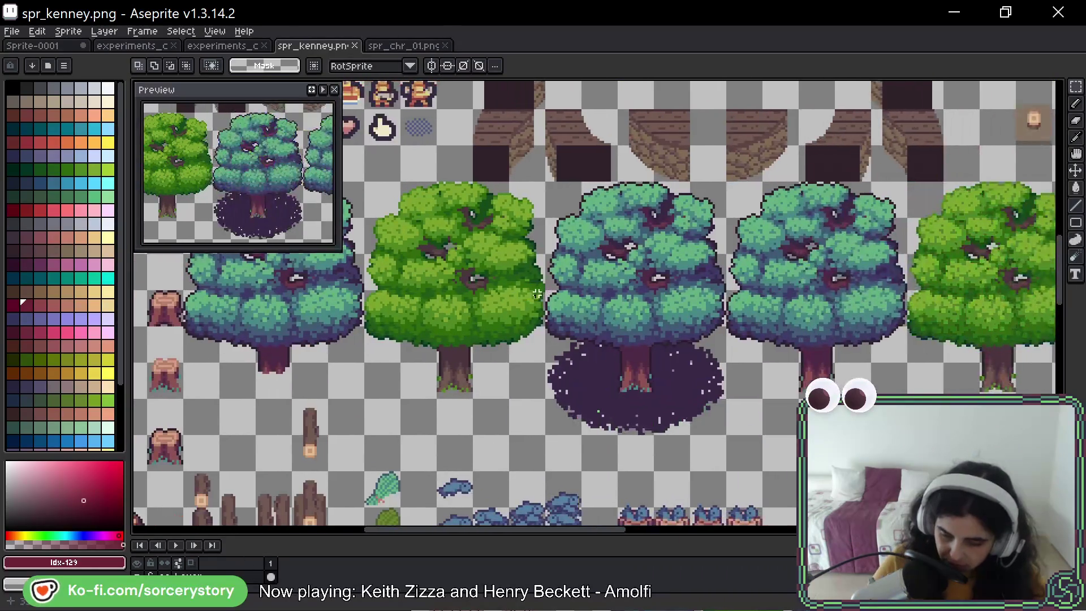
pyautogui.press('i')
pyautogui.hotkey('alt', 'Tab')
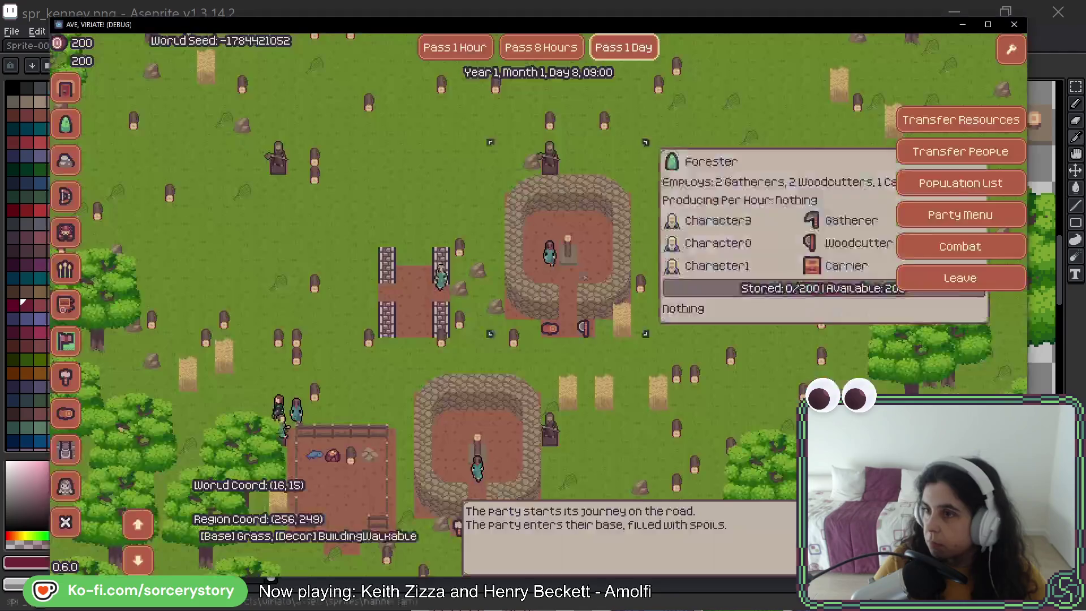
# Move the game camera right and down over the trees, then return to Aseprite.
pyautogui.press('d')
pyautogui.press('s')
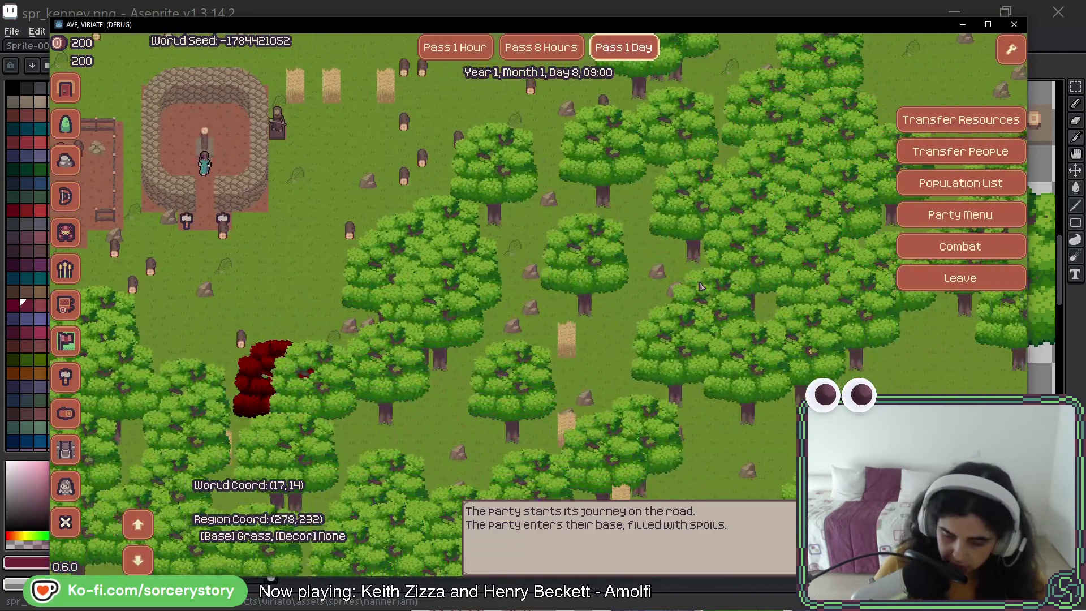
pyautogui.press('d')
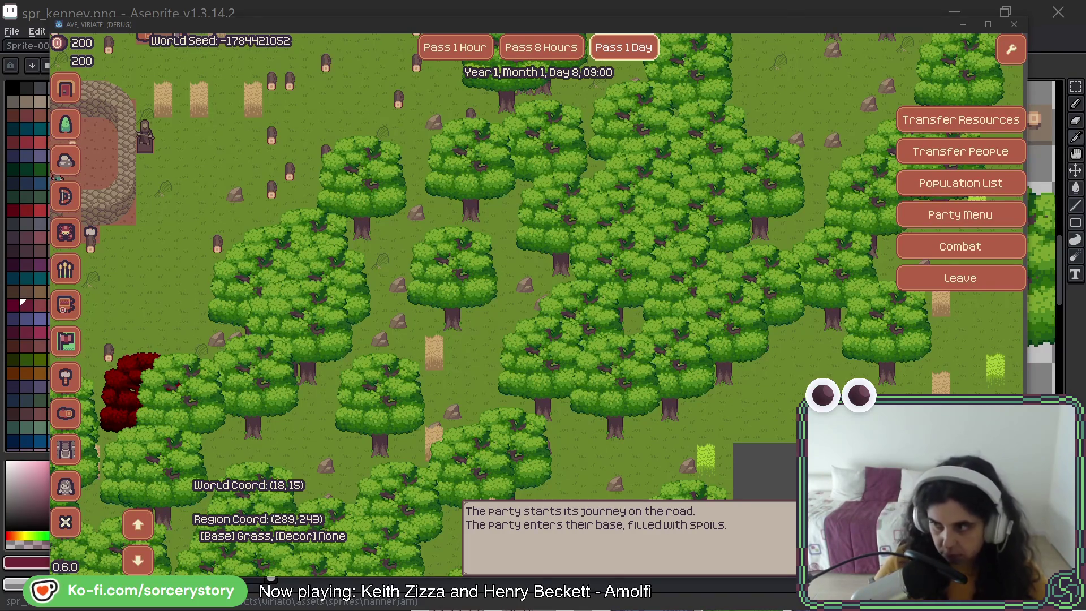
pyautogui.click(555, 11)
# Sample the brown #5c4646 and dark #31222a outline colours from the tree.
pyautogui.press('m')
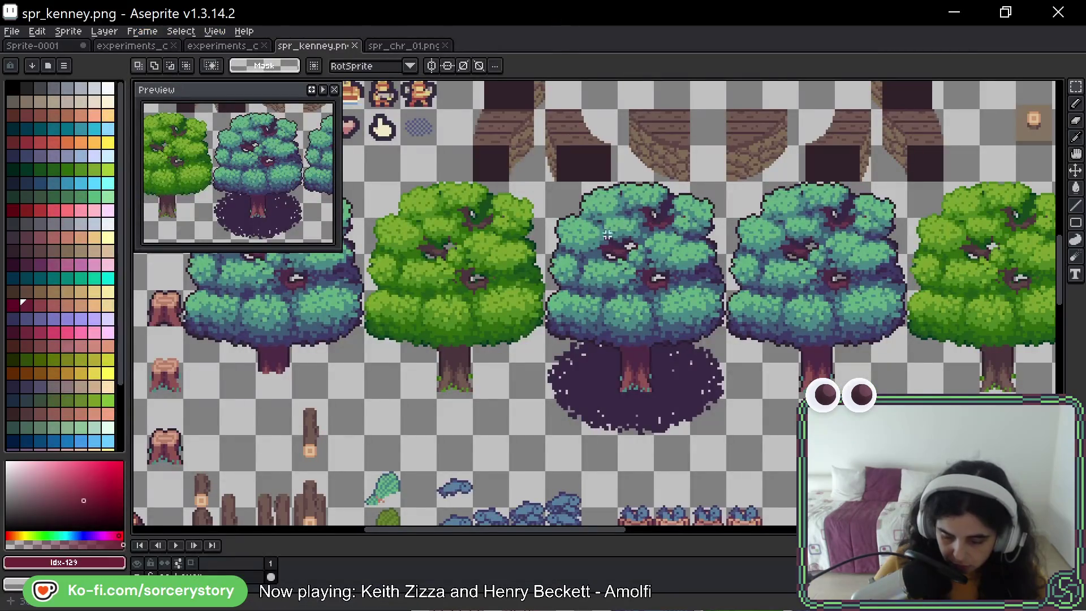
pyautogui.scroll(4, 600, 305)
pyautogui.scroll(2, 600, 305)
pyautogui.press('i')
pyautogui.click(552, 308)
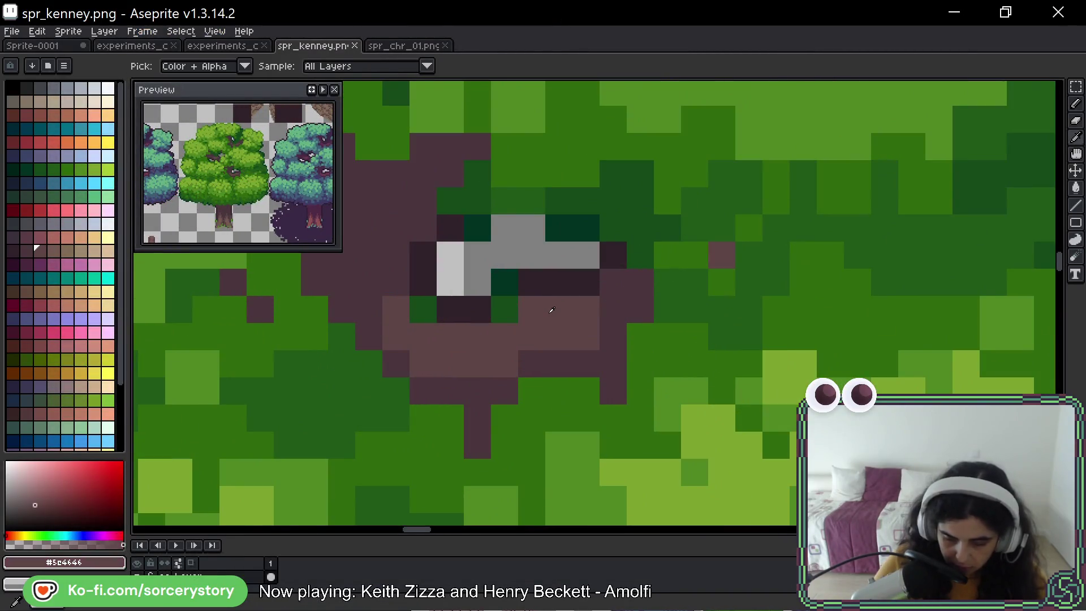
pyautogui.press('b')
pyautogui.press('i')
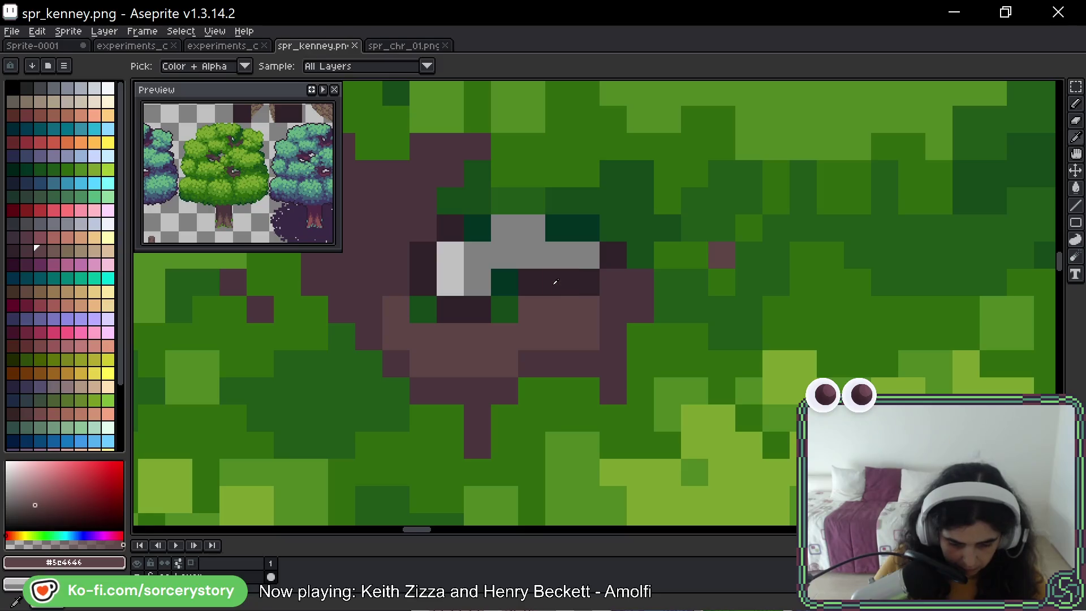
pyautogui.click(555, 285)
pyautogui.click(555, 313)
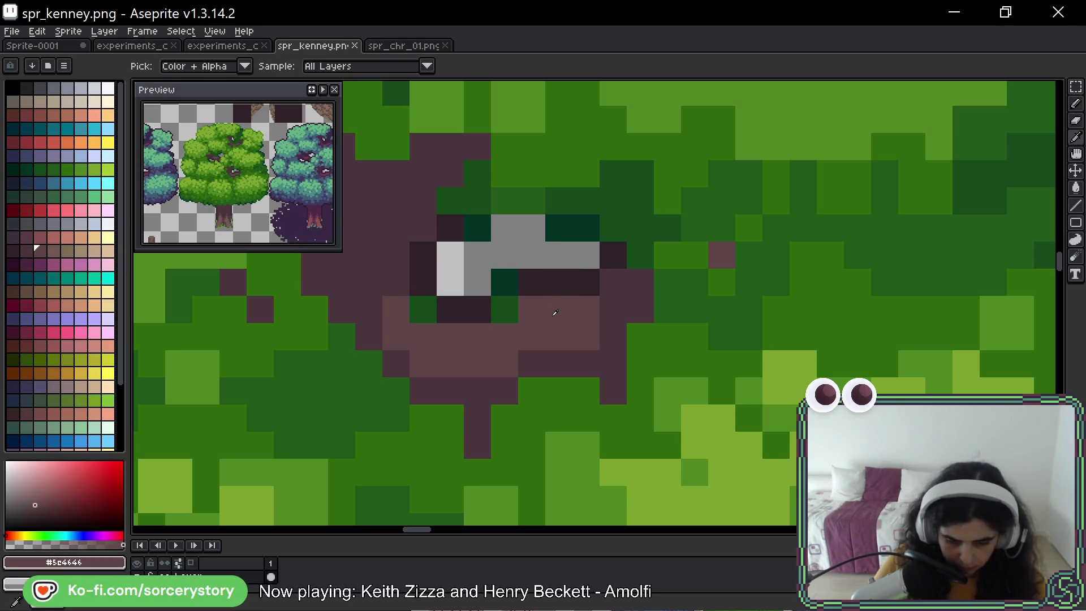
pyautogui.press('b')
# Sample the dark trunk colour #4a353c and paint a pixel in the tree hollow.
pyautogui.scroll(-5, 554, 309)
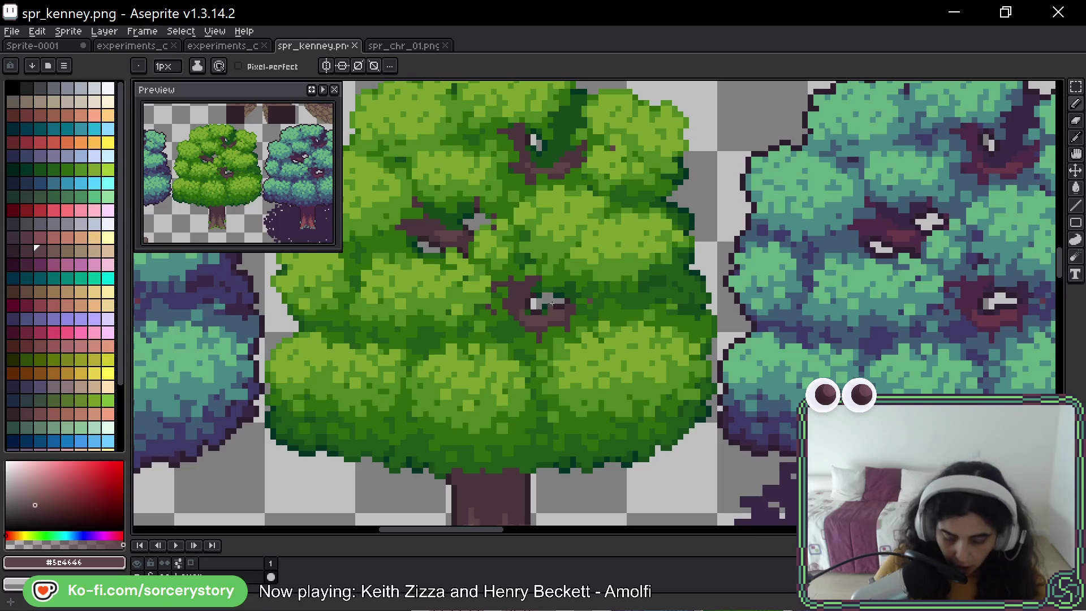
pyautogui.moveTo(532, 165); pyautogui.dragTo(520, 270)
pyautogui.moveTo(496, 422); pyautogui.dragTo(461, 317)
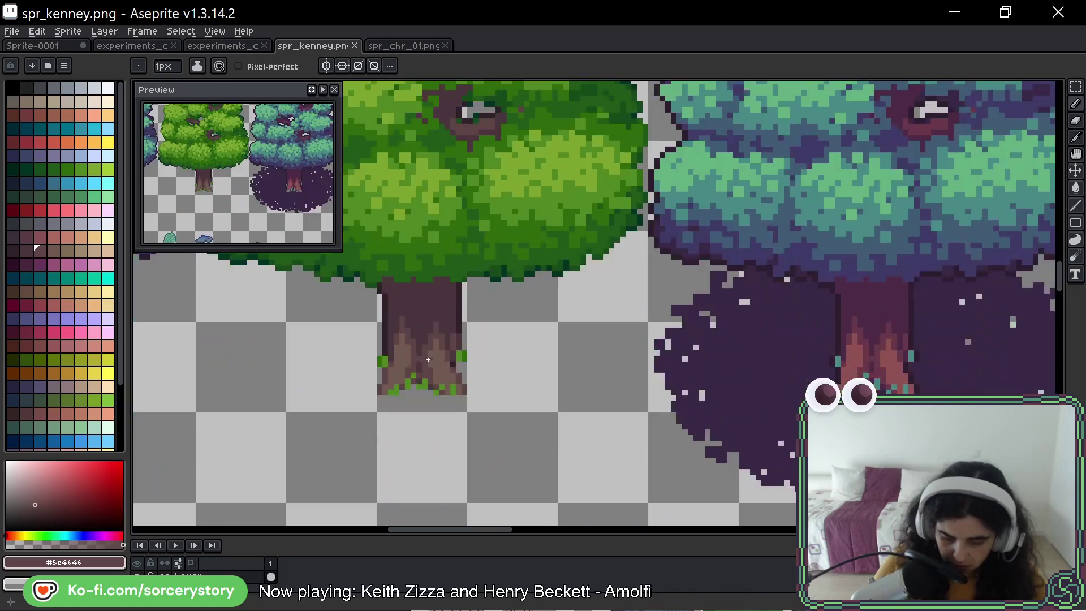
pyautogui.scroll(3, 459, 288)
pyautogui.press('i')
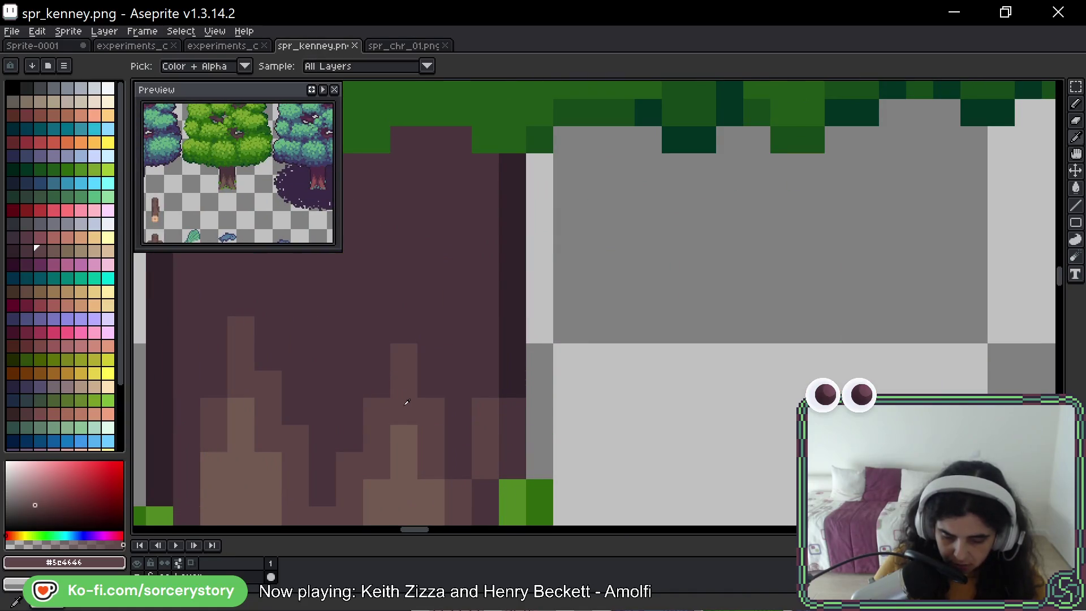
pyautogui.click(437, 359)
pyautogui.press('b')
pyautogui.scroll(-3, 436, 359)
pyautogui.scroll(4, 491, 284)
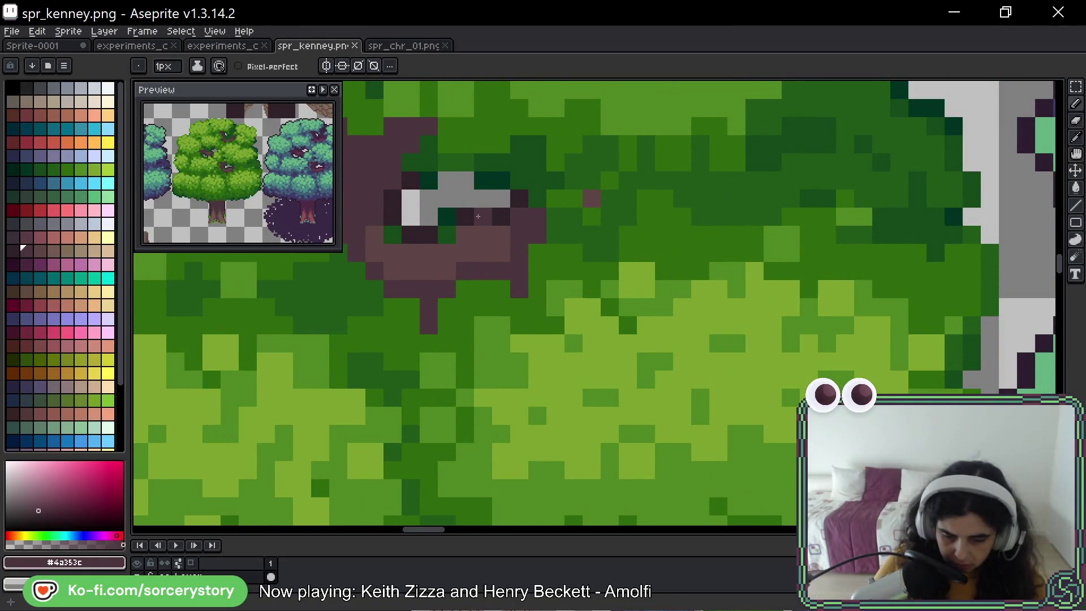
pyautogui.click(468, 240)
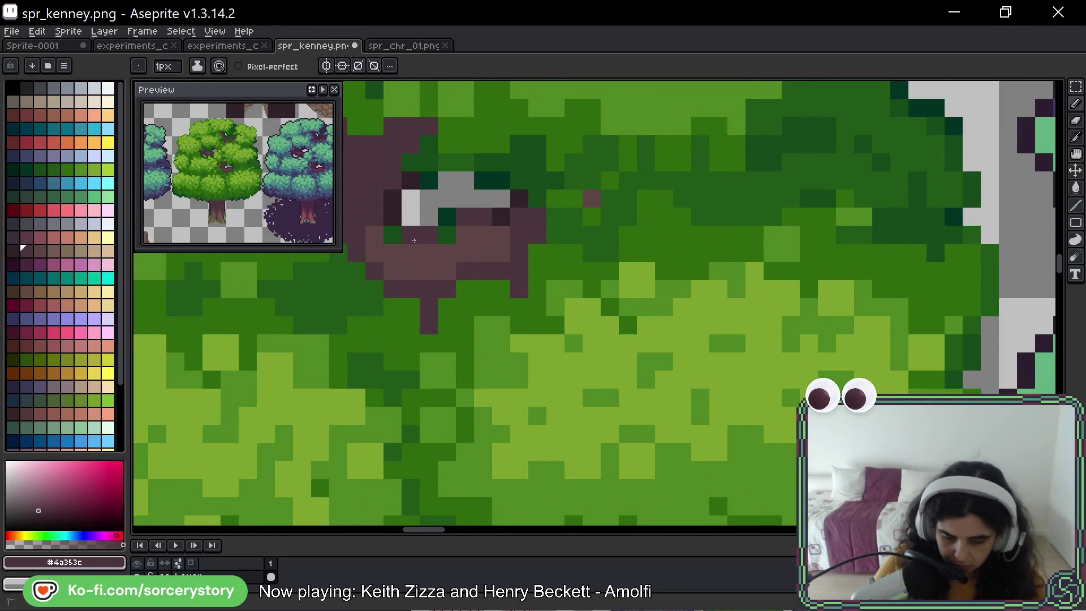
# Look over the tree canopy and trunk, then save spr_kenney.png with Ctrl+S.
pyautogui.scroll(-1, 424, 225)
pyautogui.scroll(1, 453, 238)
pyautogui.scroll(-3, 481, 255)
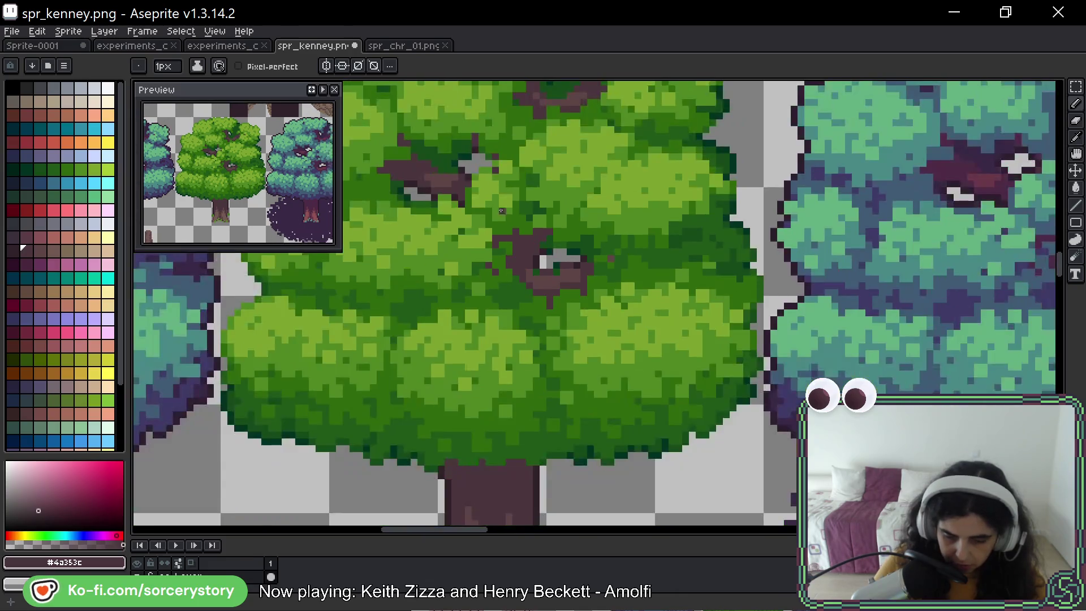
pyautogui.scroll(3, 519, 276)
pyautogui.scroll(-1, 520, 276)
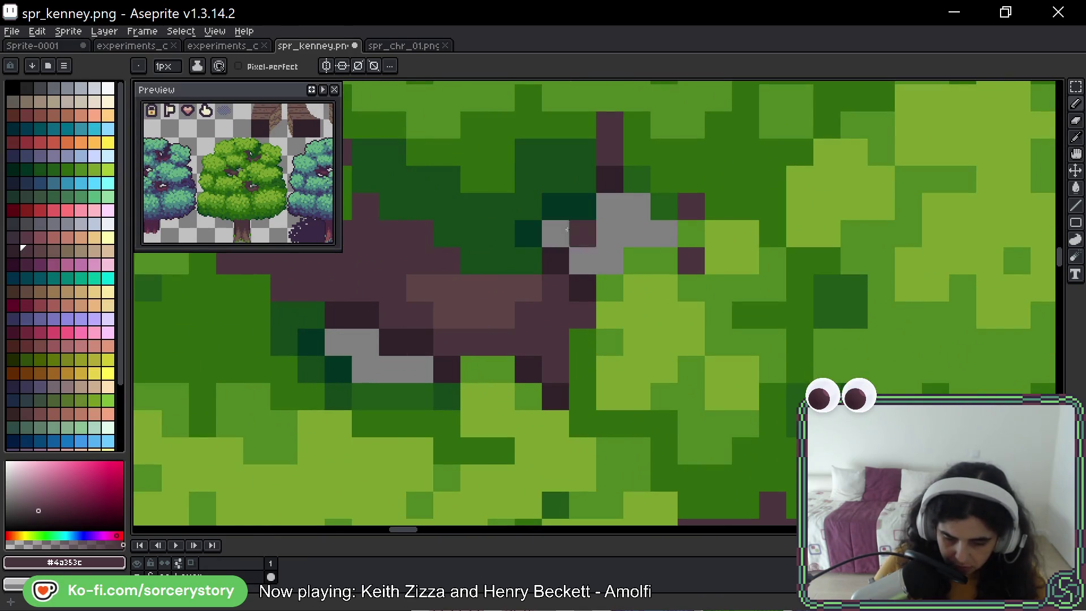
pyautogui.scroll(-1, 714, 223)
pyautogui.moveTo(714, 222); pyautogui.dragTo(589, 343)
pyautogui.moveTo(600, 444); pyautogui.dragTo(518, 194)
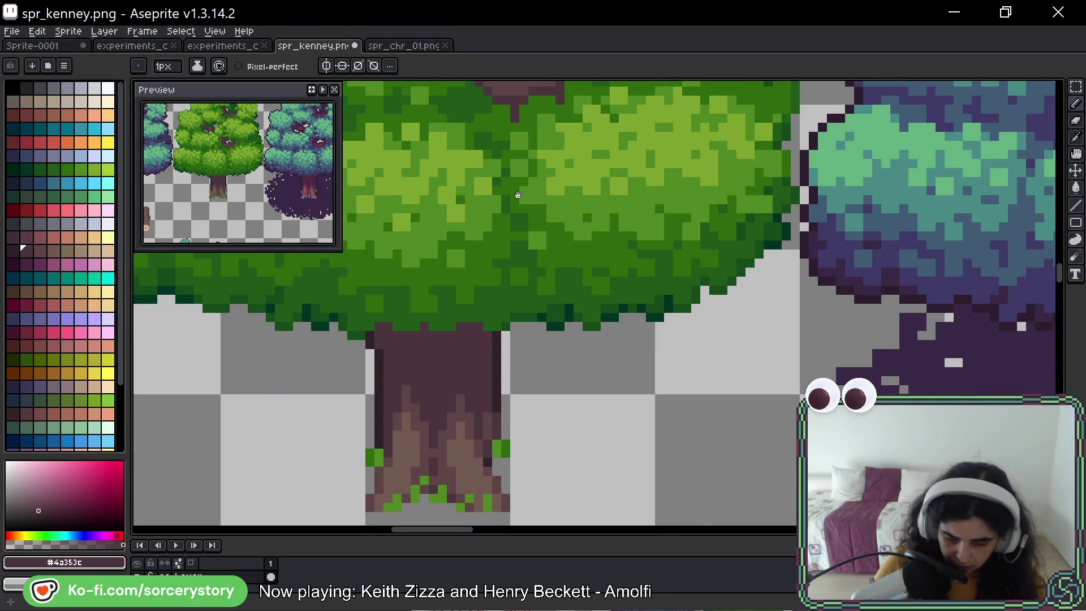
pyautogui.scroll(3, 519, 195)
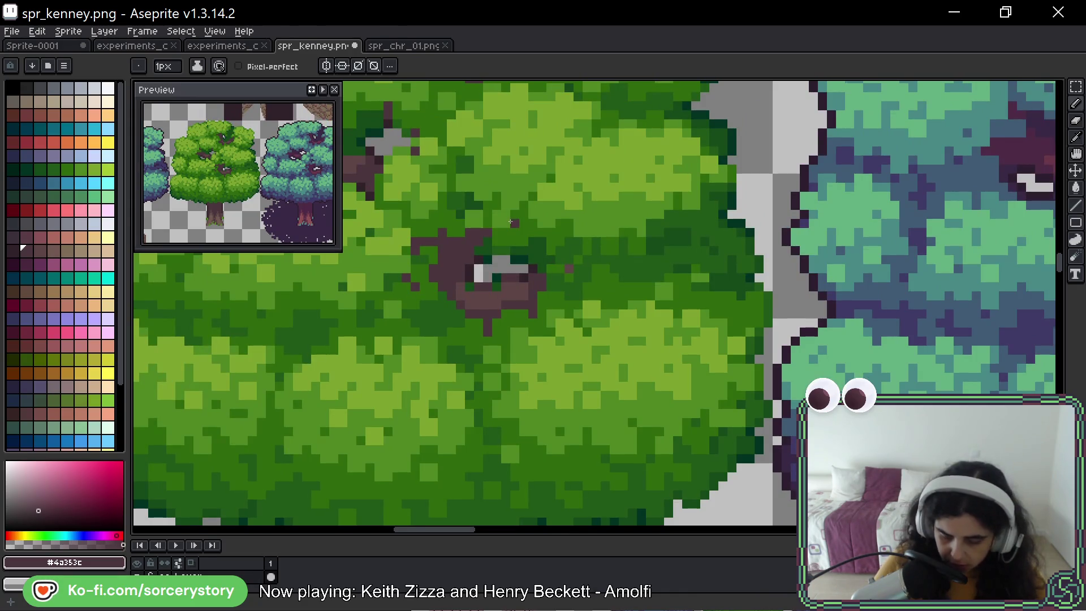
pyautogui.scroll(4, 541, 306)
pyautogui.press('alt')
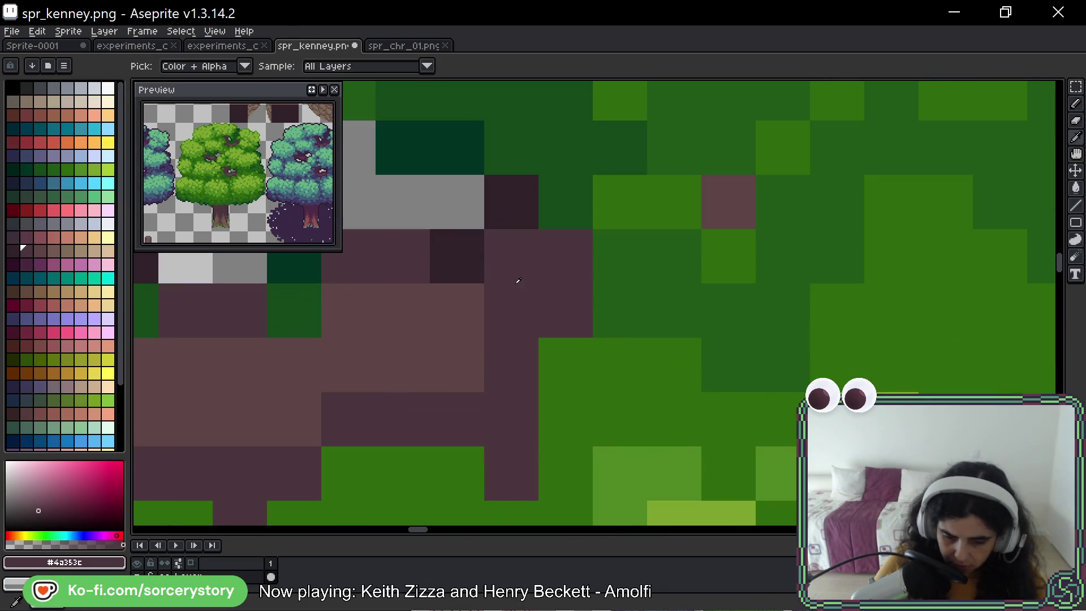
pyautogui.scroll(-4, 518, 281)
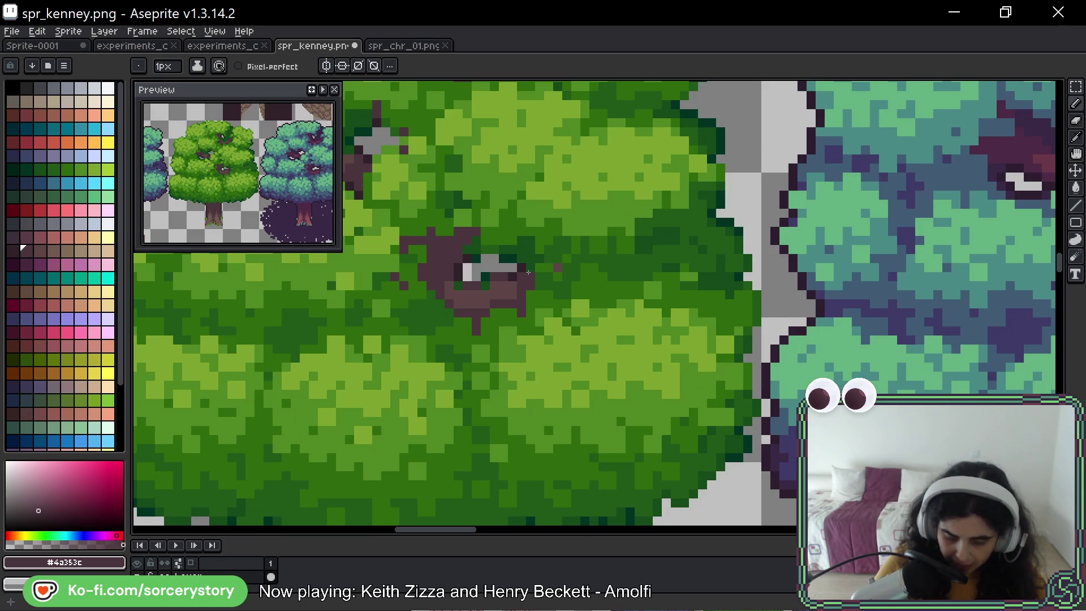
pyautogui.moveTo(546, 223); pyautogui.dragTo(570, 254)
pyautogui.hotkey('ctrl', 's')
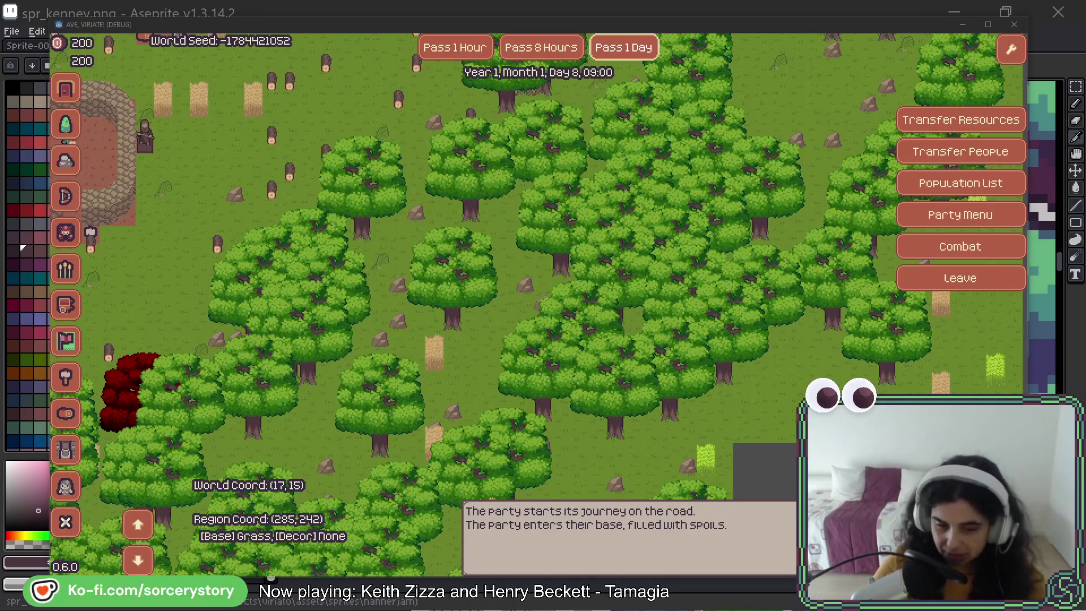
# Look over the dense green forest on the region map, then return to Aseprite.
pyautogui.click(726, 17)
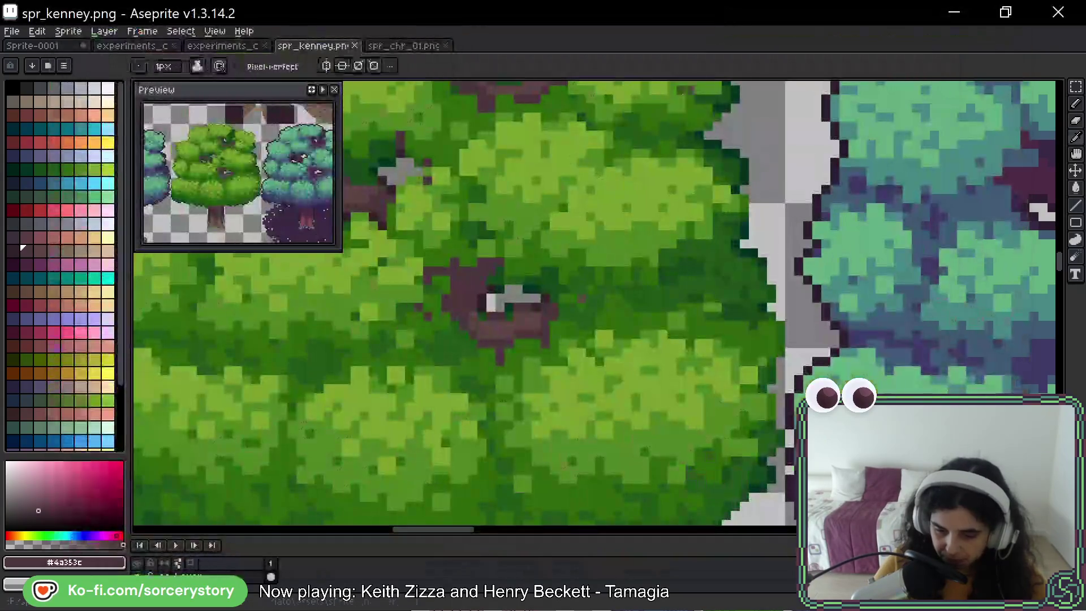
# Pan the canvas past the tree row and chicken legs to the fence and grass tiles.
pyautogui.scroll(-2, 858, 235)
pyautogui.moveTo(859, 234)
pyautogui.mouseDown()
pyautogui.moveTo(701, 275)
pyautogui.moveTo(615, 250)
pyautogui.moveTo(555, 250)
pyautogui.mouseUp()
pyautogui.scroll(-2, 700, 274)
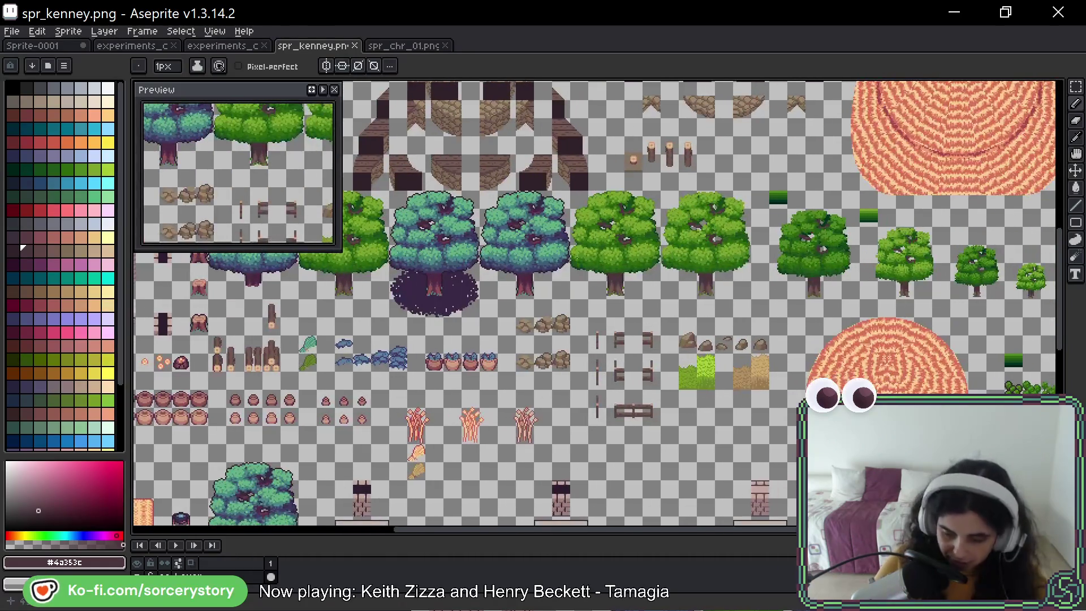
pyautogui.scroll(2, 555, 250)
pyautogui.moveTo(417, 407); pyautogui.dragTo(496, 170)
pyautogui.scroll(2, 522, 322)
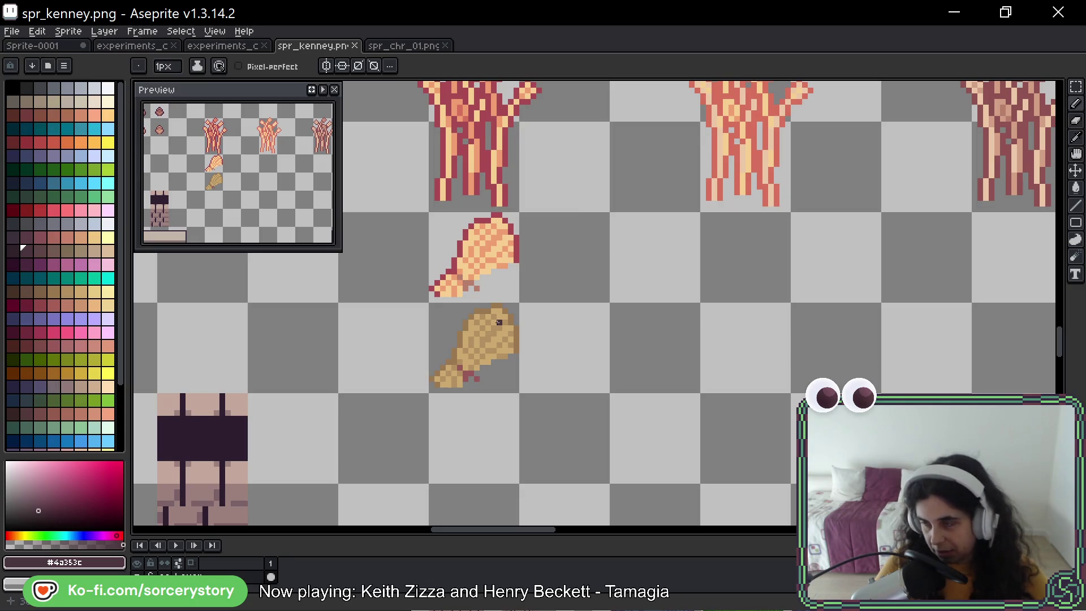
pyautogui.scroll(-3, 499, 322)
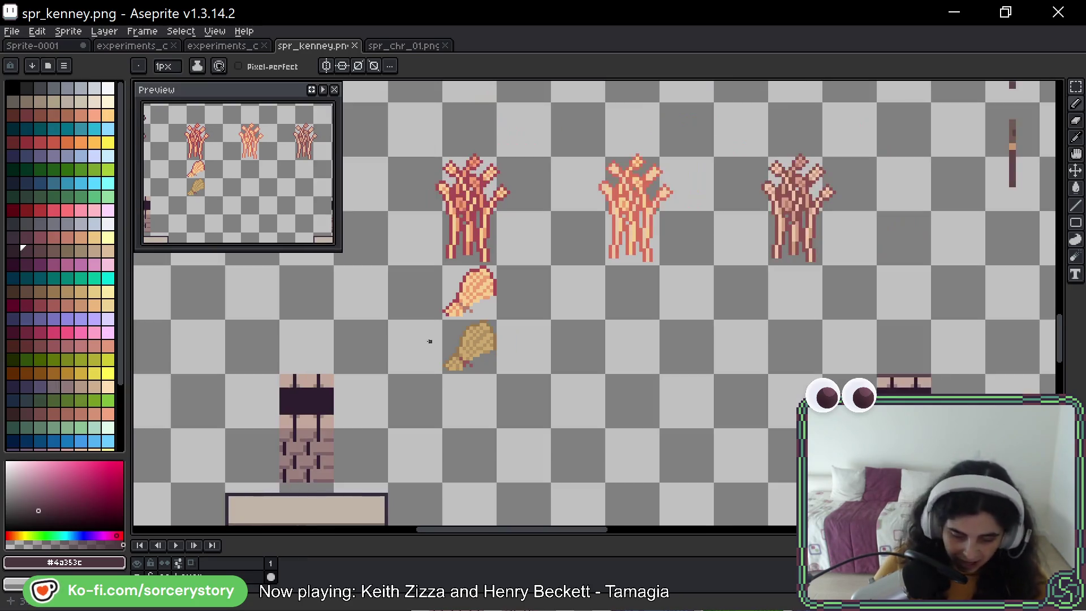
pyautogui.moveTo(476, 339)
pyautogui.mouseDown()
pyautogui.moveTo(848, 306)
pyautogui.moveTo(902, 175)
pyautogui.moveTo(914, 184)
pyautogui.moveTo(520, 236)
pyautogui.mouseUp()
pyautogui.scroll(2, 650, 232)
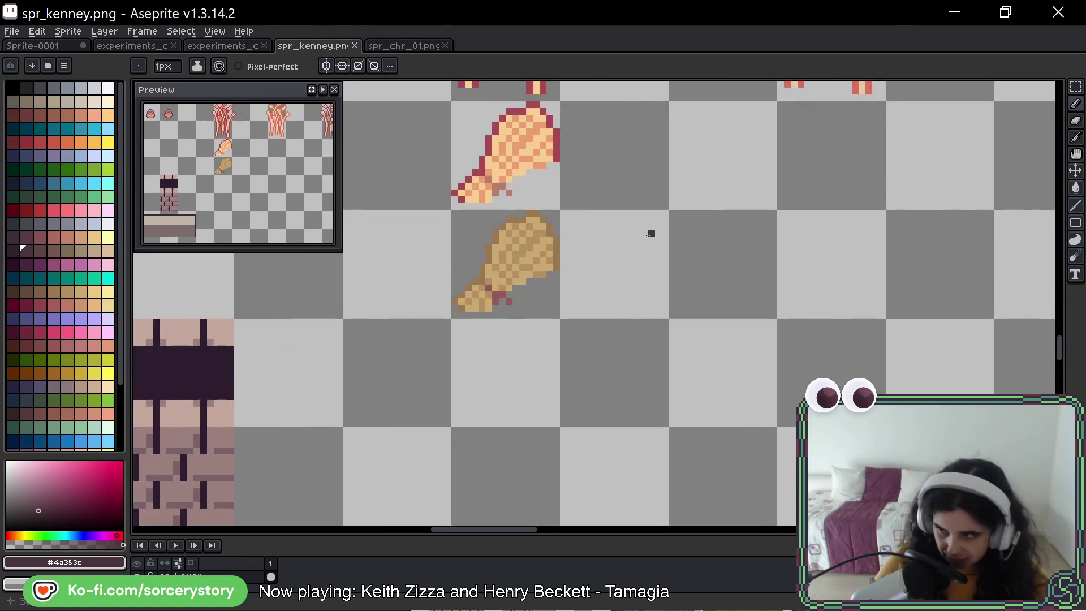
pyautogui.moveTo(593, 211)
pyautogui.mouseDown()
pyautogui.moveTo(578, 276)
pyautogui.moveTo(623, 263)
pyautogui.moveTo(595, 255)
pyautogui.mouseUp()
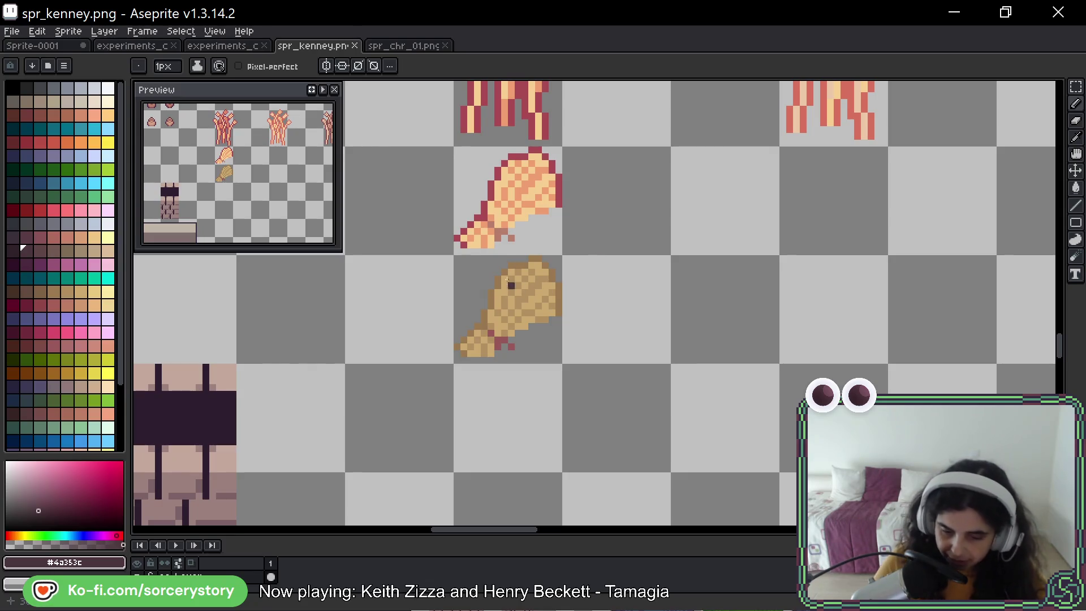
pyautogui.scroll(-4, 507, 279)
pyautogui.scroll(4, 823, 169)
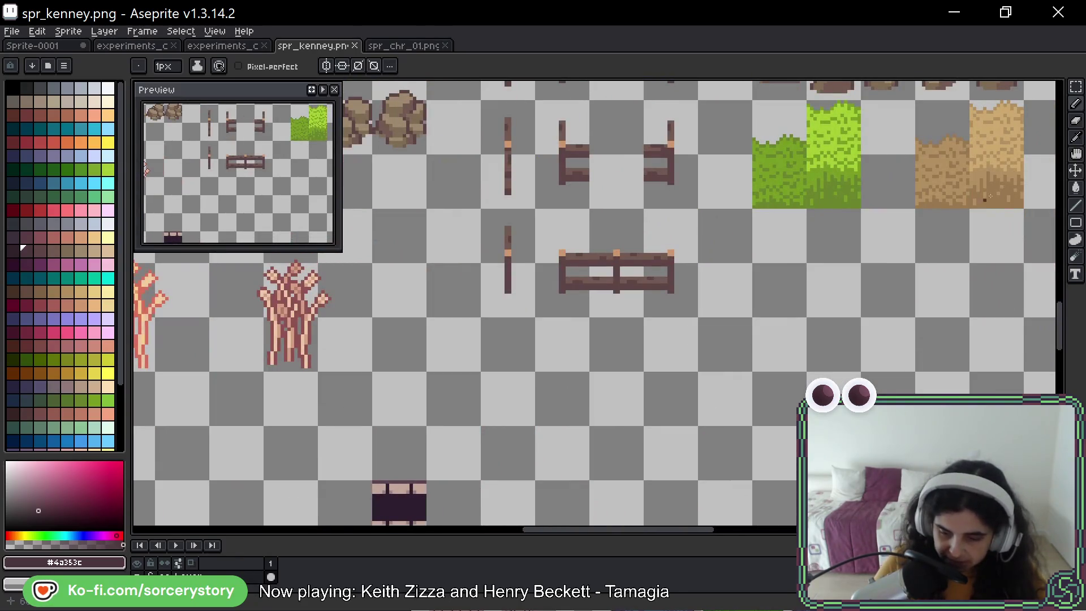
# Scroll the canvas over the fence, grass and wheat tiles.
pyautogui.scroll(-5, 608, 312)
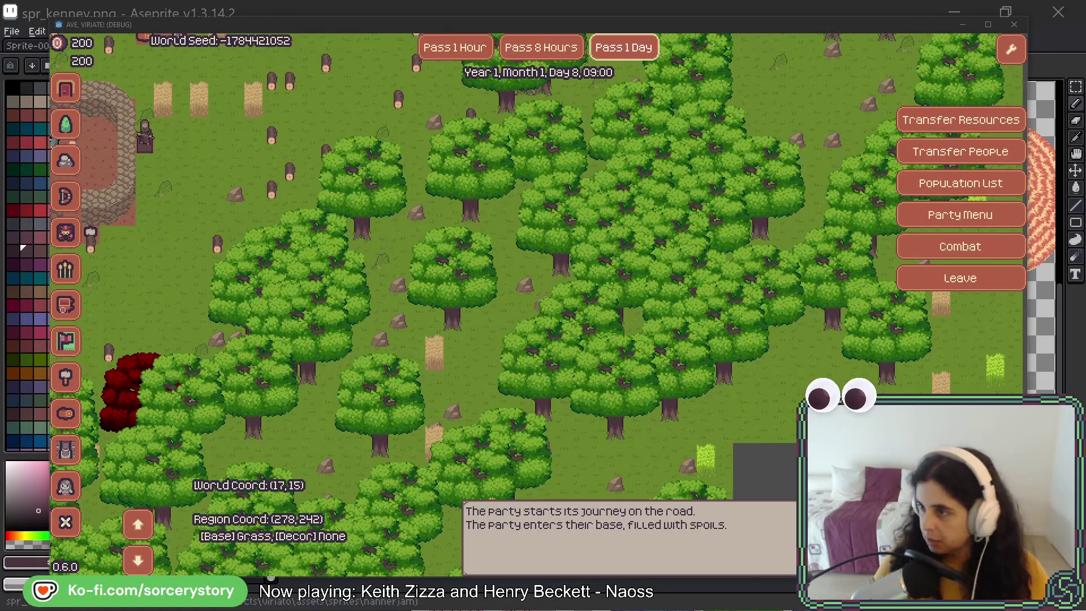
# Leave the game test and return to the spr_kenney.png sheet in Aseprite.
pyautogui.hotkey('alt', 'Tab')
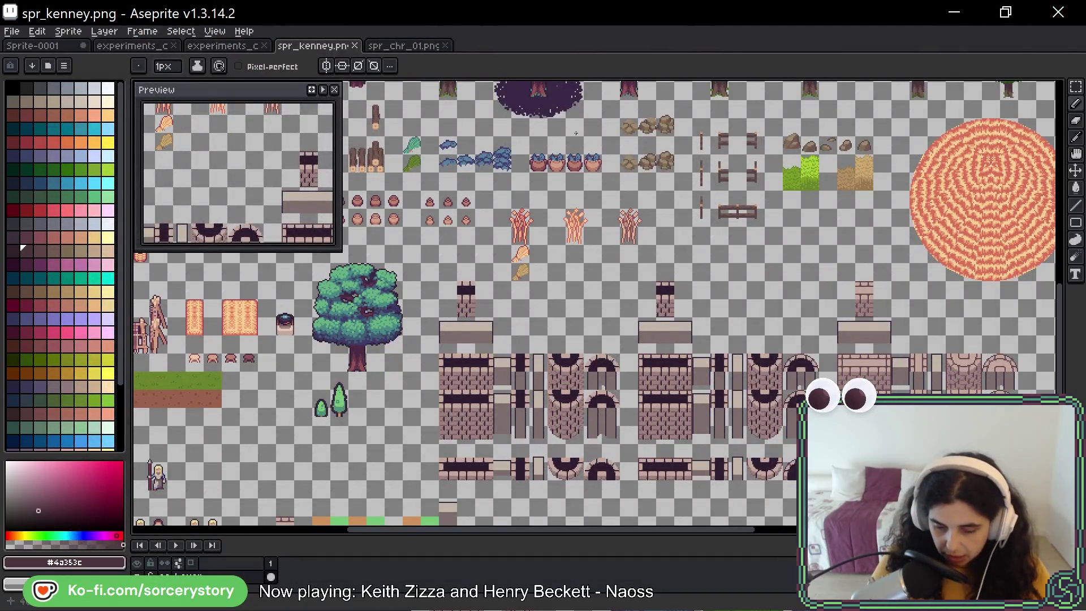
# Select the green leaf tile and sample its dark green #6b842d.
pyautogui.scroll(5, 441, 194)
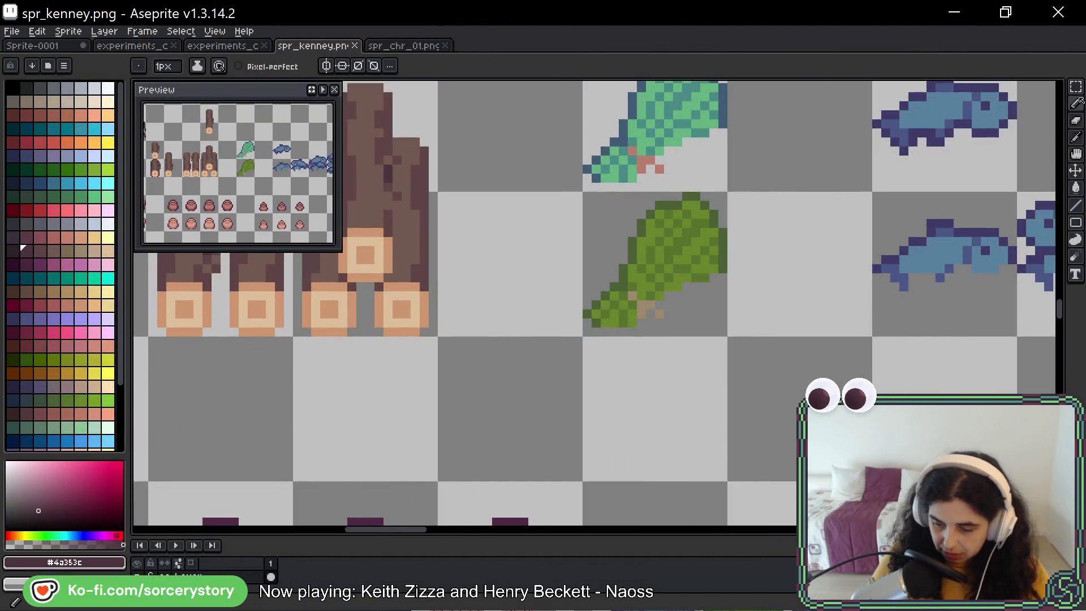
pyautogui.click(1076, 87)
pyautogui.moveTo(678, 260); pyautogui.dragTo(569, 288)
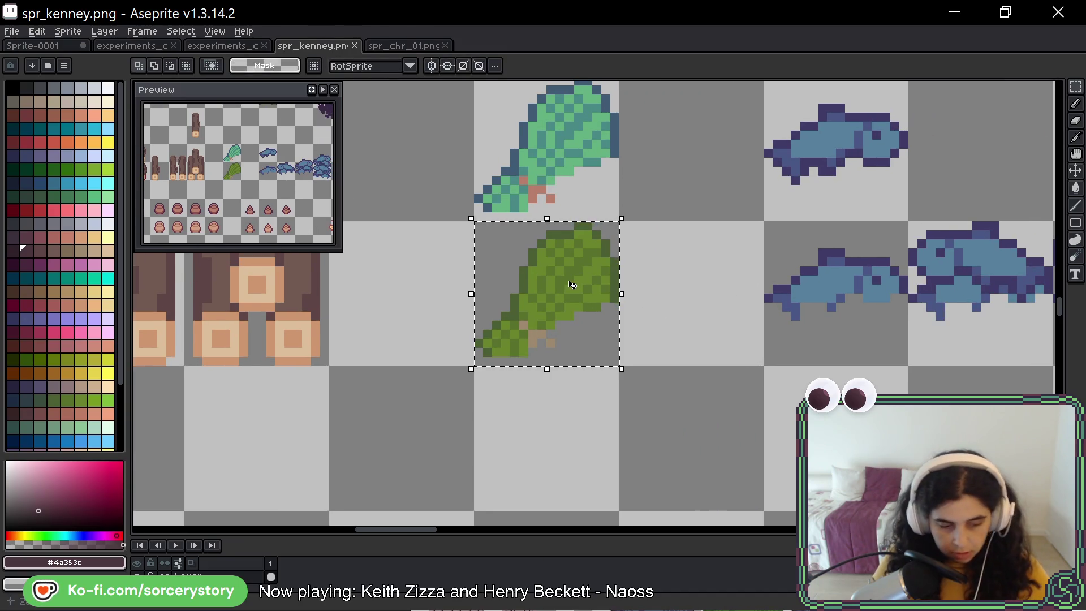
pyautogui.press('i')
pyautogui.click(556, 280)
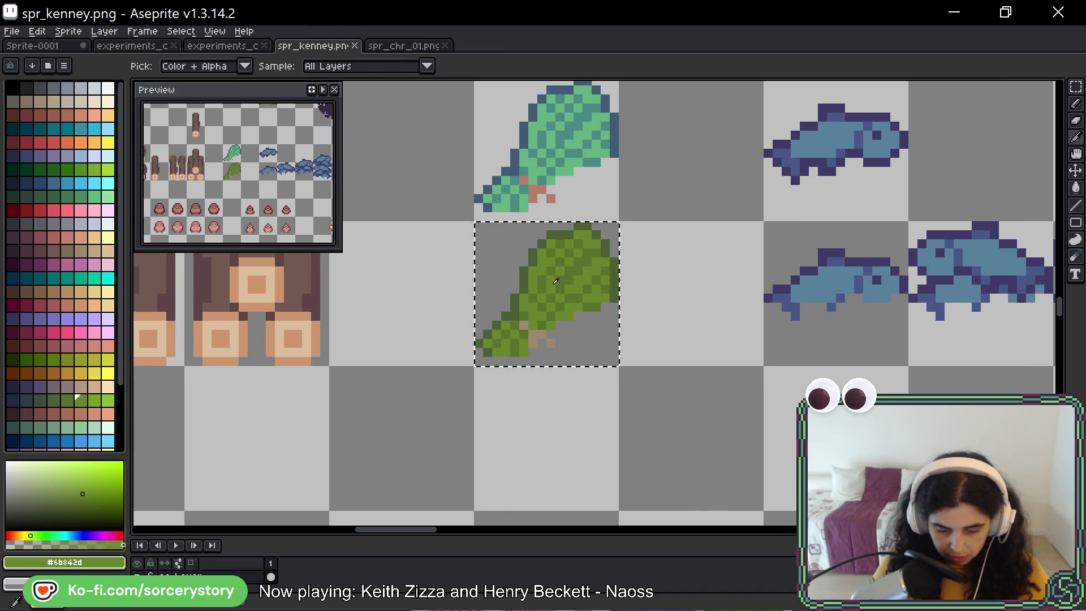
# Sample the bright grass green #a6cc34 and bucket-fill the leaf's mid-green pixels with it.
pyautogui.press('g')
pyautogui.click(107, 400)
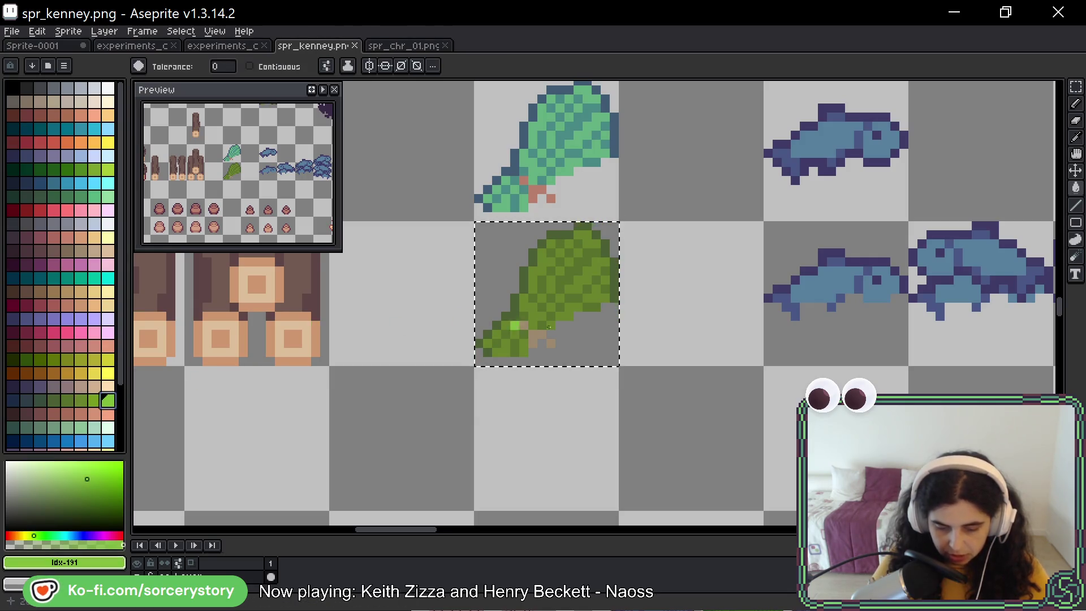
pyautogui.scroll(-7, 184, 368)
pyautogui.scroll(5, 611, 365)
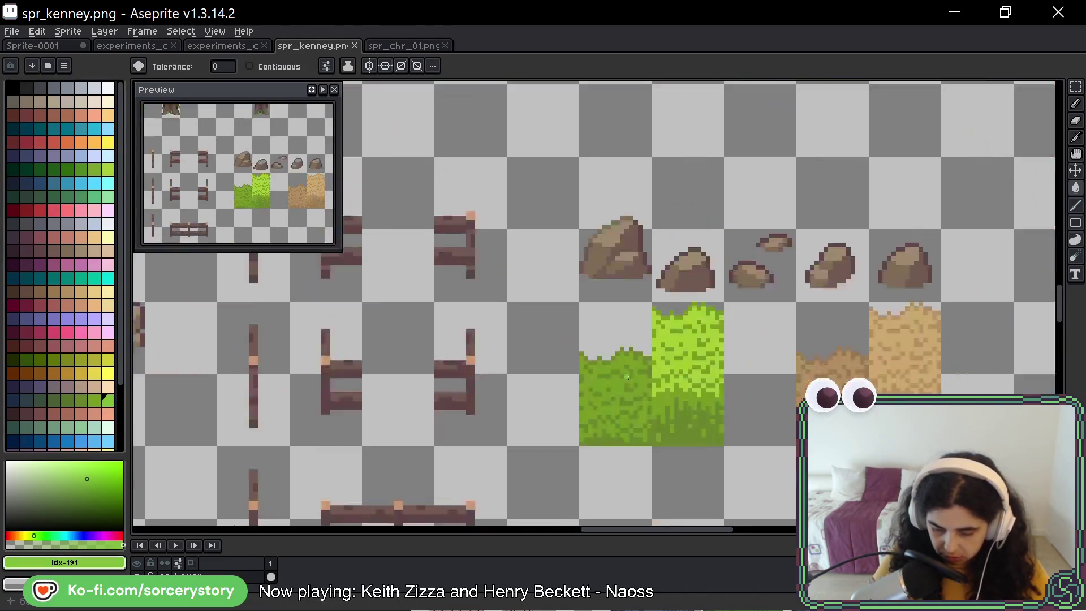
pyautogui.scroll(-3, 676, 344)
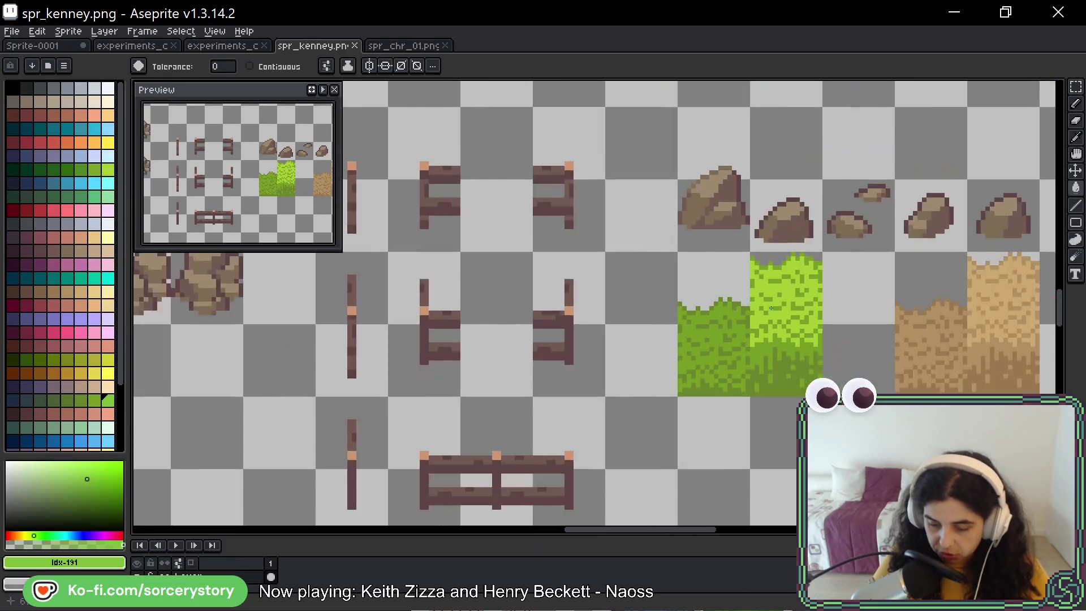
pyautogui.scroll(-1, 779, 307)
pyautogui.keyDown('alt'); pyautogui.click(776, 306); pyautogui.keyUp('alt')
pyautogui.scroll(-3, 774, 304)
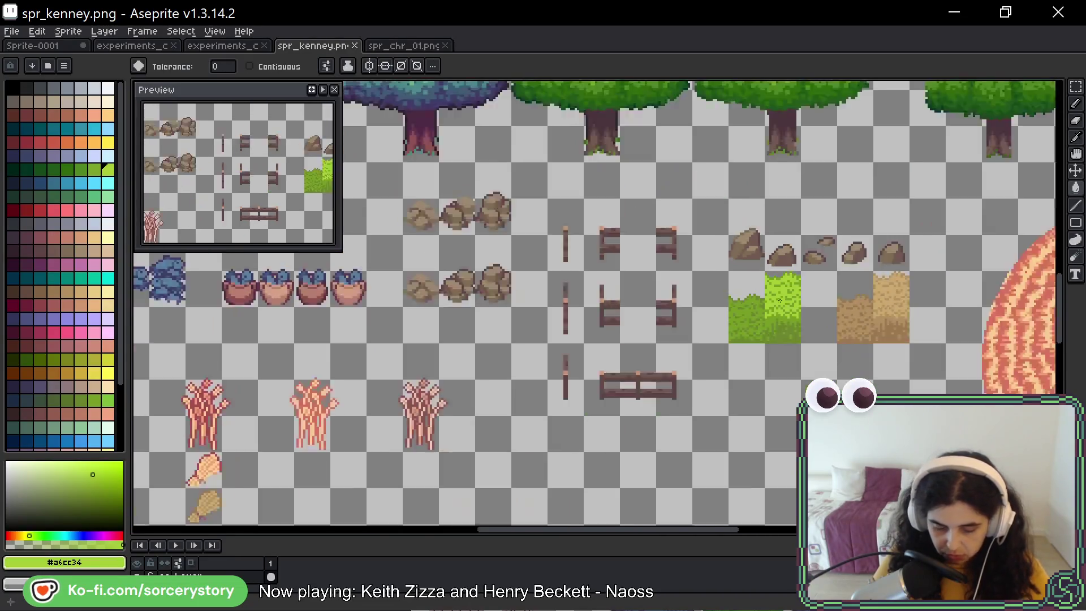
pyautogui.scroll(8, 383, 296)
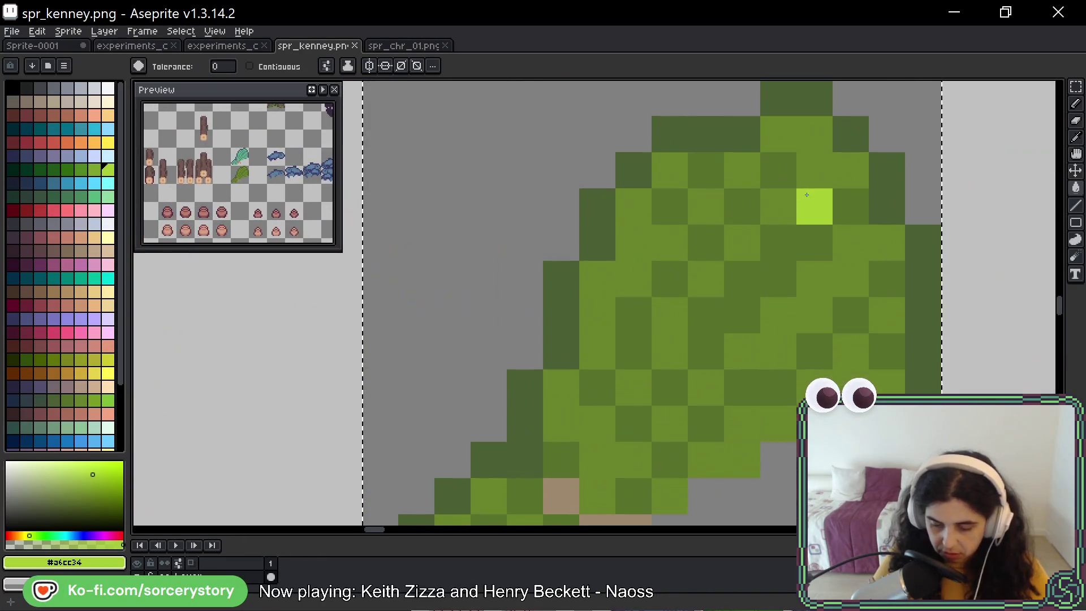
pyautogui.moveTo(807, 194); pyautogui.dragTo(633, 224)
pyautogui.click(601, 266)
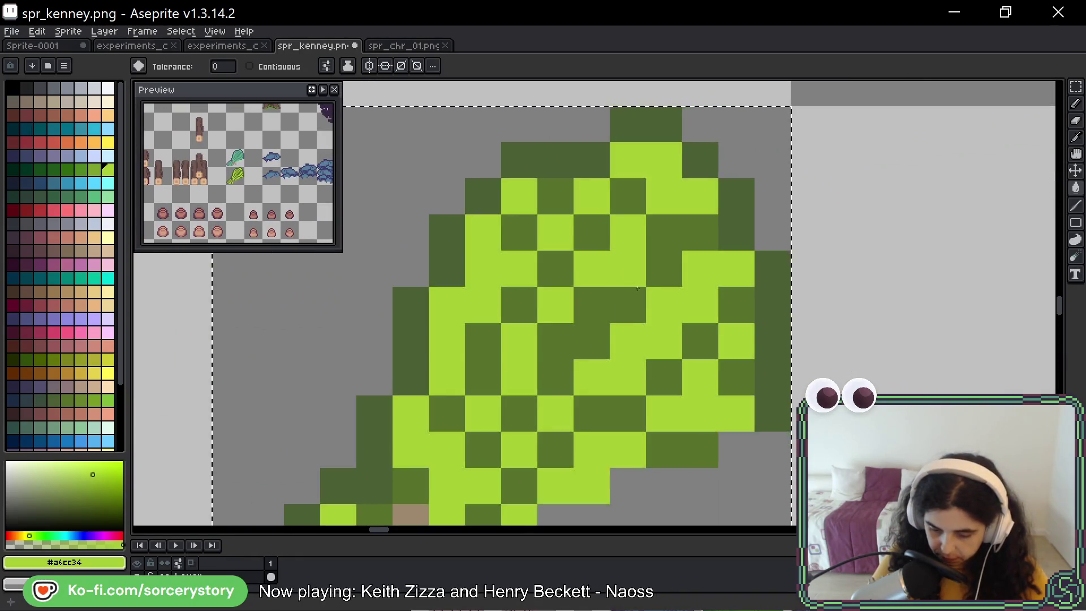
# Apply a darker grass green to the leaf, undoing the stray pixel beside it.
pyautogui.scroll(-5, 601, 266)
pyautogui.scroll(5, 1024, 283)
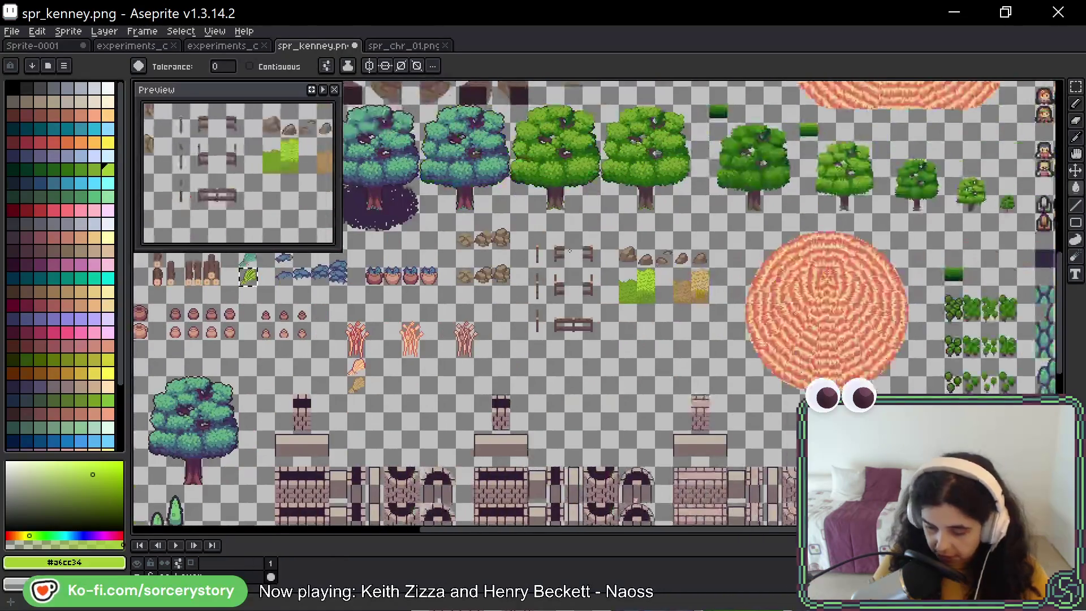
pyautogui.press('alt')
pyautogui.scroll(-5, 484, 328)
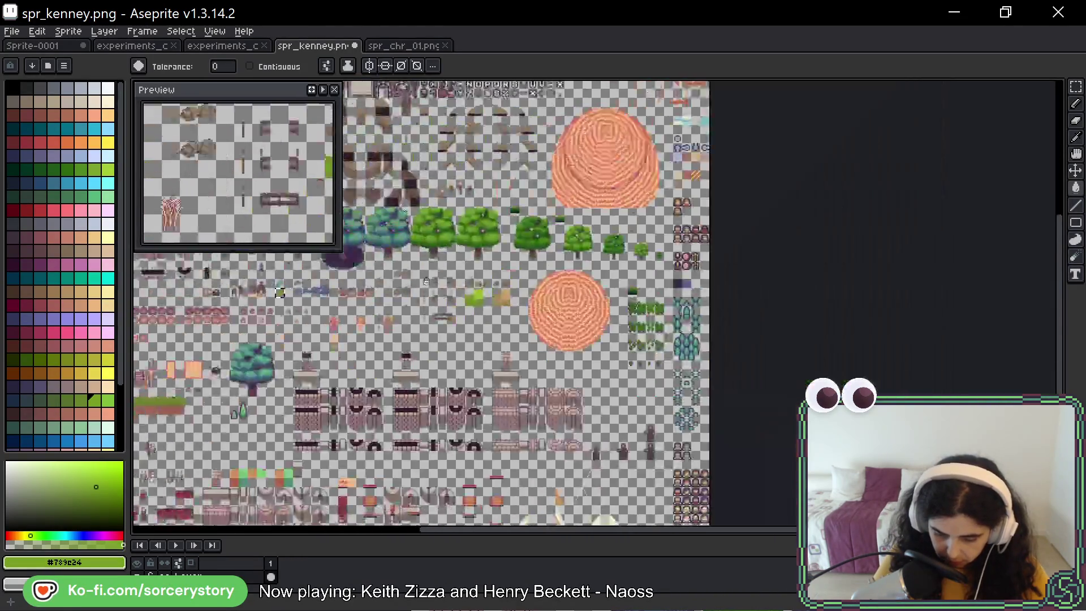
pyautogui.scroll(2, 543, 247)
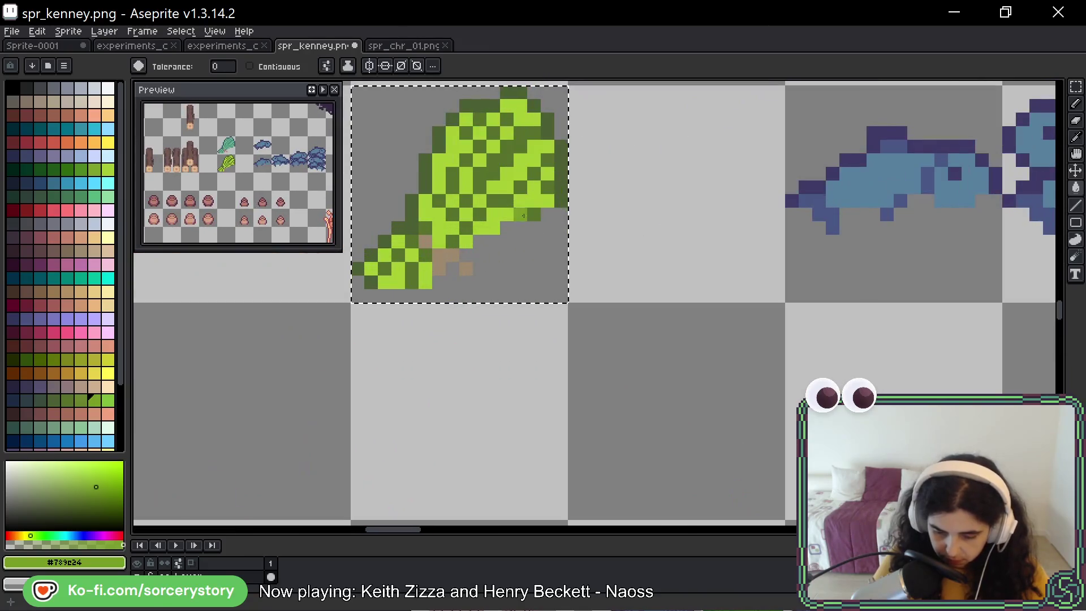
pyautogui.click(615, 255)
pyautogui.hotkey('ctrl', 'z')
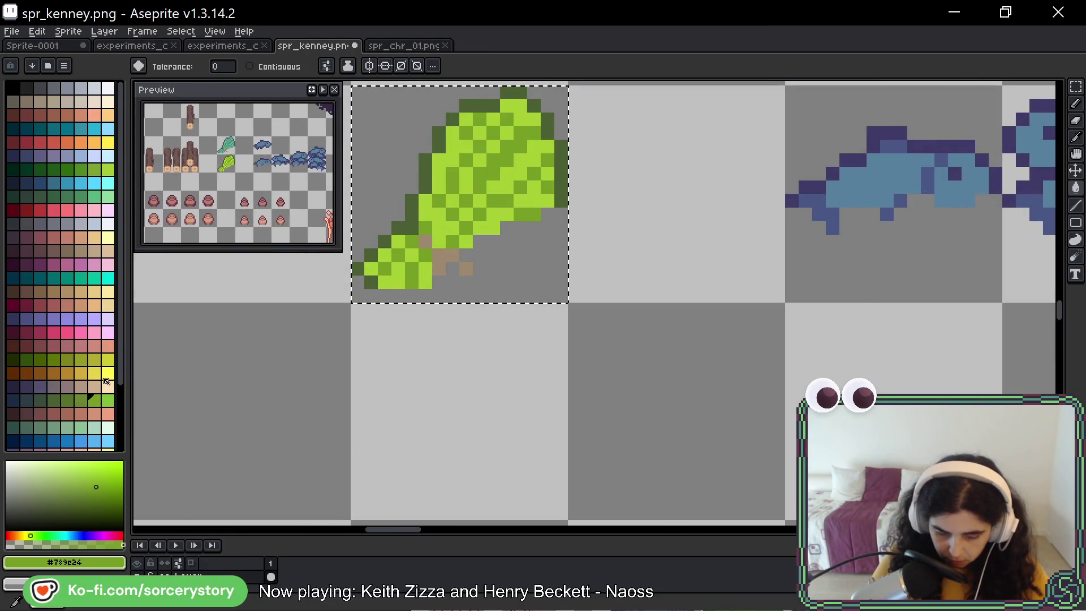
# Pan across the tileset back to the leaf, clear the selection and ready the Paint Bucket.
pyautogui.scroll(-5, 944, 220)
pyautogui.scroll(-2, 944, 221)
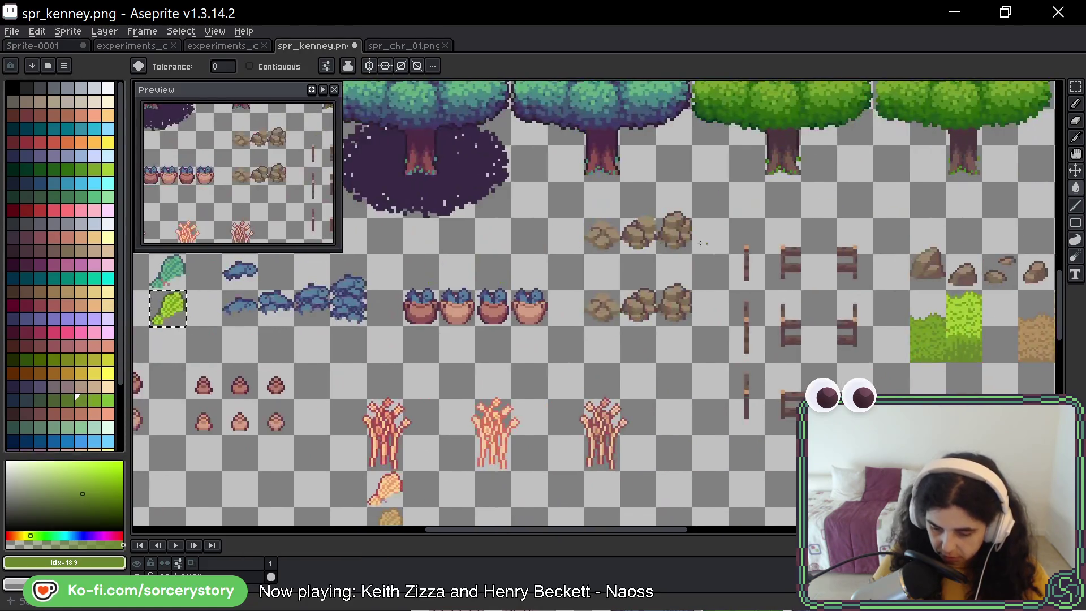
pyautogui.moveTo(1008, 334); pyautogui.dragTo(527, 322)
pyautogui.scroll(6, 539, 355)
pyautogui.scroll(-6, 552, 412)
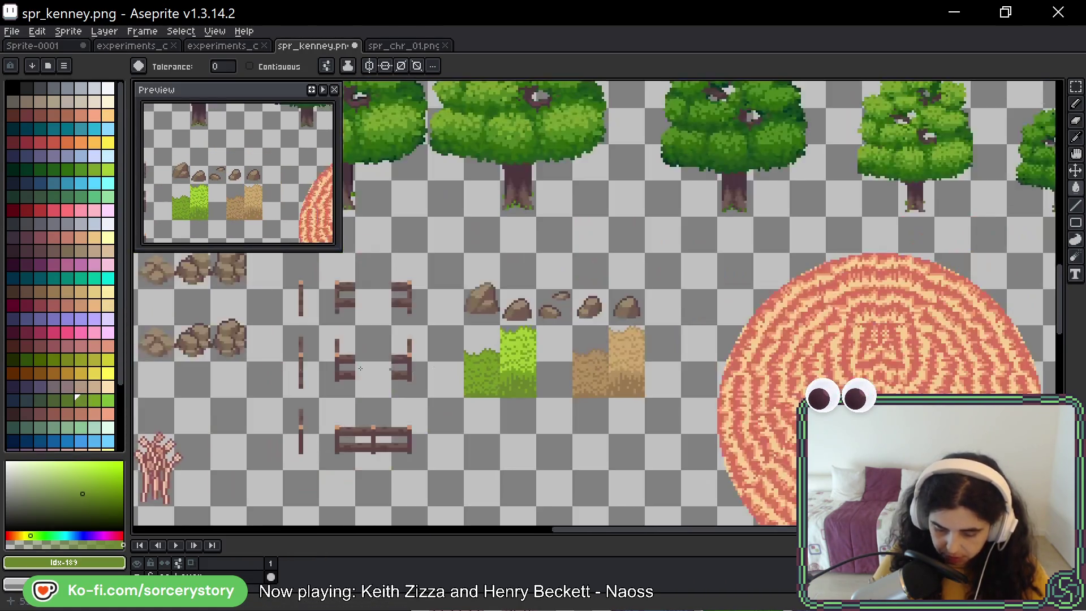
pyautogui.moveTo(226, 396)
pyautogui.mouseDown()
pyautogui.moveTo(420, 311)
pyautogui.moveTo(825, 263)
pyautogui.mouseUp()
pyautogui.scroll(6, 638, 263)
pyautogui.scroll(3, 639, 264)
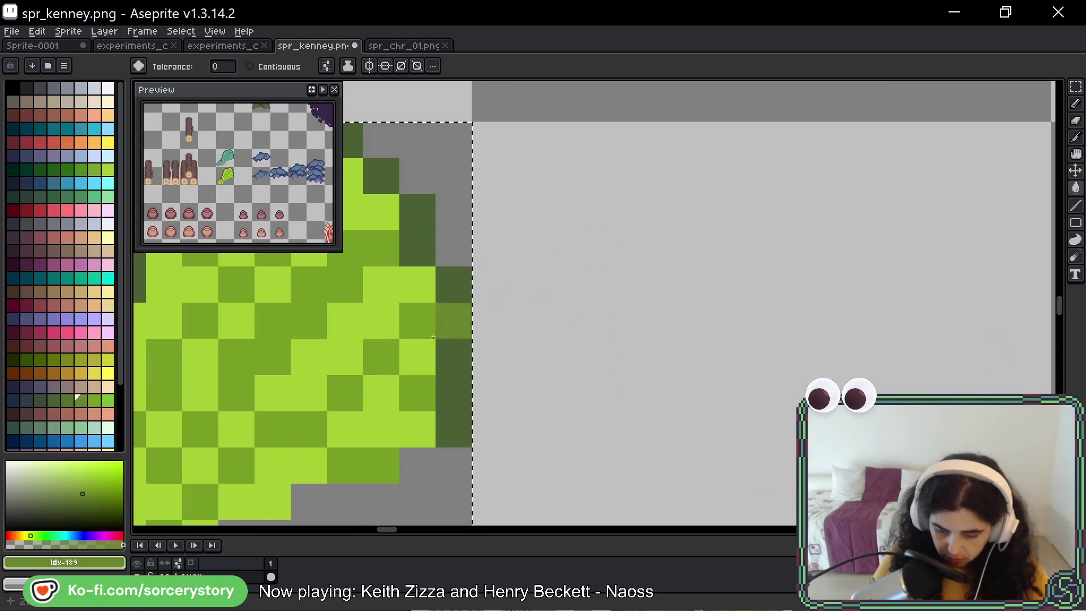
pyautogui.scroll(-3, 541, 308)
pyautogui.moveTo(541, 307); pyautogui.dragTo(739, 292)
pyautogui.press('v')
pyautogui.hotkey('ctrl', 'd')
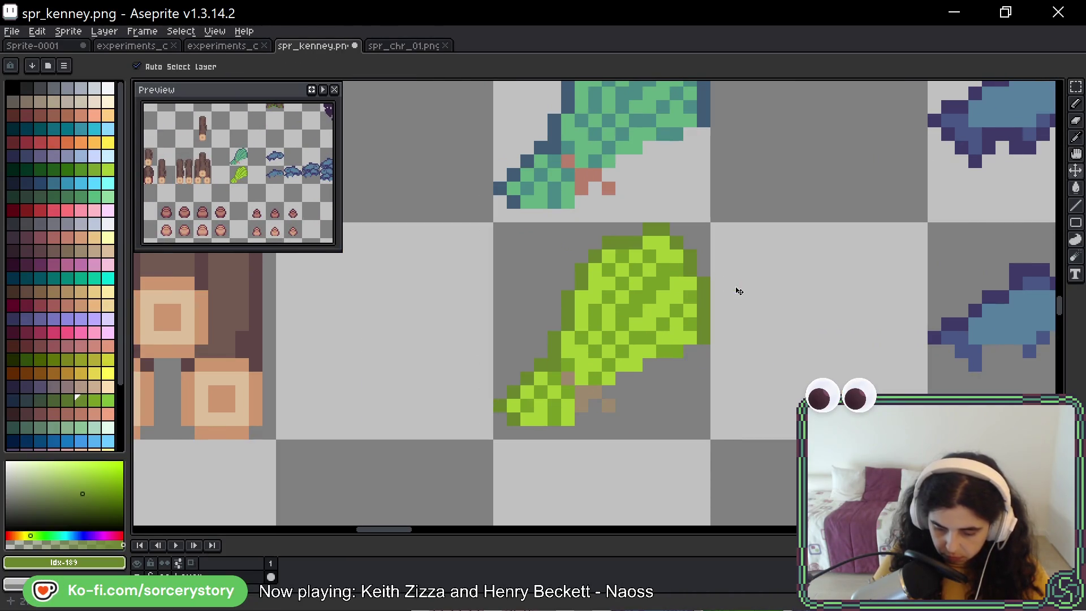
pyautogui.press('g')
pyautogui.press('i')
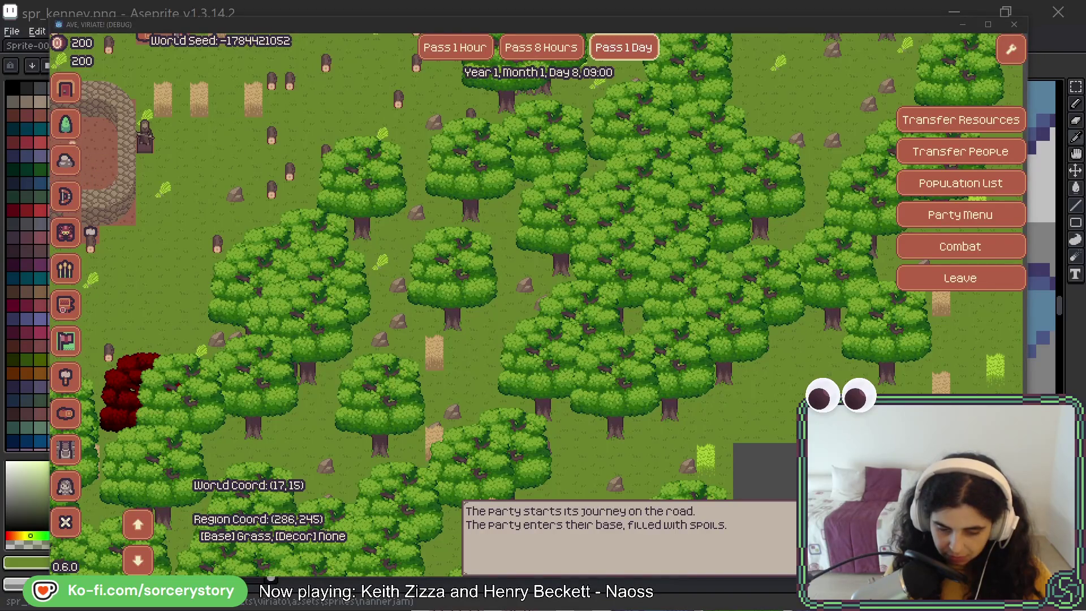
pyautogui.hotkey('alt', 'F4')
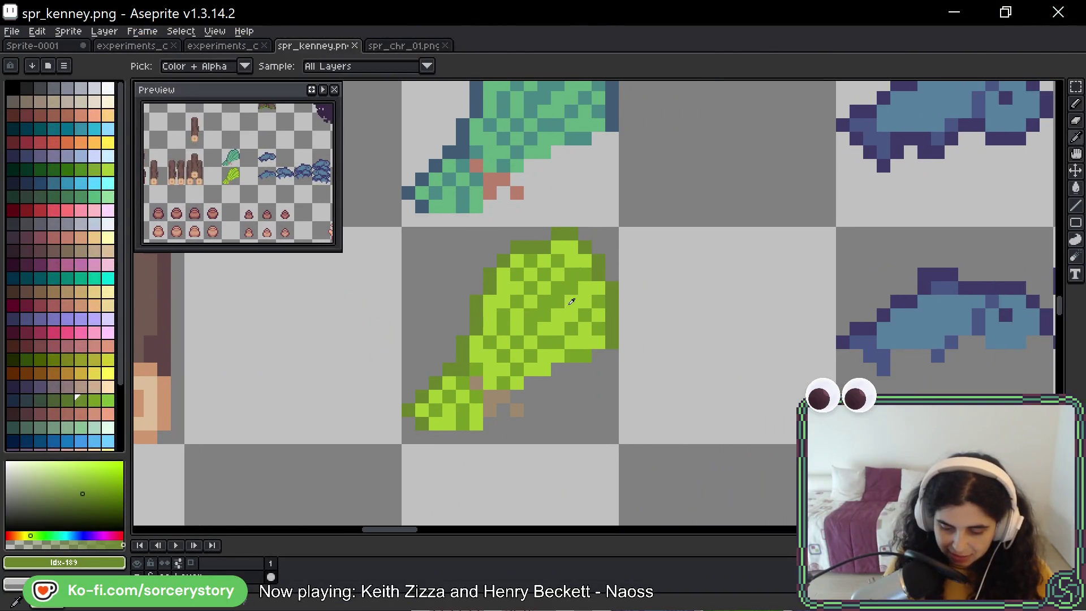
# Sample the leaf's lime and dark greens, then bucket-fill those pixels with darker palette greens.
pyautogui.click(582, 298)
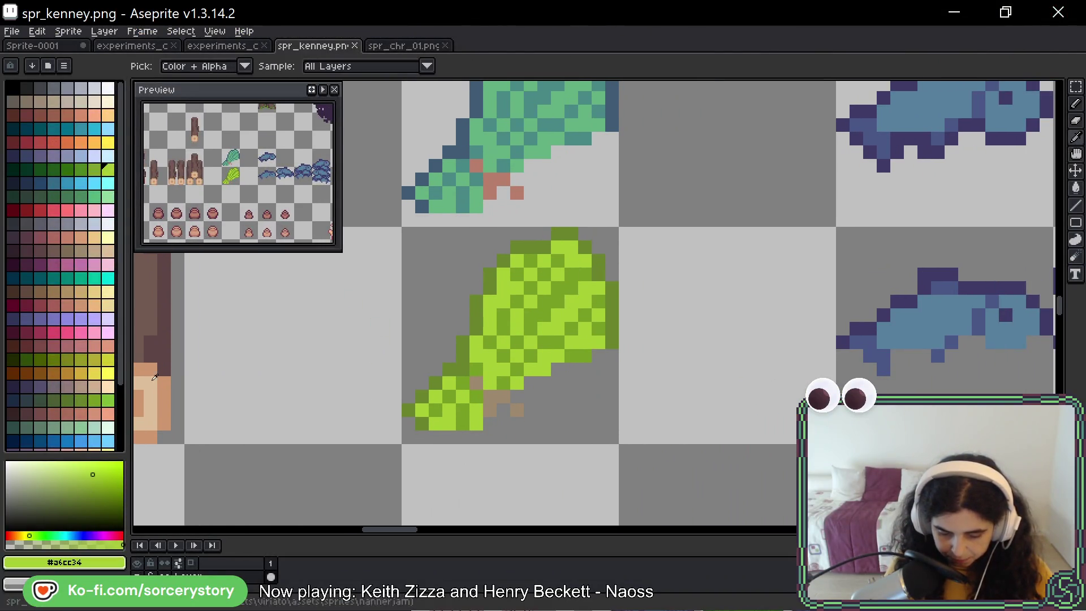
pyautogui.click(540, 311)
pyautogui.click(67, 401)
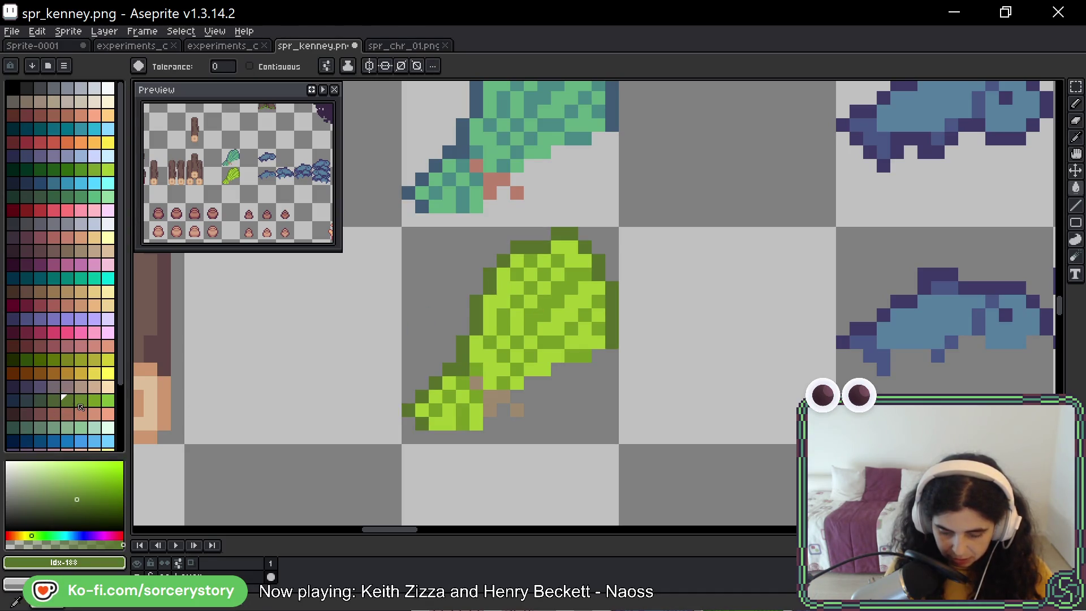
pyautogui.click(80, 402)
pyautogui.click(505, 311)
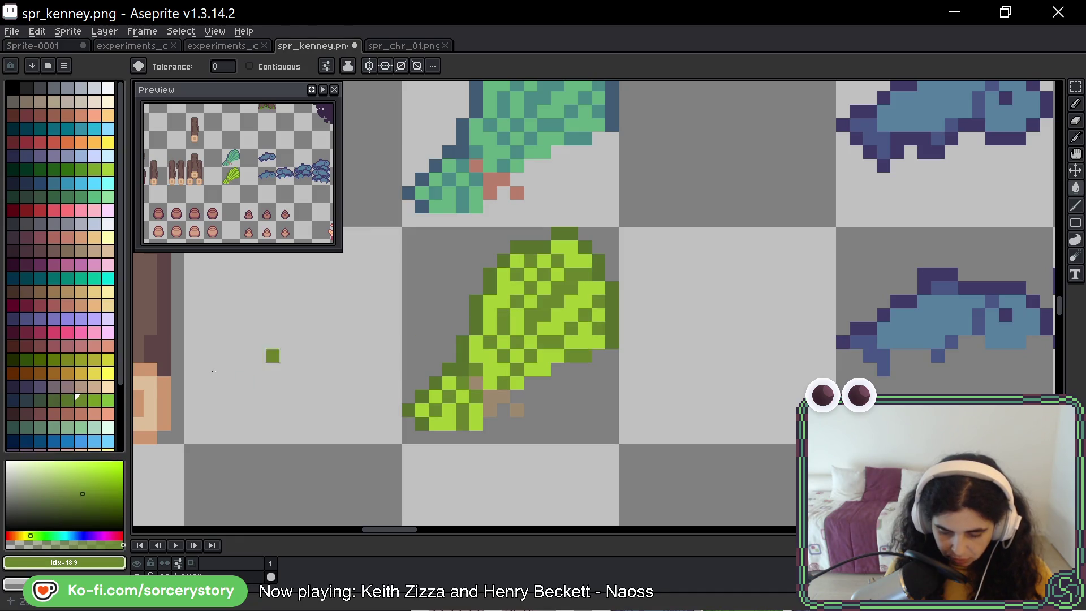
pyautogui.click(98, 403)
pyautogui.click(489, 311)
pyautogui.scroll(-3, 603, 365)
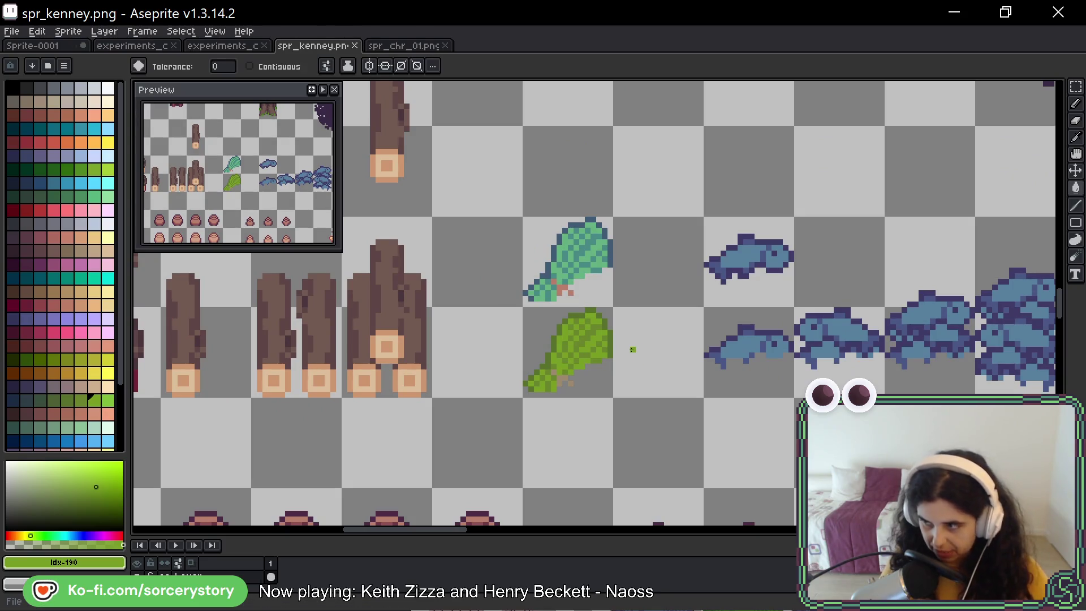
pyautogui.press('i')
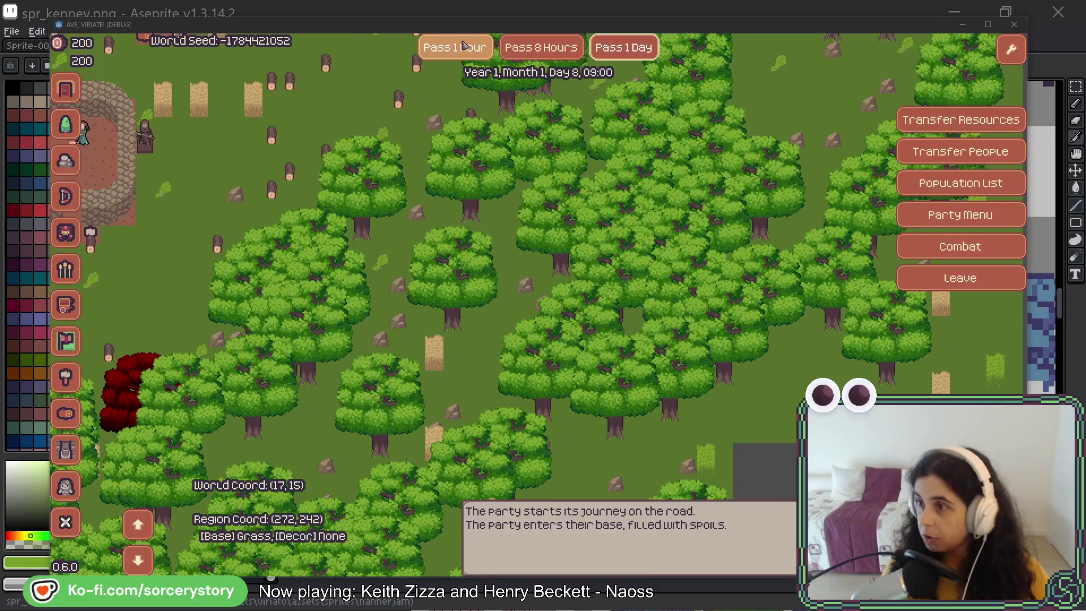
# Back on the sprite sheet, recolour the leaf's olive outline to a dark palette green.
pyautogui.hotkey('alt', 'Tab')
pyautogui.scroll(-4, 662, 305)
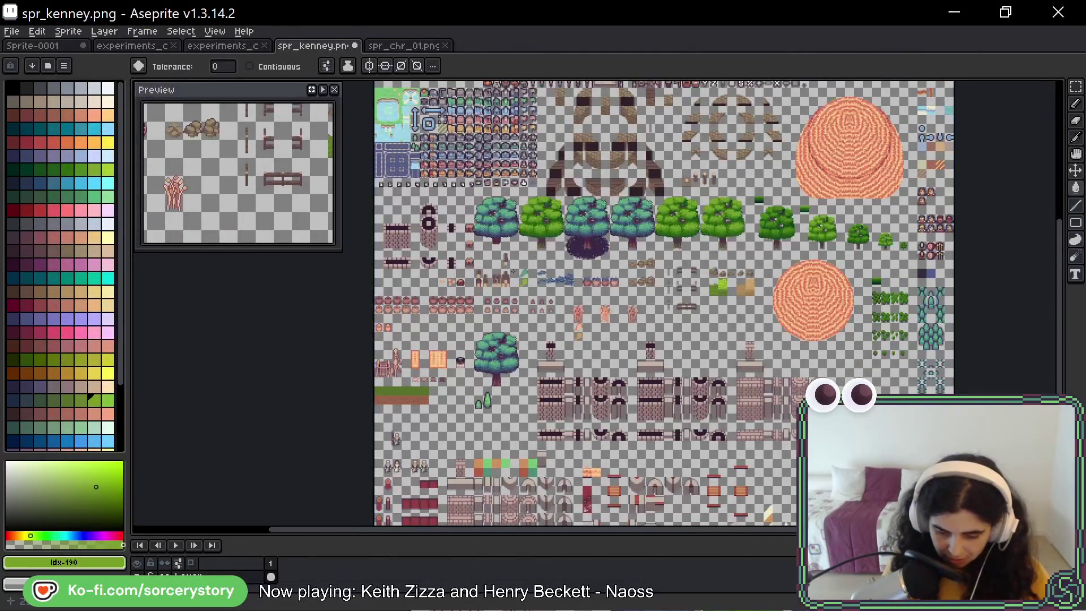
pyautogui.scroll(5, 677, 331)
pyautogui.press('v')
pyautogui.scroll(1, 678, 331)
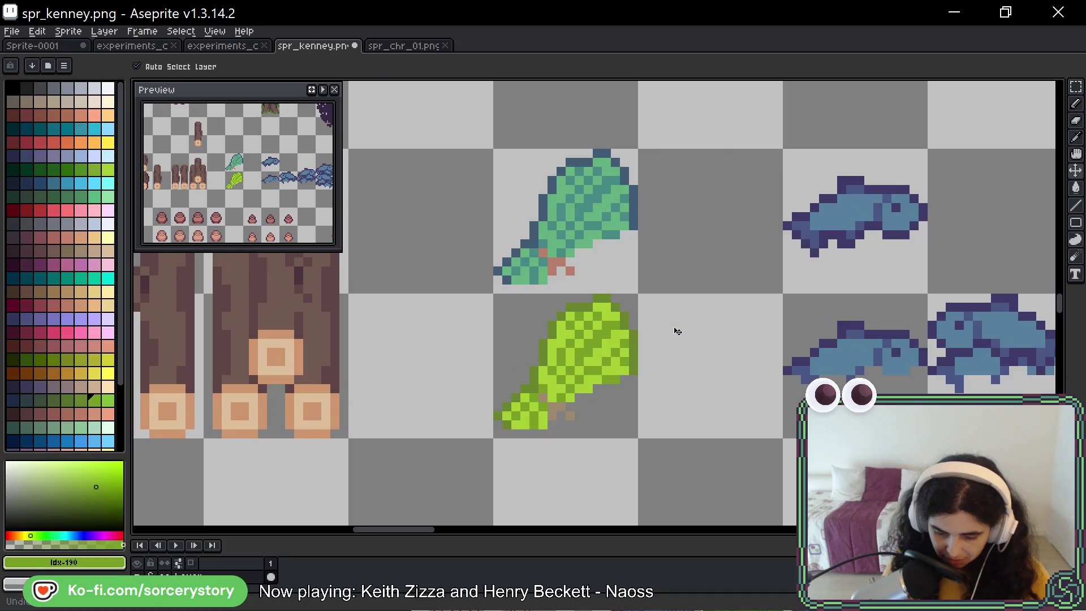
pyautogui.press('g')
pyautogui.scroll(1, 600, 377)
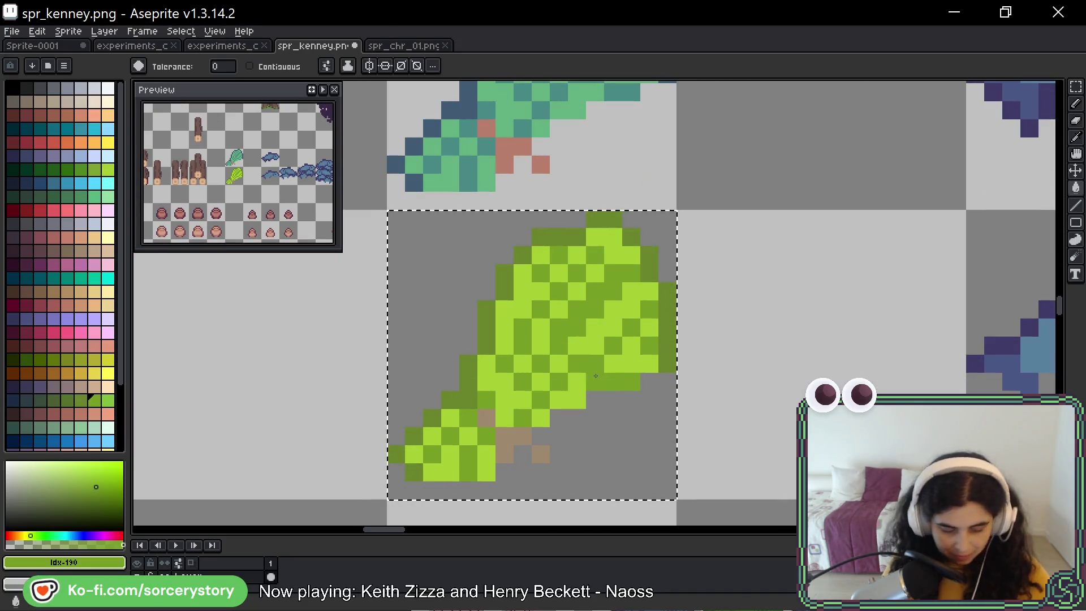
pyautogui.press('i')
pyautogui.click(595, 376)
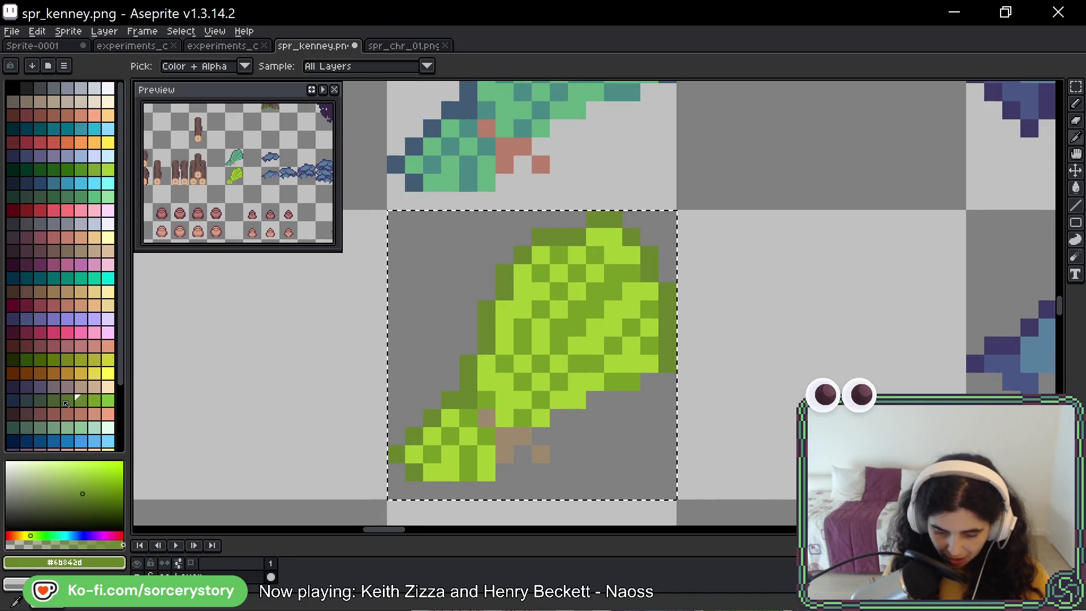
pyautogui.click(66, 403)
pyautogui.press('g')
pyautogui.click(480, 320)
# Recolour the leaf's inner and bright lime pixels with the next mid greens in the palette.
pyautogui.click(81, 400)
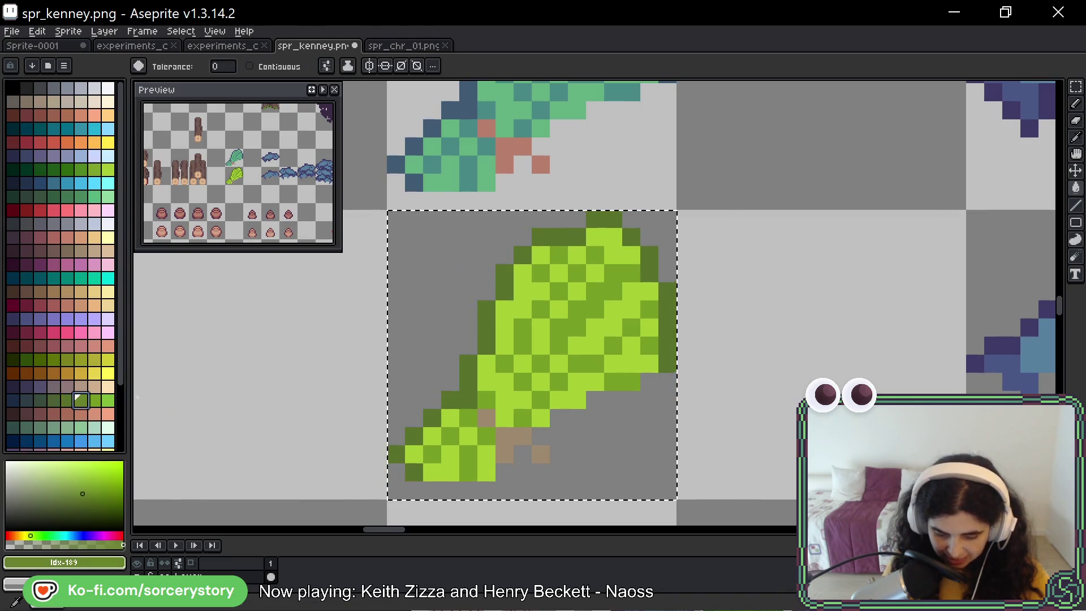
pyautogui.click(547, 309)
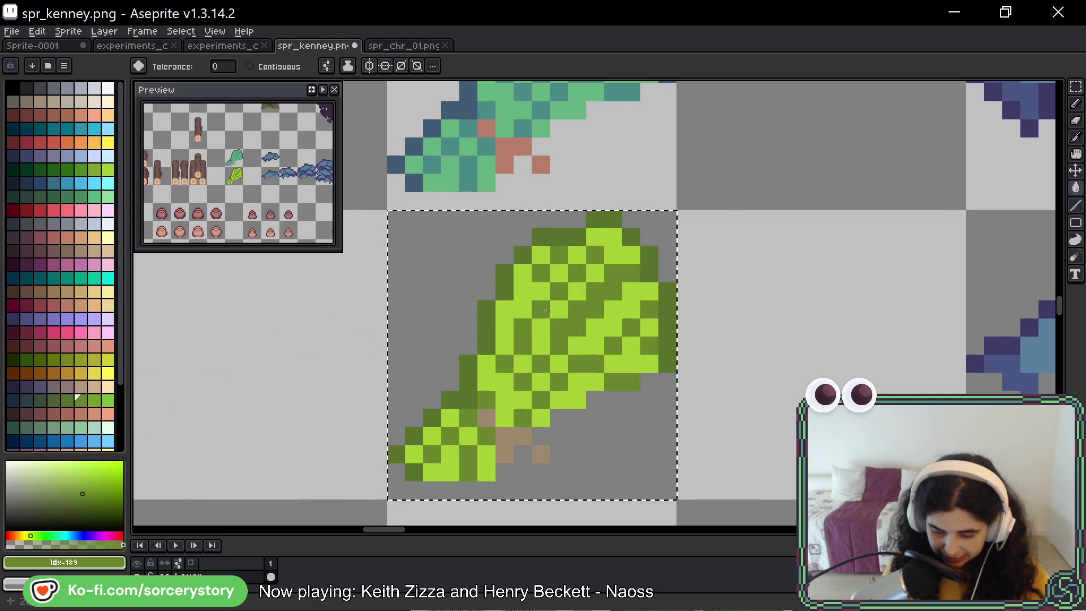
pyautogui.press(']')
pyautogui.click(536, 291)
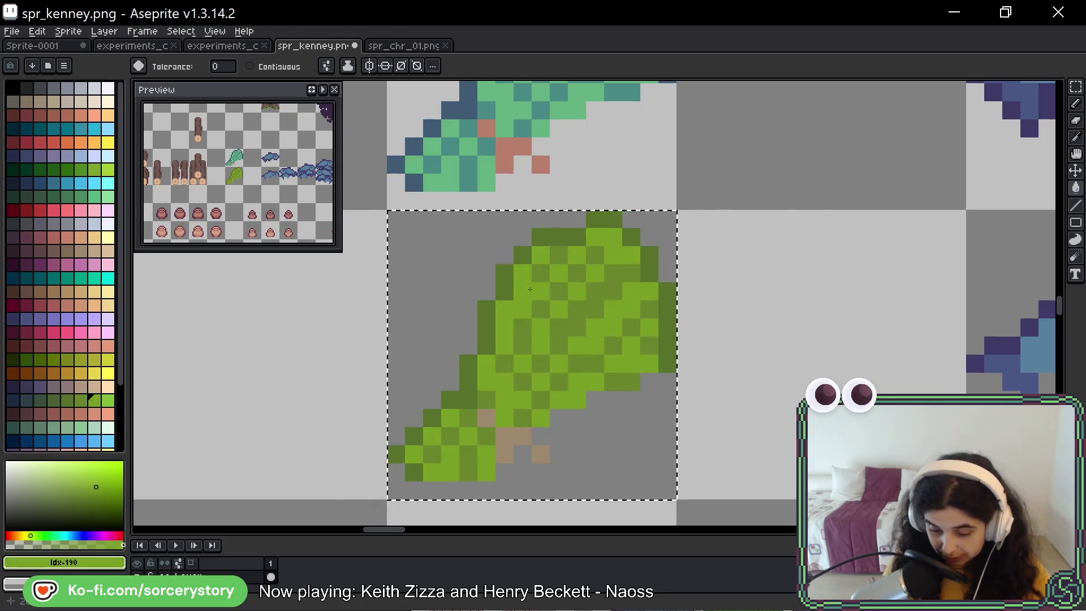
# Undo the stray pink pixels and save spr_kenney.png.
pyautogui.press('v')
pyautogui.press('w')
pyautogui.press('x')
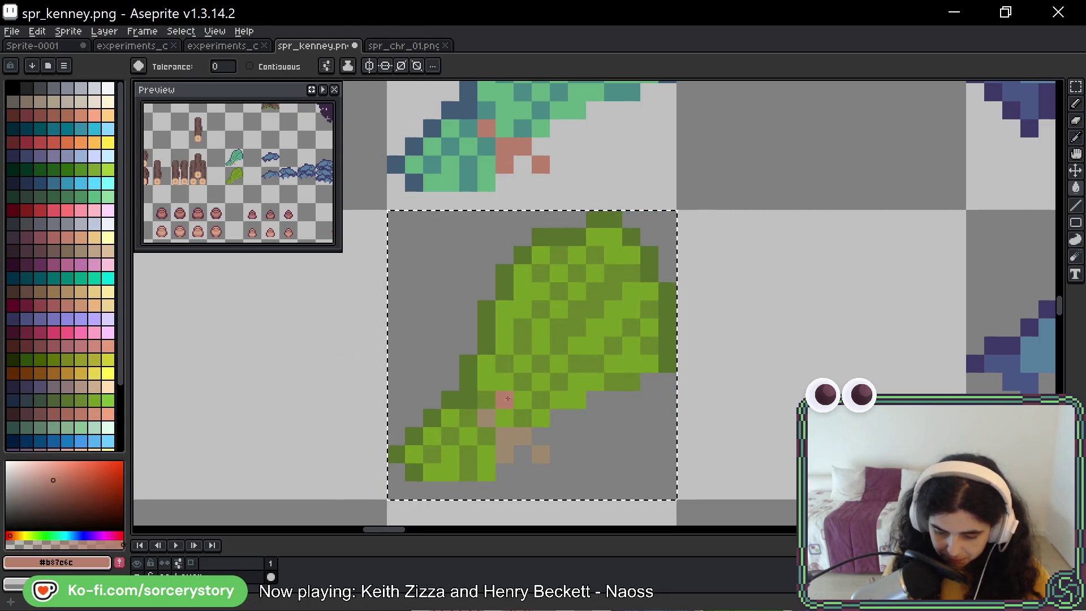
pyautogui.hotkey('ctrl', 'd')
pyautogui.hotkey('ctrl', 's')
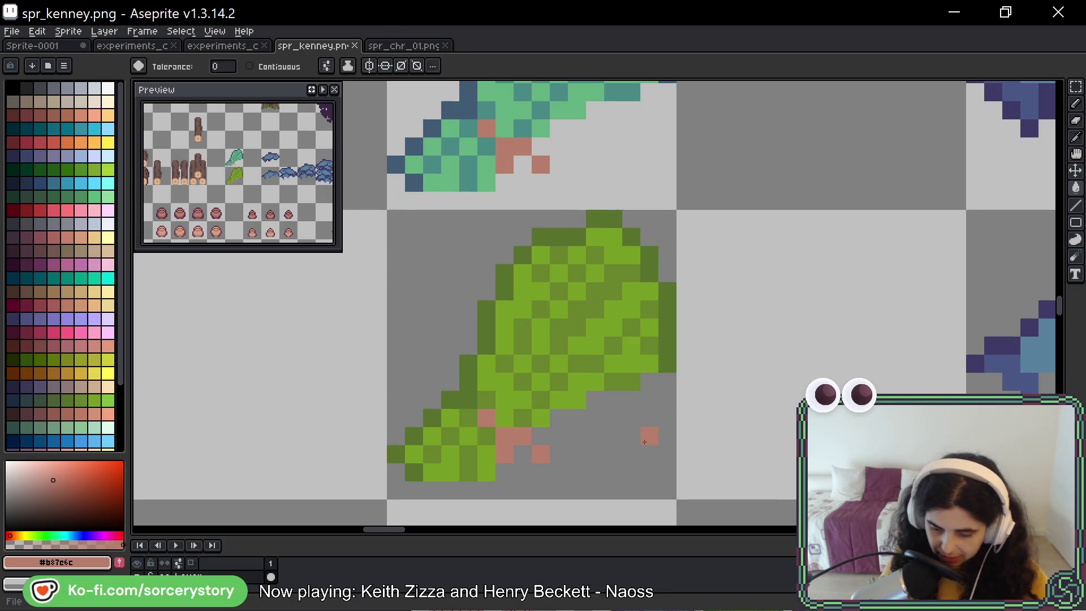
pyautogui.hotkey('ctrl', 'shift', 'd')
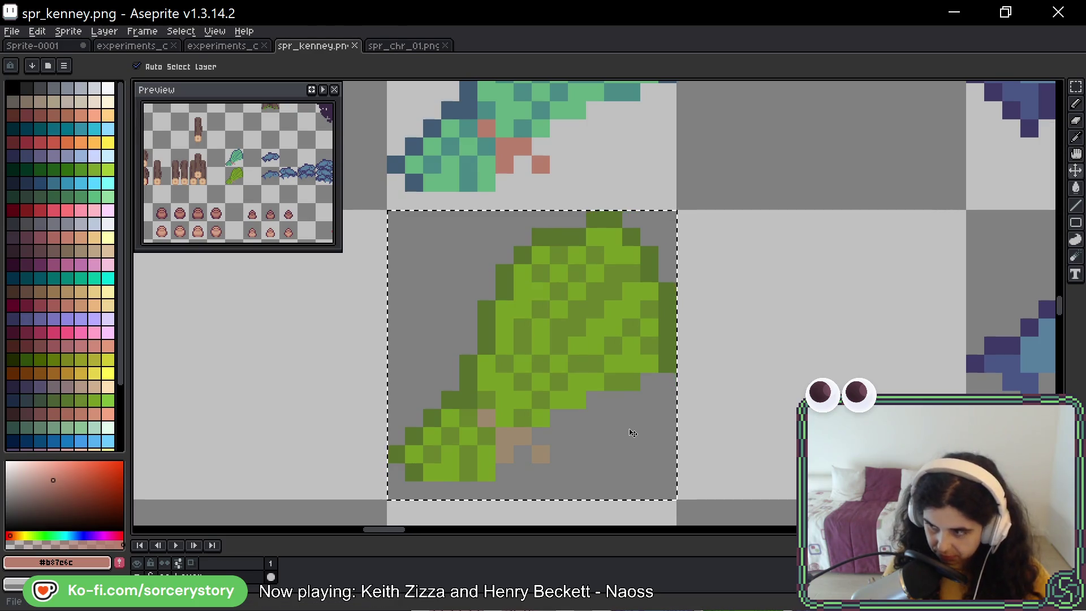
pyautogui.hotkey('ctrl', 'd')
pyautogui.hotkey('ctrl', 's')
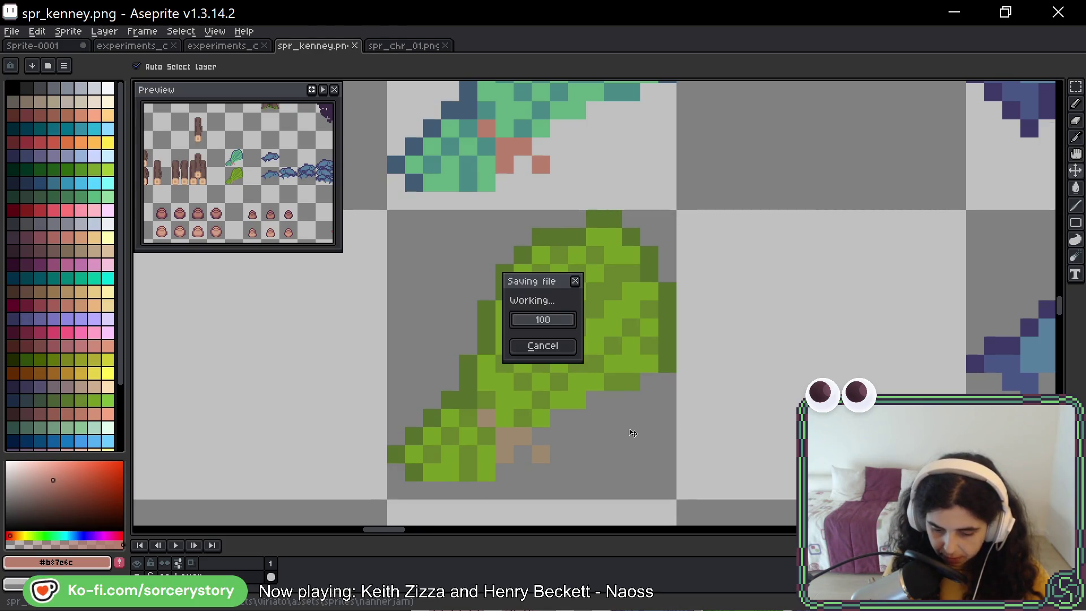
pyautogui.press('alt')
pyautogui.hotkey('alt', 'Tab')
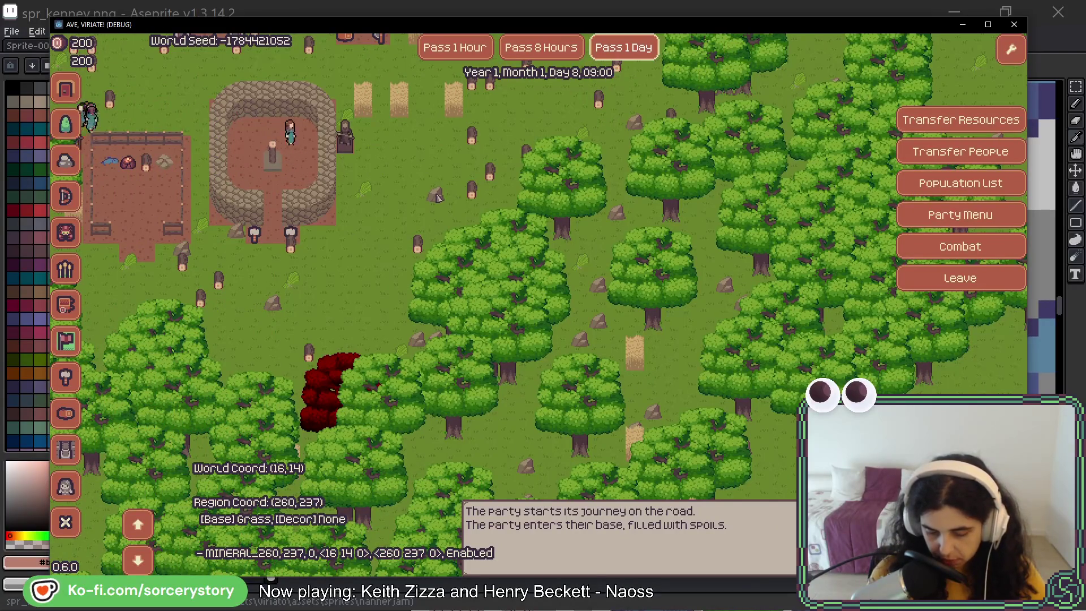
pyautogui.hotkey('alt', 'Tab')
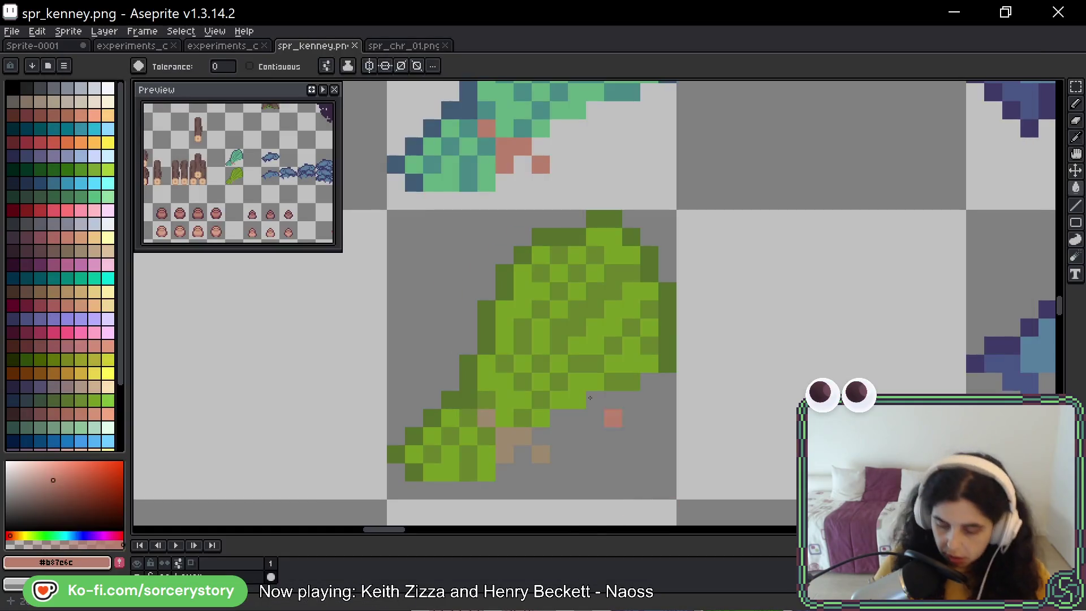
# Sample the olive green #6b842d and fill two pixels on the leaf's right edge.
pyautogui.scroll(2, 681, 307)
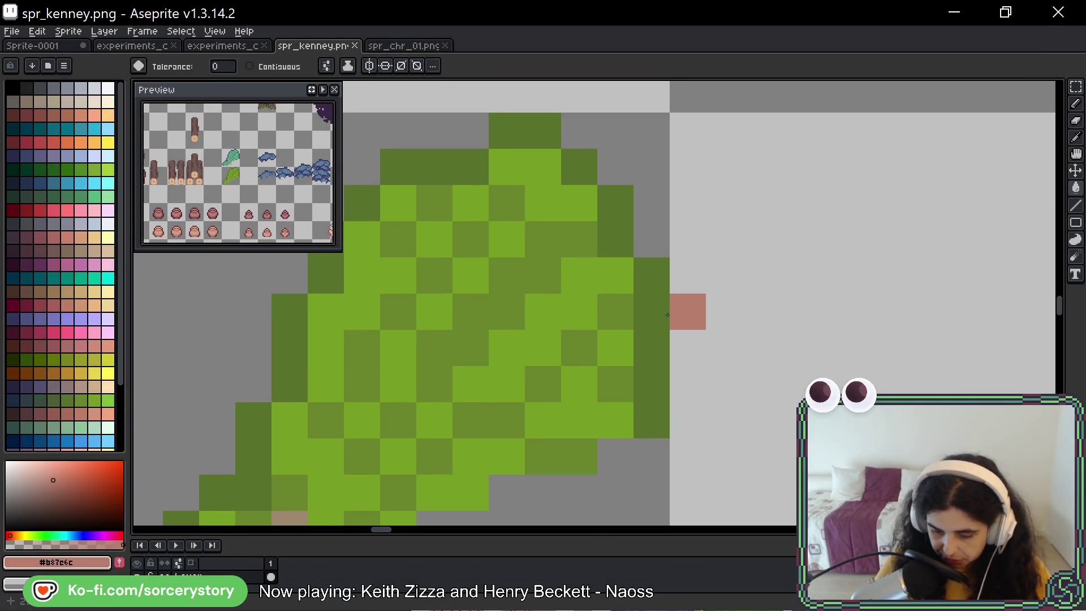
pyautogui.keyDown('alt'); pyautogui.click(629, 315); pyautogui.keyUp('alt')
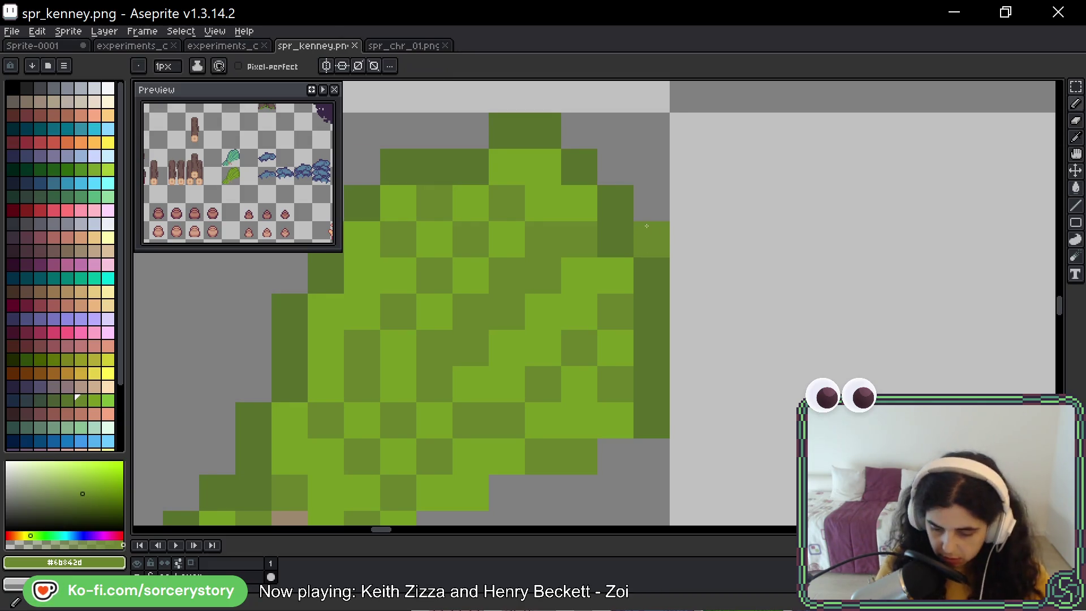
pyautogui.click(651, 276)
pyautogui.click(651, 348)
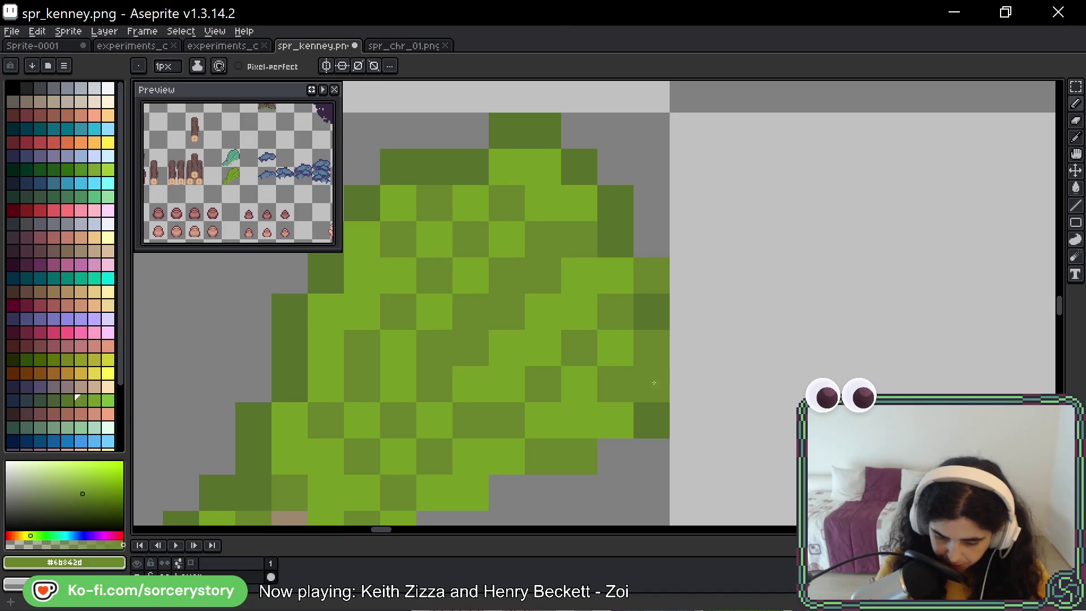
pyautogui.moveTo(615, 306); pyautogui.dragTo(740, 404)
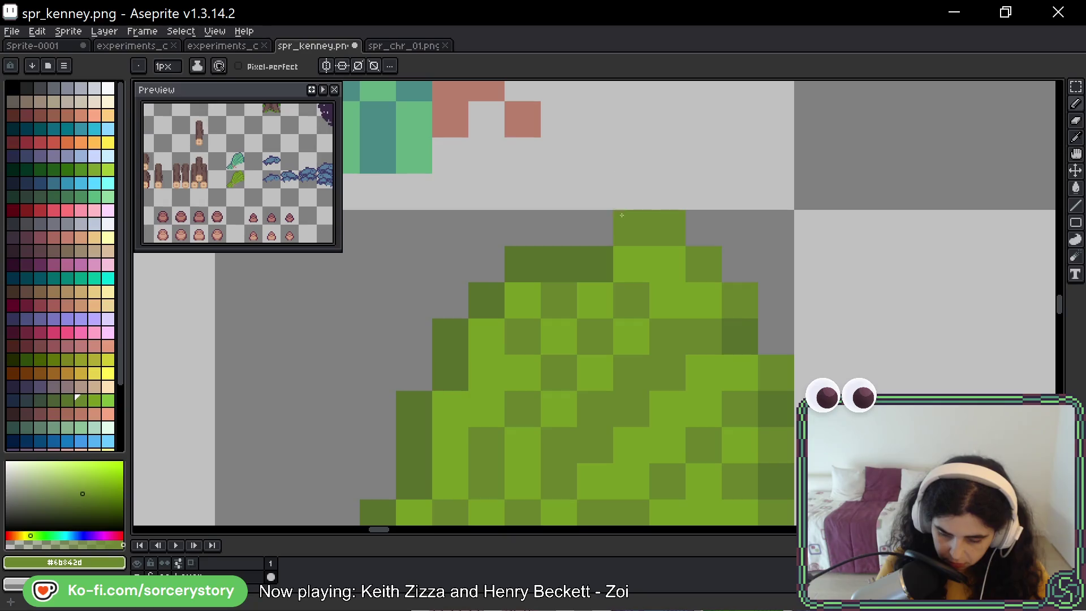
# Repaint the bush's dark left outline medium green, undoing one stray pixel.
pyautogui.click(523, 264)
pyautogui.click(487, 300)
pyautogui.click(450, 336)
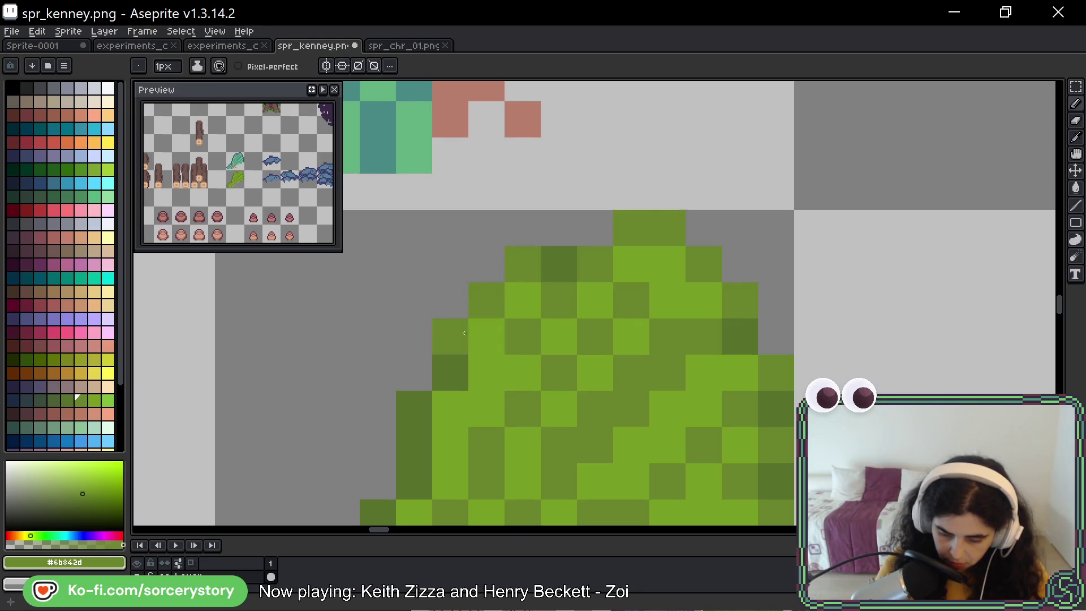
pyautogui.click(450, 373)
pyautogui.moveTo(475, 419); pyautogui.dragTo(602, 216)
pyautogui.moveTo(540, 242)
pyautogui.mouseDown()
pyautogui.moveTo(505, 317)
pyautogui.moveTo(512, 346)
pyautogui.mouseUp()
pyautogui.click(470, 384)
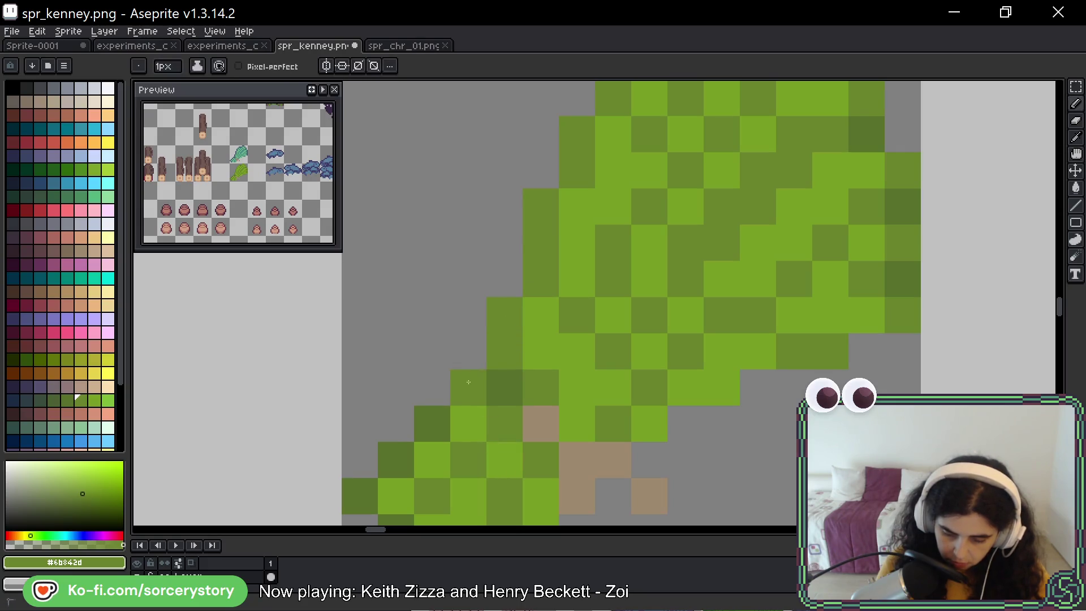
pyautogui.moveTo(470, 382); pyautogui.dragTo(568, 232)
pyautogui.click(541, 249)
pyautogui.hotkey('ctrl', 'z')
# Recolour the remaining left-edge and right-side outline pixels medium green.
pyautogui.click(536, 271)
pyautogui.click(497, 305)
pyautogui.click(461, 342)
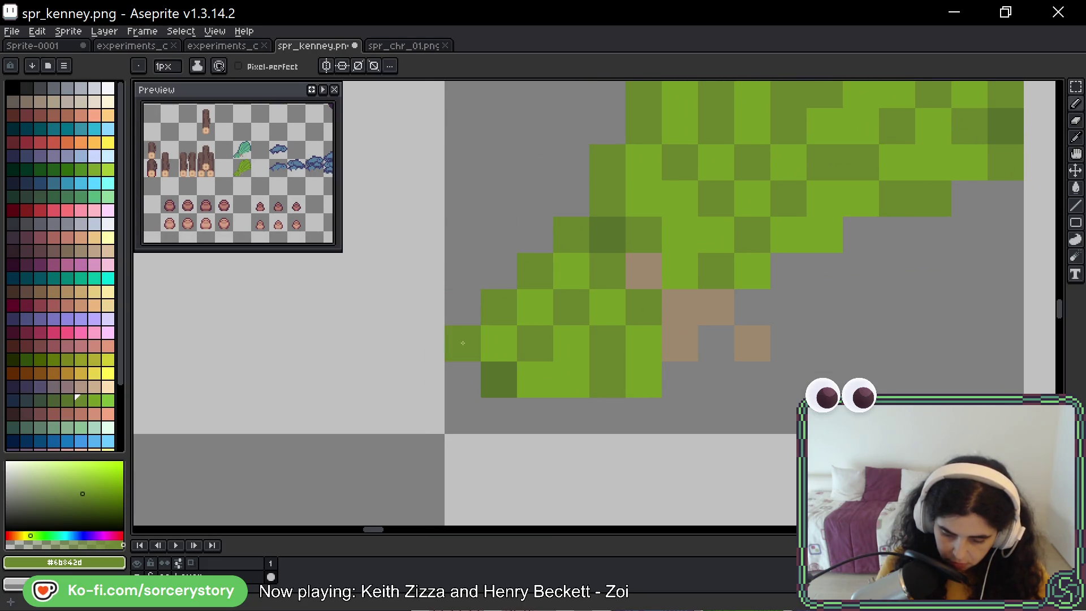
pyautogui.click(498, 380)
pyautogui.click(789, 236)
pyautogui.scroll(-4, 789, 238)
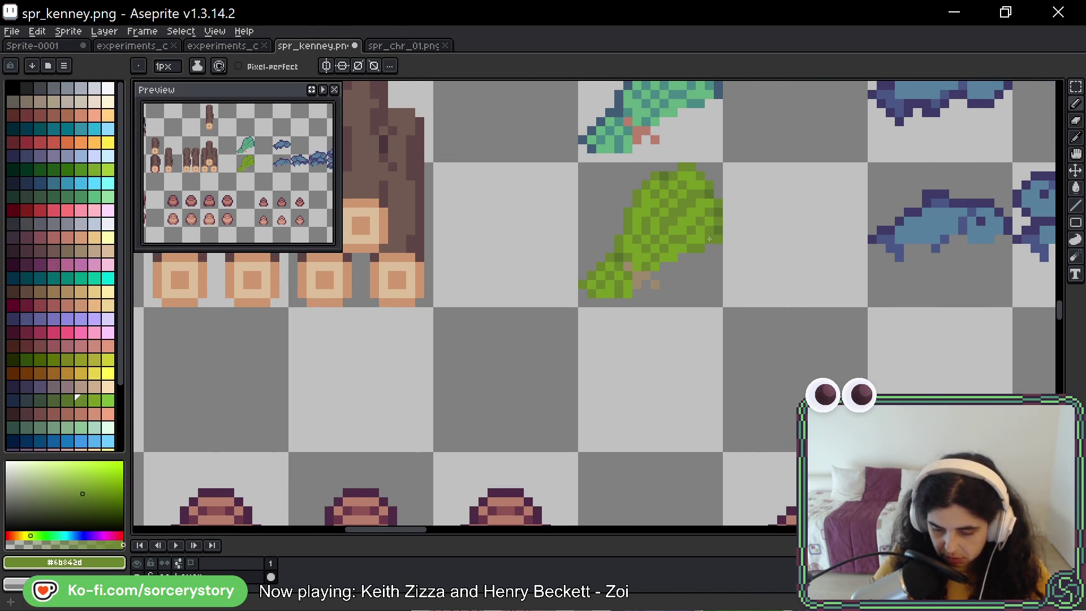
pyautogui.scroll(2, 710, 238)
pyautogui.click(761, 218)
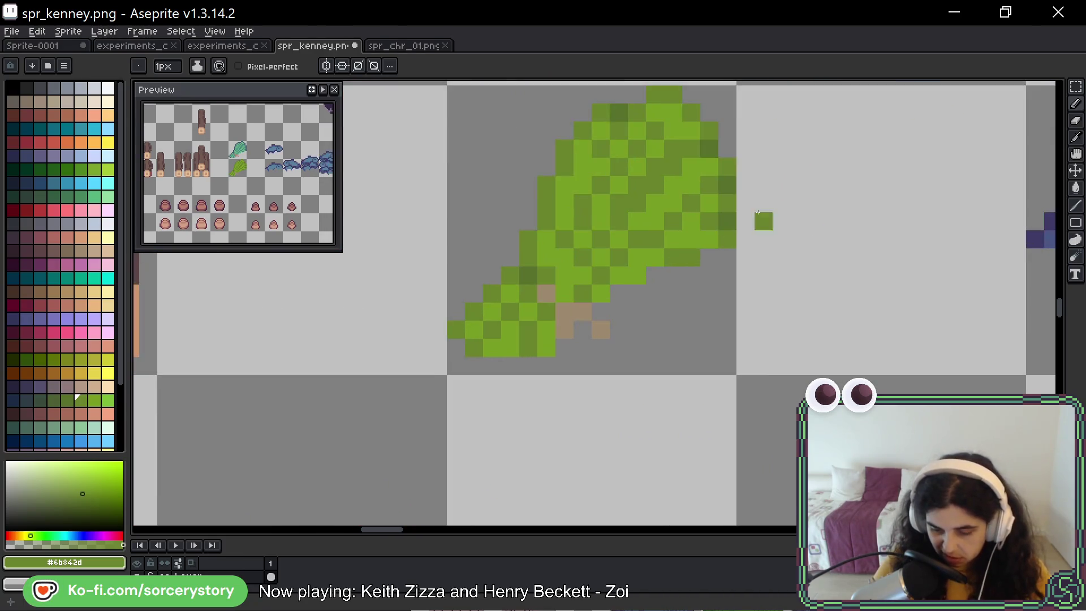
pyautogui.moveTo(819, 174); pyautogui.dragTo(745, 206)
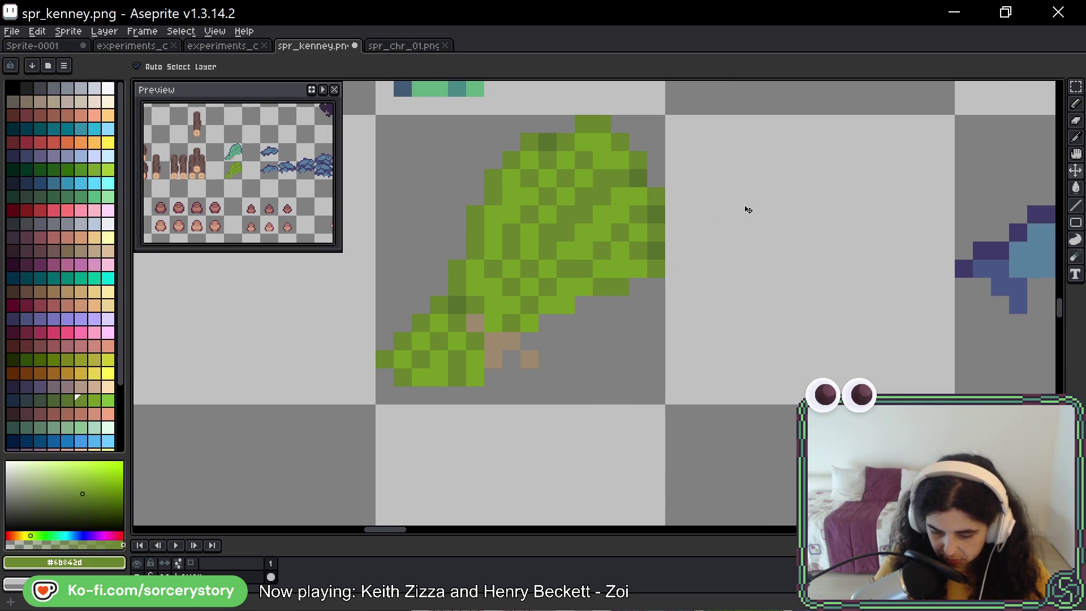
# Save spr_kenney.png.
pyautogui.hotkey('ctrl', 's')
pyautogui.scroll(-3, 735, 213)
pyautogui.scroll(2, 721, 211)
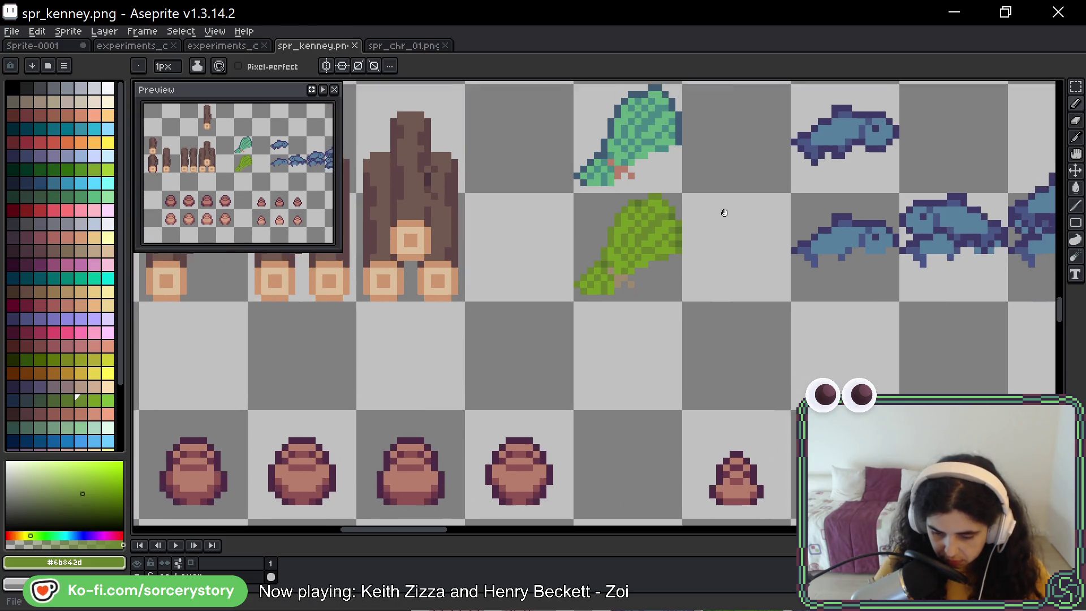
pyautogui.press('alt')
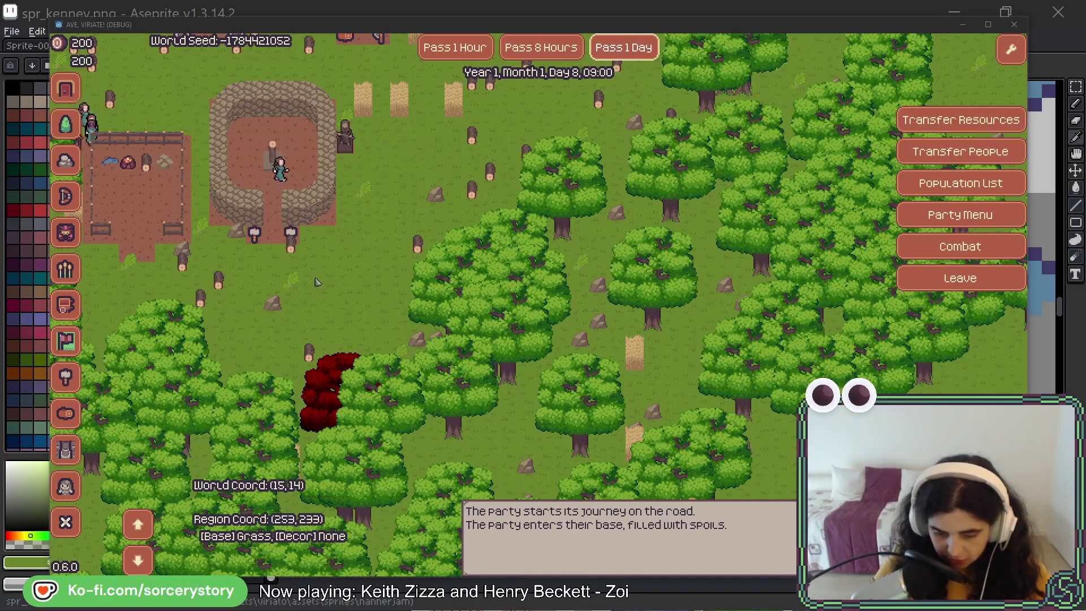
# Pan the map left toward the grassland, focus the game window and choose the Farm building.
pyautogui.click(389, 282)
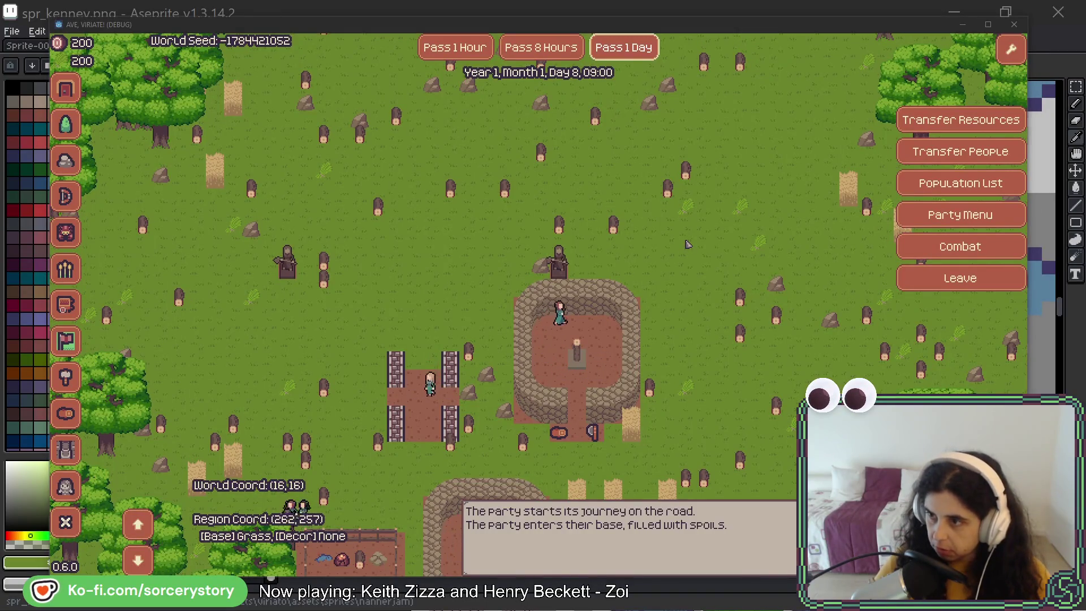
pyautogui.click(686, 244)
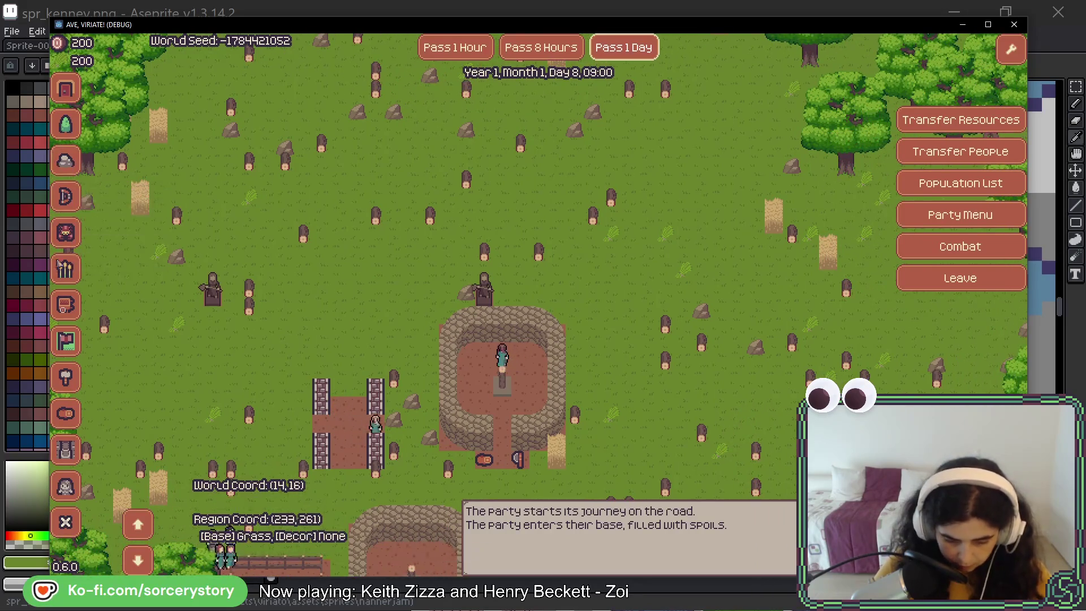
pyautogui.click(65, 269)
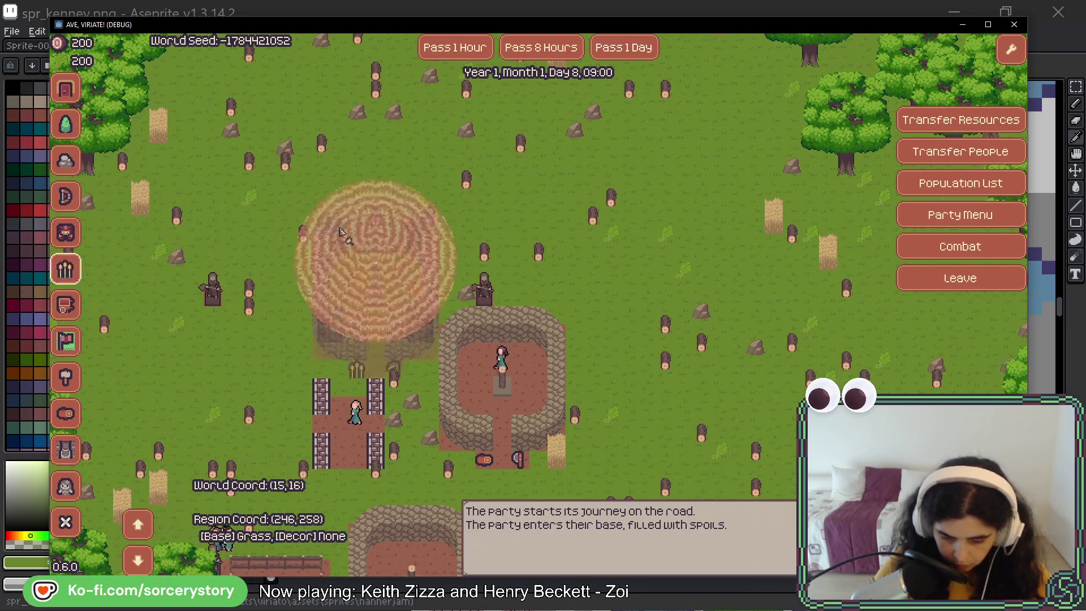
# Place the farm on the grass near the base, pass one day, and open its details.
pyautogui.click(300, 203)
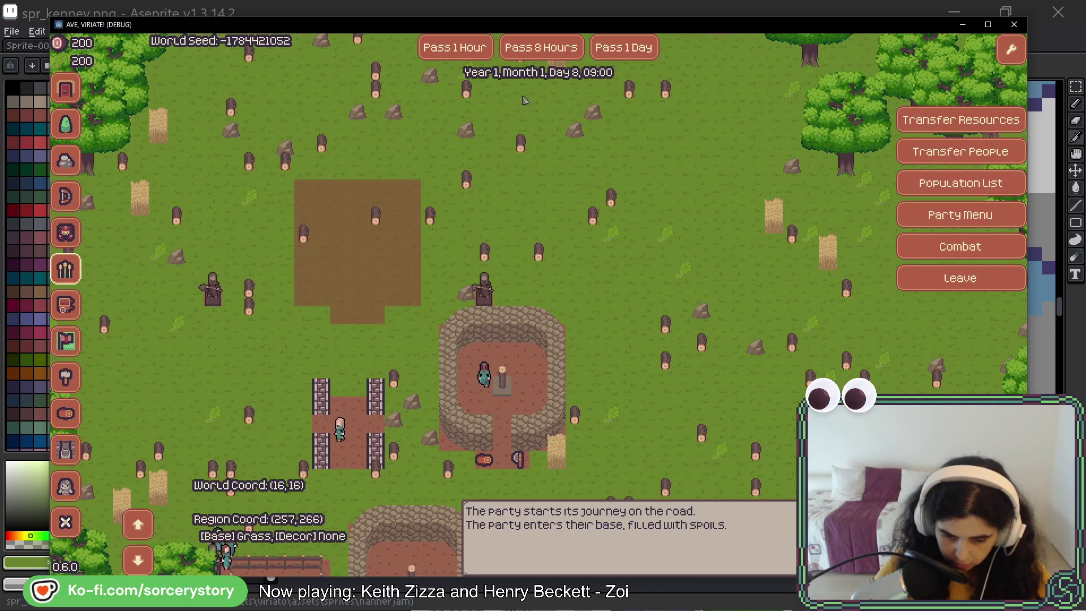
pyautogui.click(624, 48)
pyautogui.click(362, 226)
# Assign Character4 and Character1 to the farm as Farmers, then close the details.
pyautogui.click(468, 213)
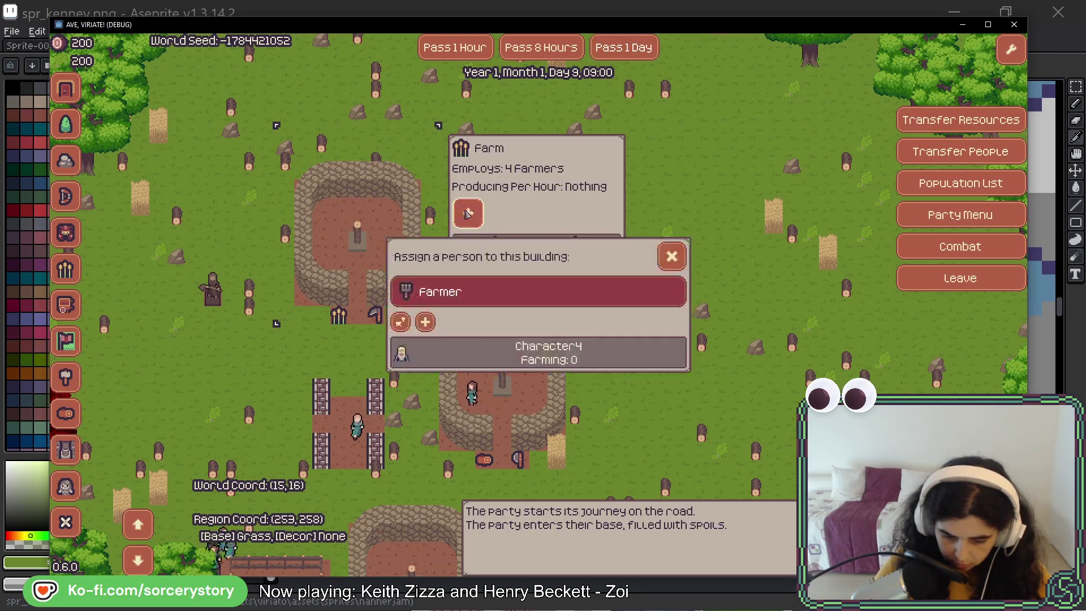
pyautogui.click(401, 321)
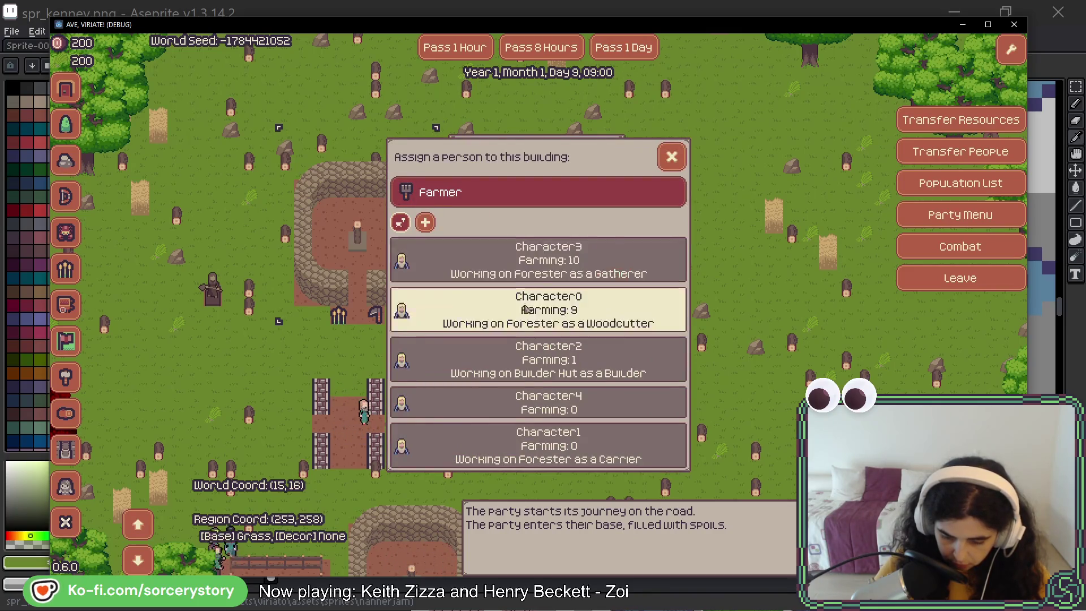
pyautogui.click(542, 406)
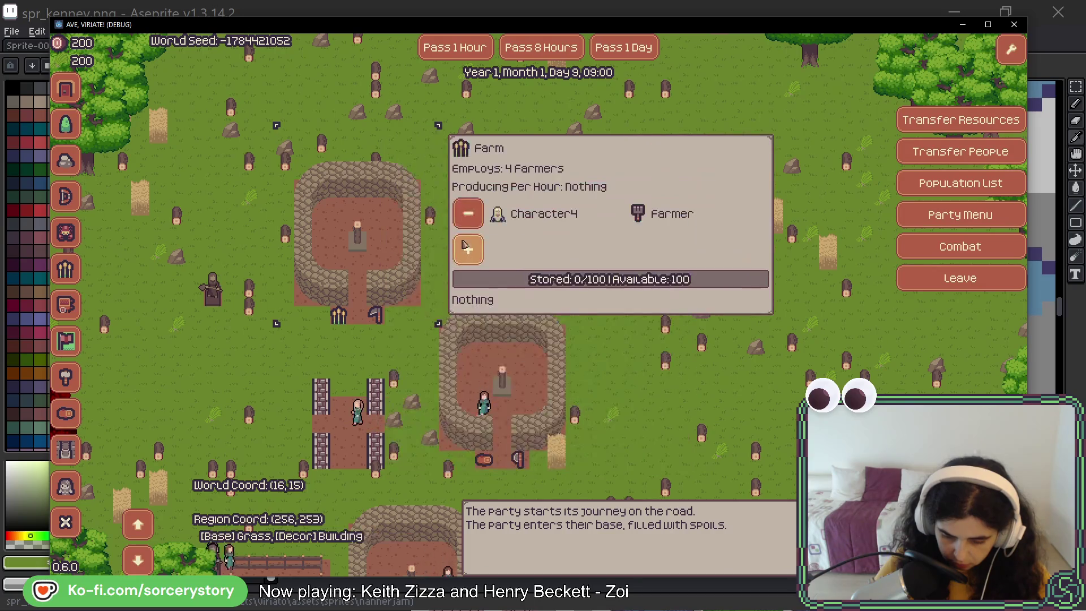
pyautogui.click(469, 248)
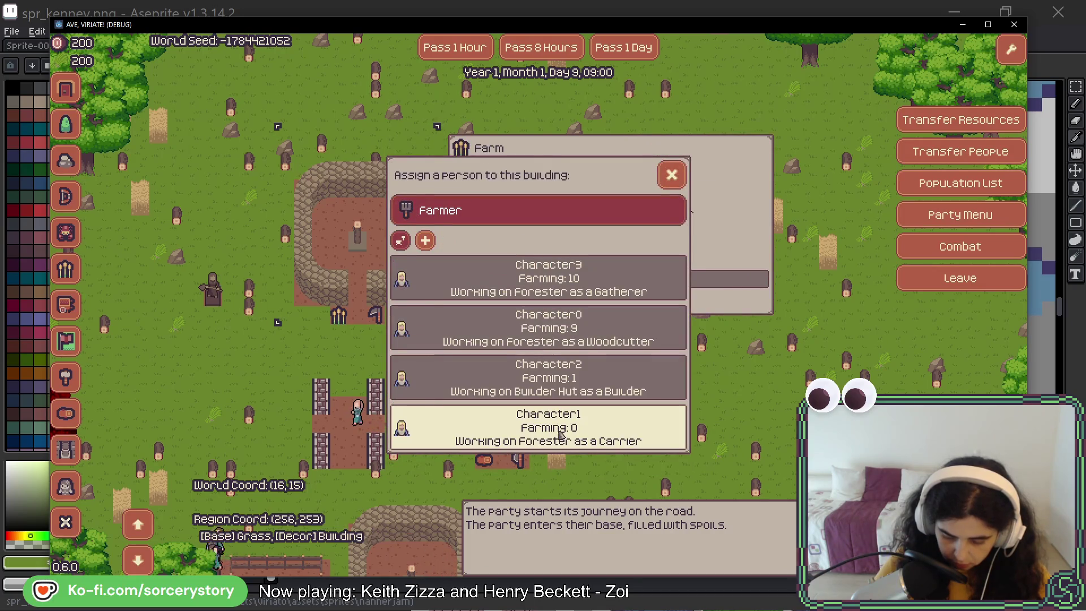
pyautogui.click(559, 433)
pyautogui.click(475, 287)
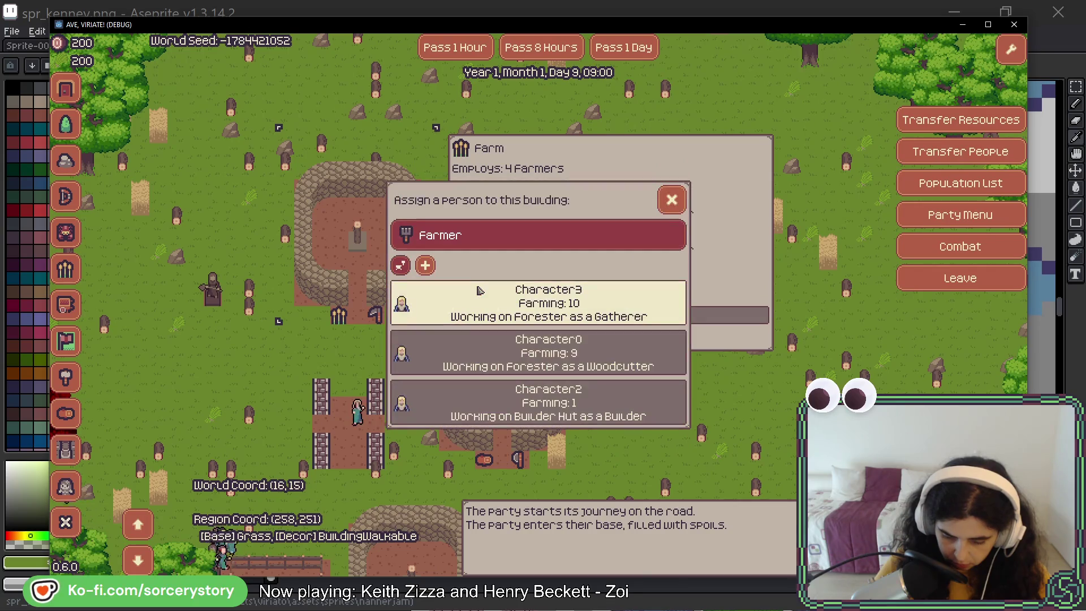
pyautogui.click(478, 290)
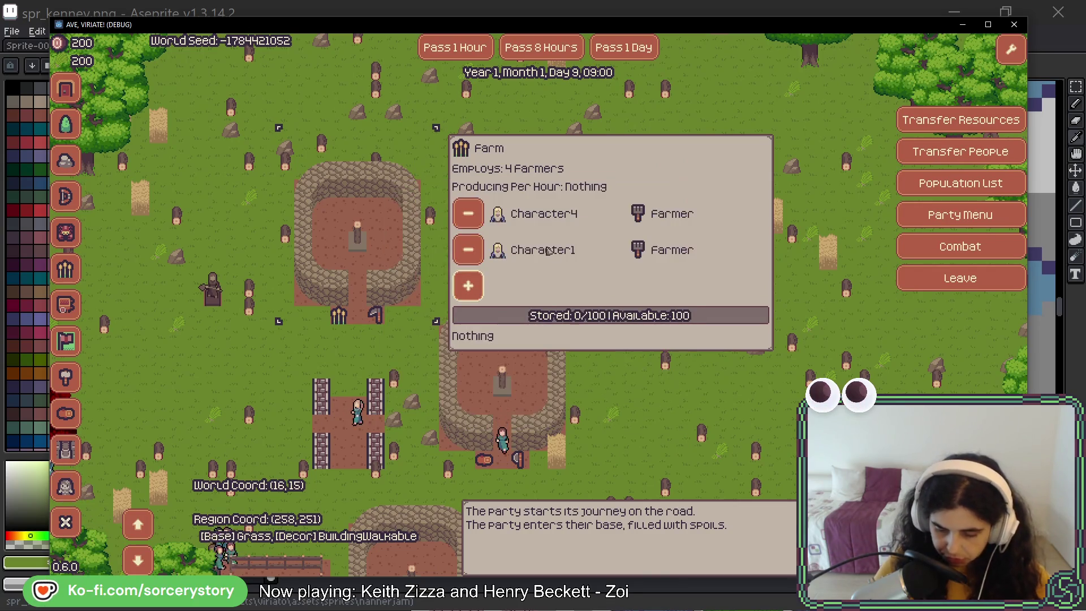
pyautogui.click(469, 285)
pyautogui.press('Escape')
pyautogui.press('Escape')
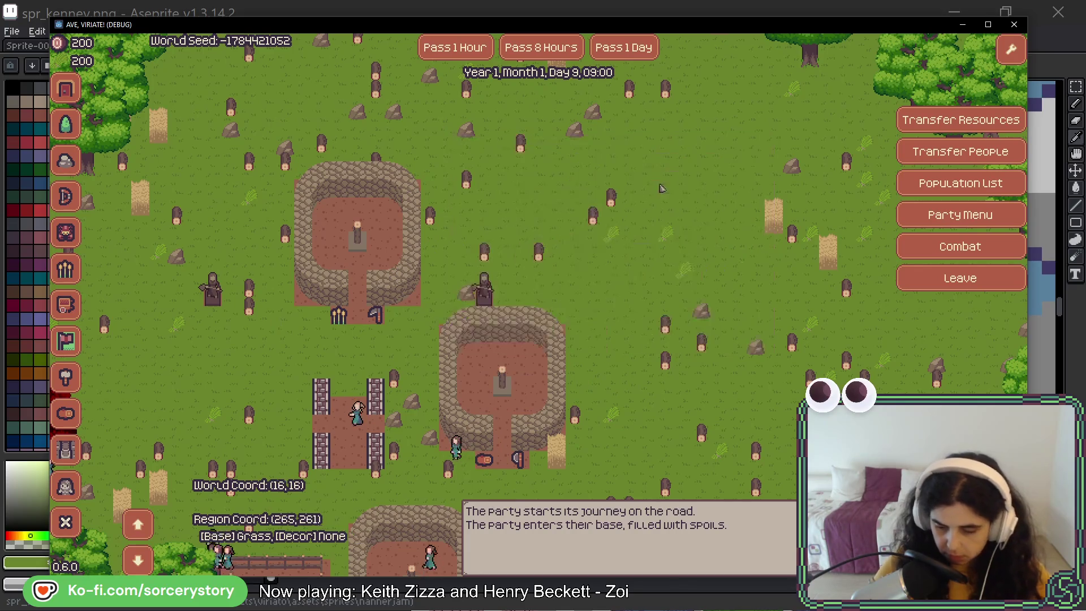
pyautogui.press('a')
pyautogui.press('a')
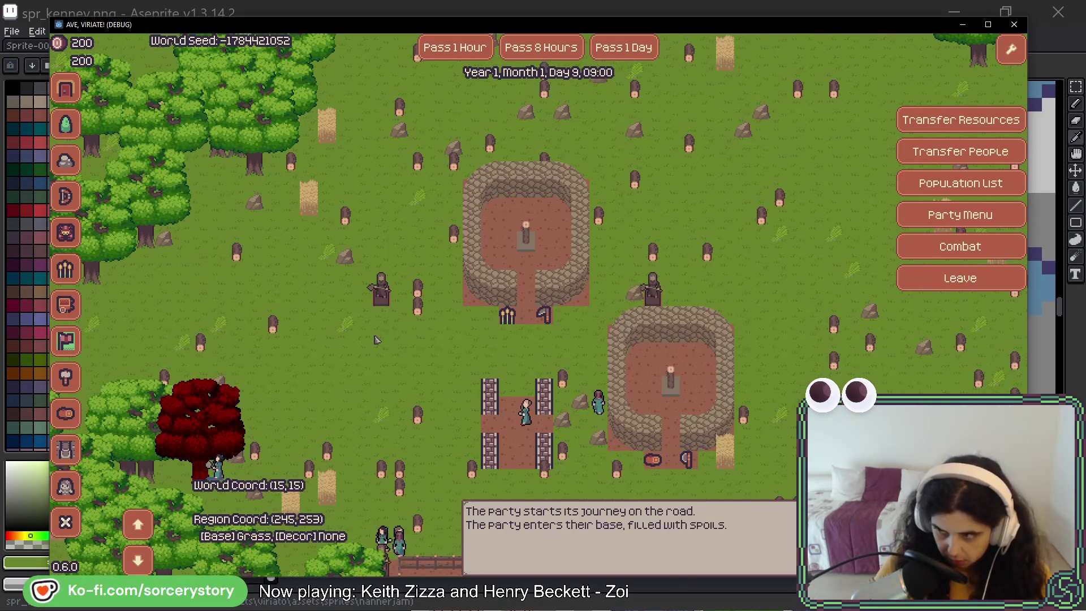
# Check the farm's details, then advance the game by ten hours and two days.
pyautogui.click(540, 214)
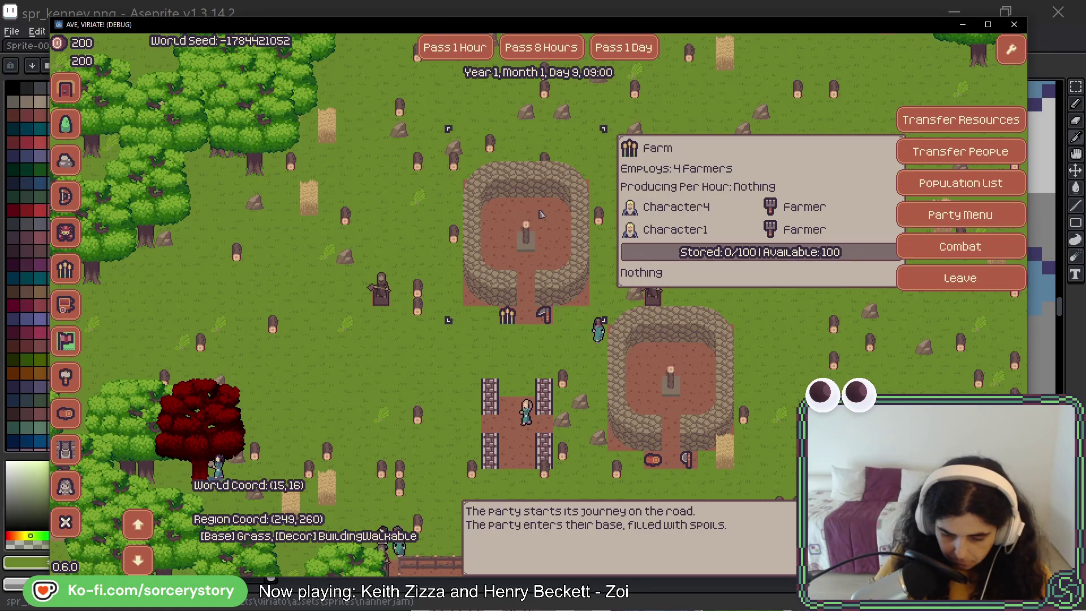
pyautogui.press('Escape')
pyautogui.click(465, 51)
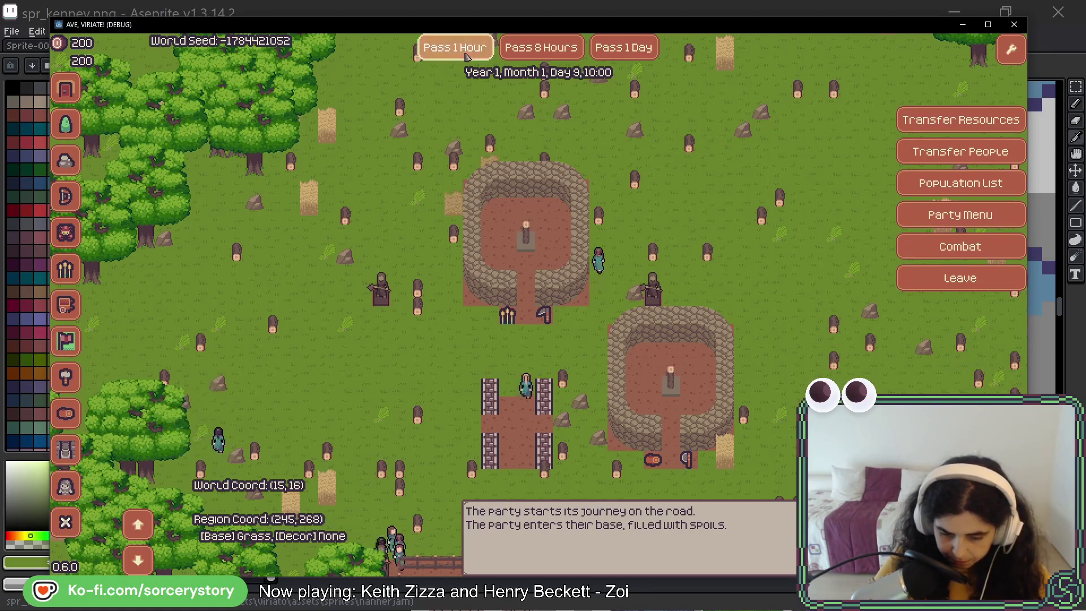
pyautogui.click(466, 55)
pyautogui.click(466, 55)
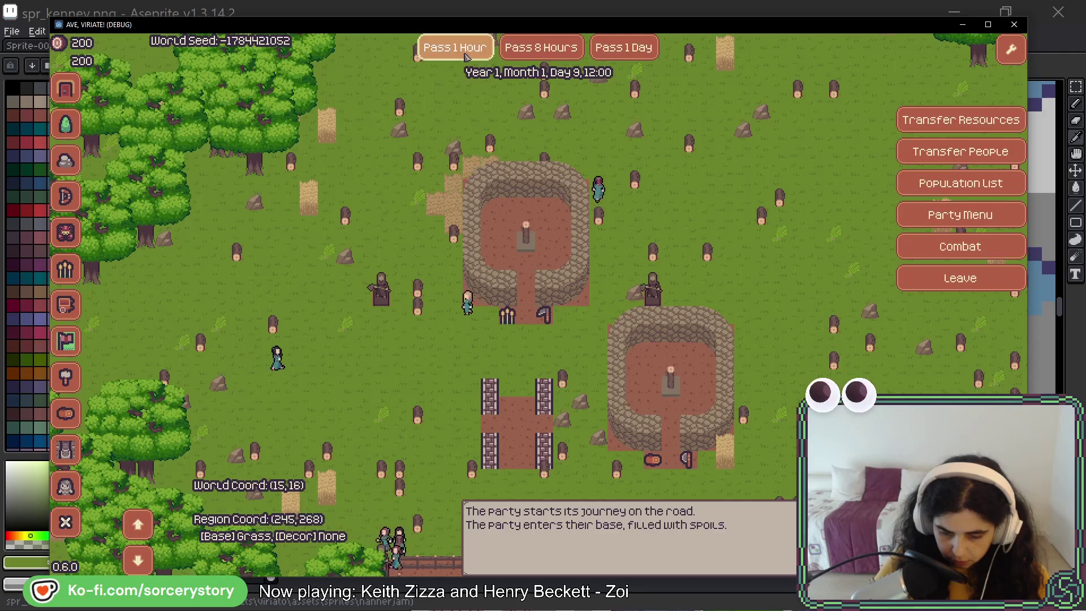
pyautogui.click(465, 55)
pyautogui.click(465, 55)
pyautogui.click(465, 55)
pyautogui.click(465, 55)
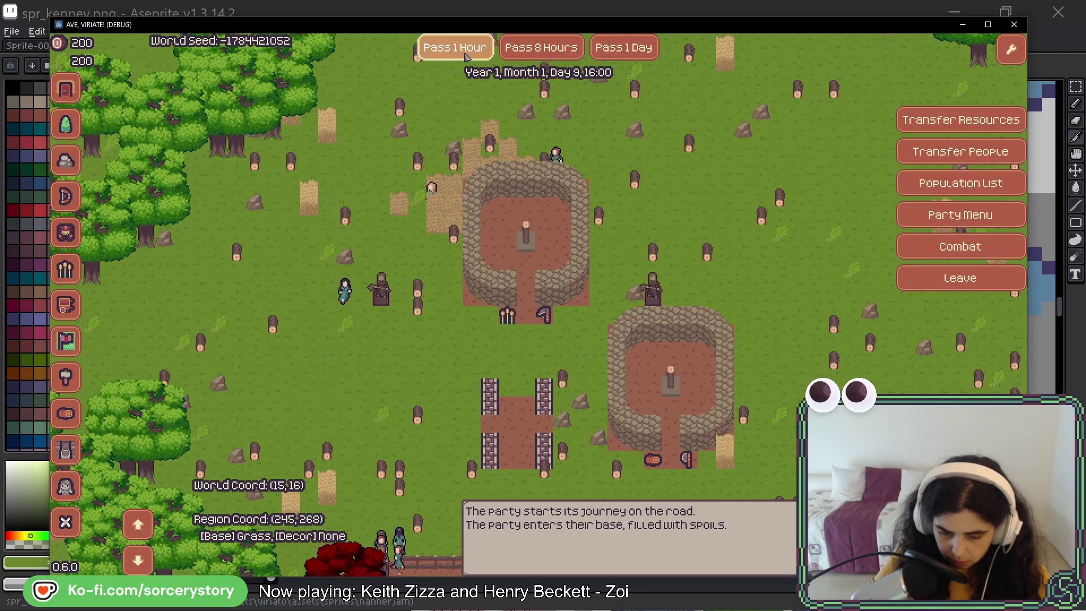
pyautogui.click(465, 55)
pyautogui.click(466, 55)
pyautogui.click(465, 55)
pyautogui.click(465, 54)
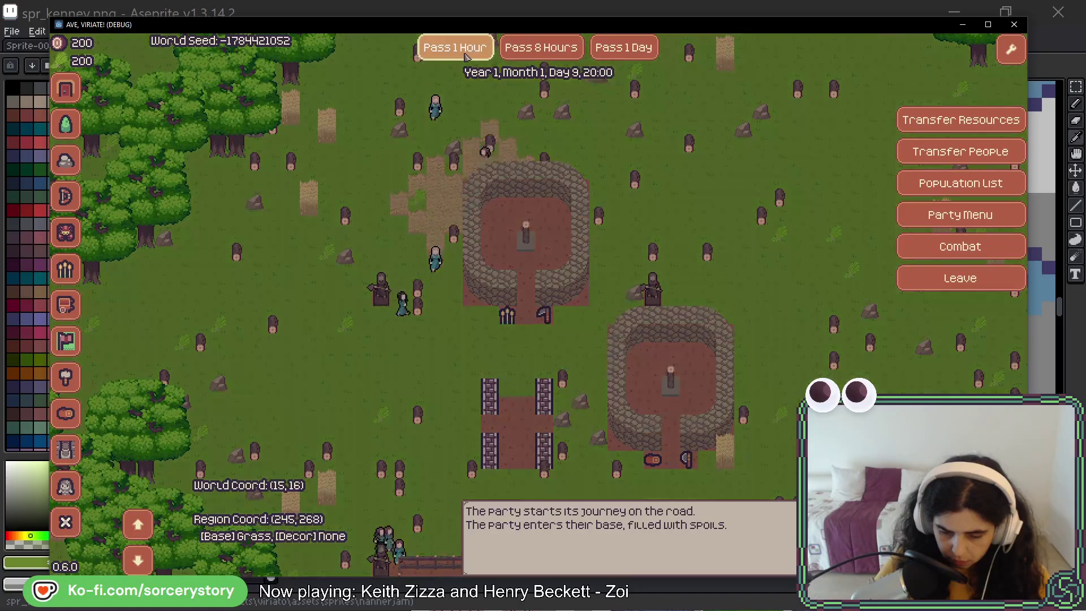
pyautogui.click(615, 53)
pyautogui.click(615, 52)
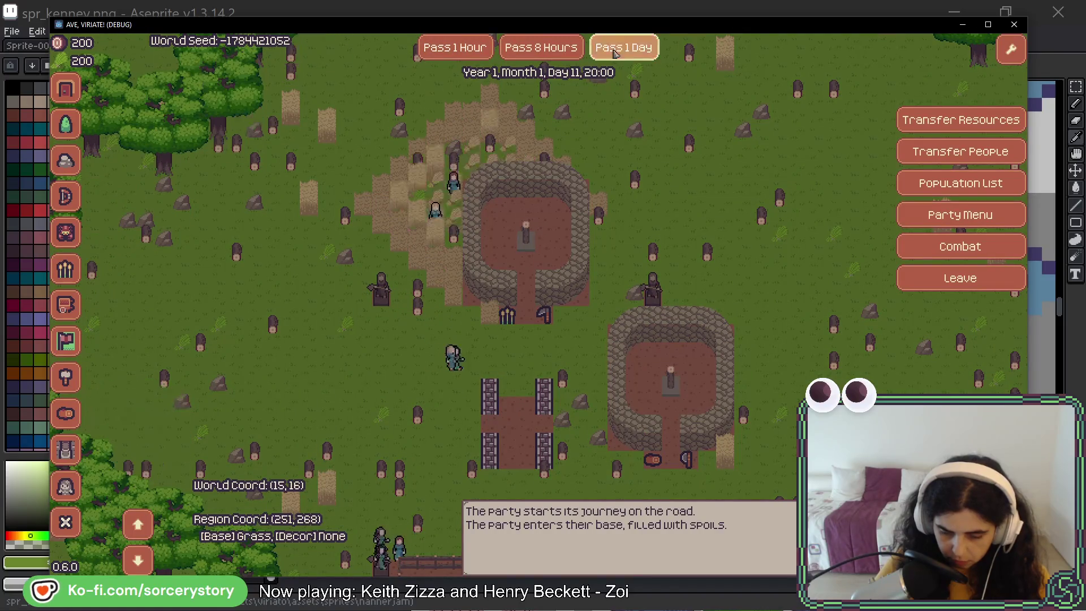
# Pan the map down to the warehouse stock and back to centre the farm fields.
pyautogui.moveTo(479, 286)
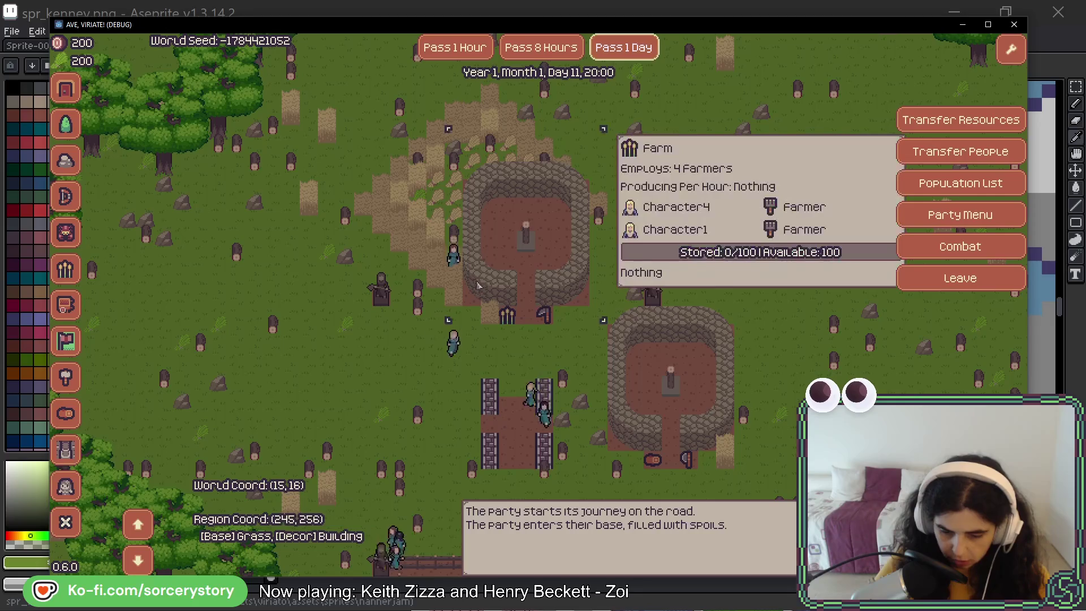
pyautogui.press('s')
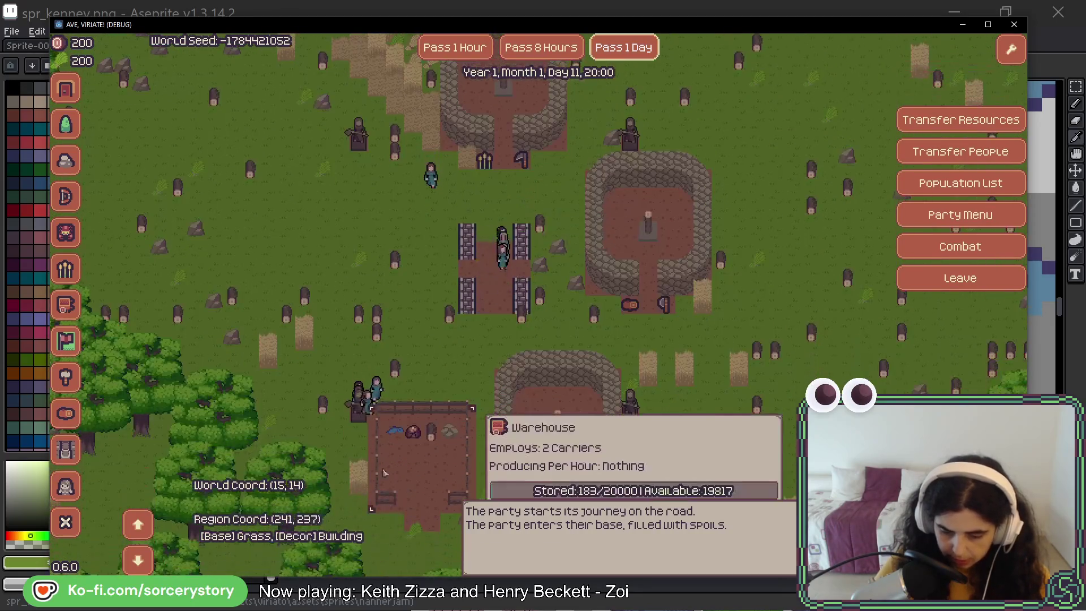
pyautogui.press('s')
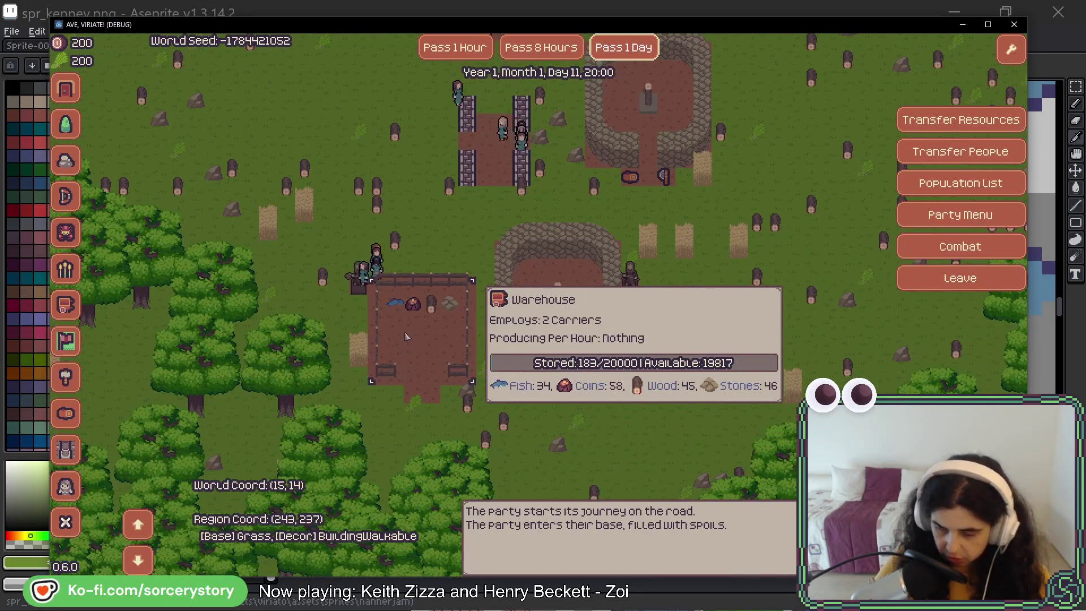
pyautogui.press('w')
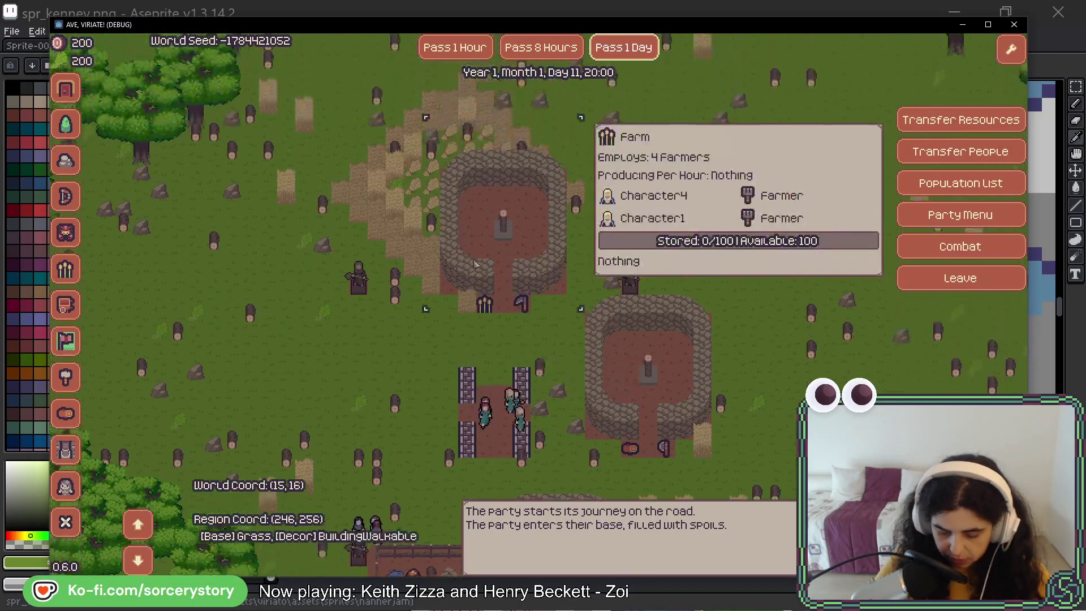
pyautogui.press('w')
# Advance time by 8 hours, twelve single hours and five days to reach Day 17, 16:00.
pyautogui.click(550, 52)
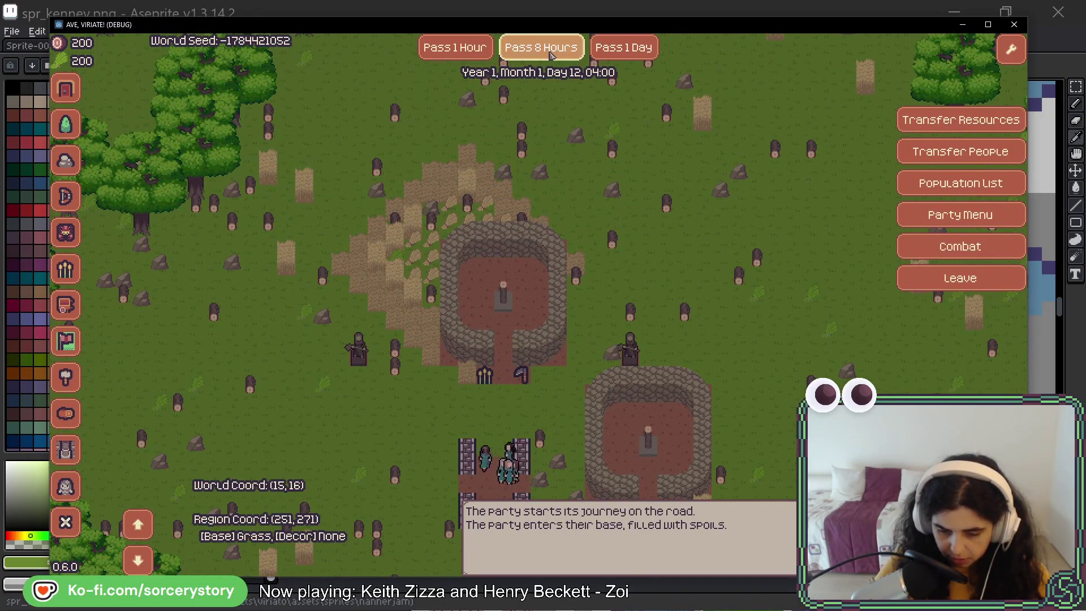
pyautogui.click(479, 51)
pyautogui.click(480, 51)
pyautogui.click(480, 51)
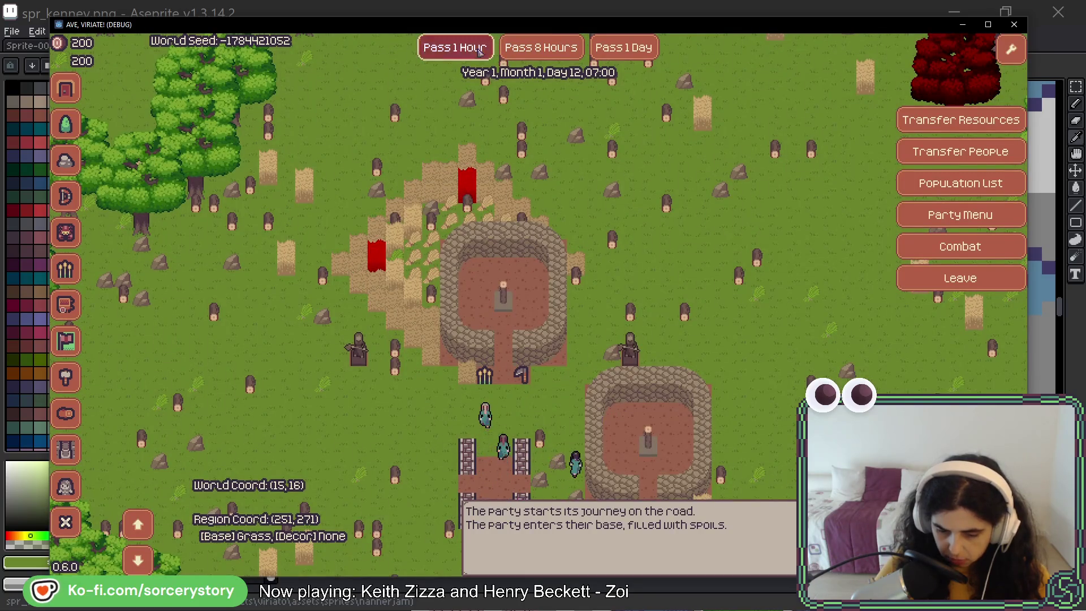
pyautogui.click(480, 51)
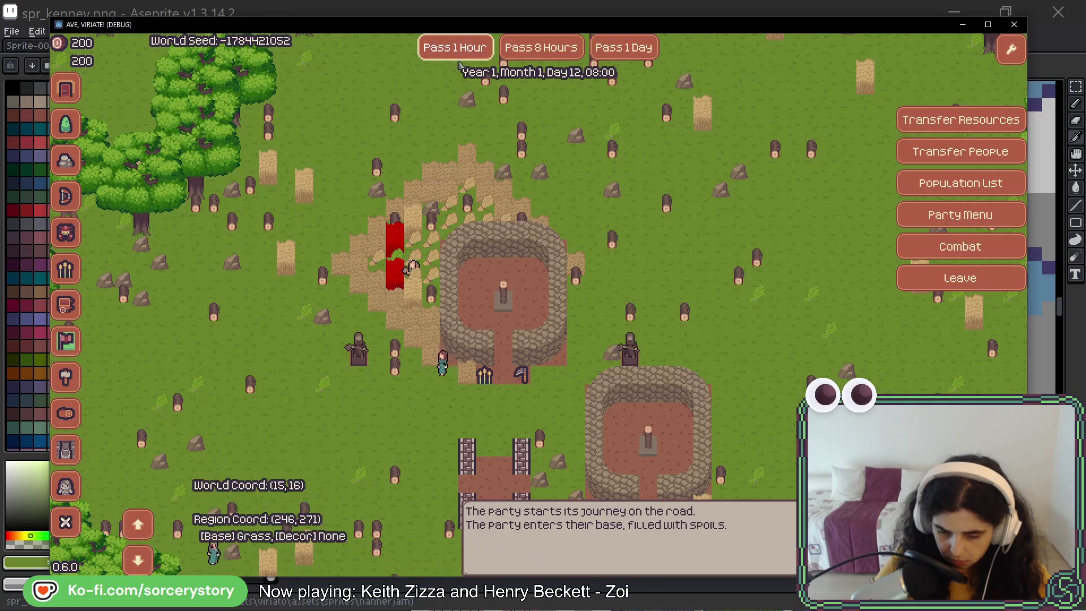
pyautogui.click(460, 55)
pyautogui.click(460, 56)
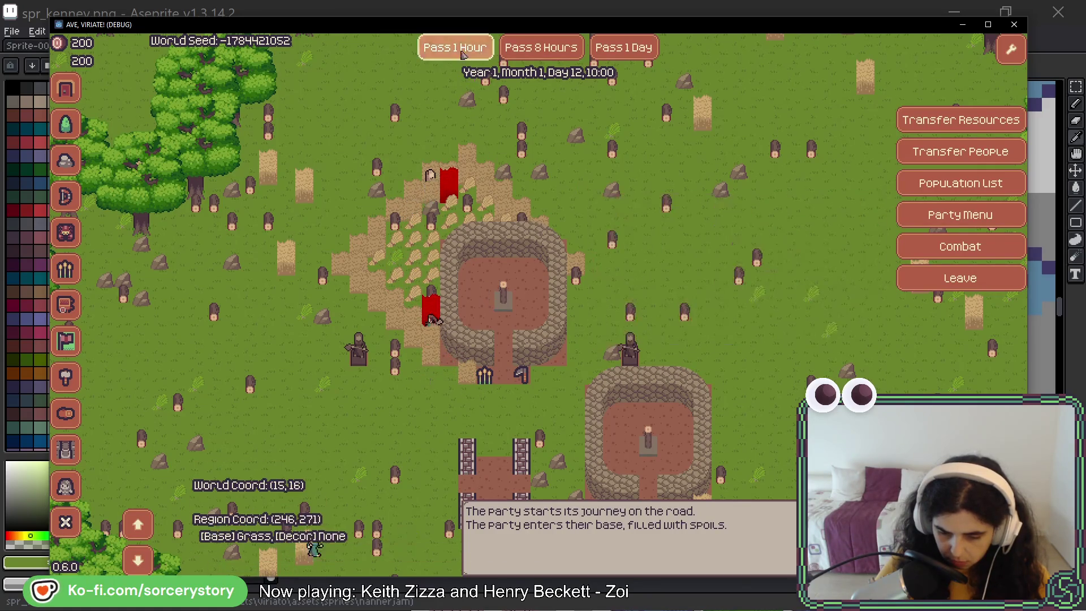
pyautogui.click(460, 49)
pyautogui.click(462, 51)
pyautogui.click(462, 51)
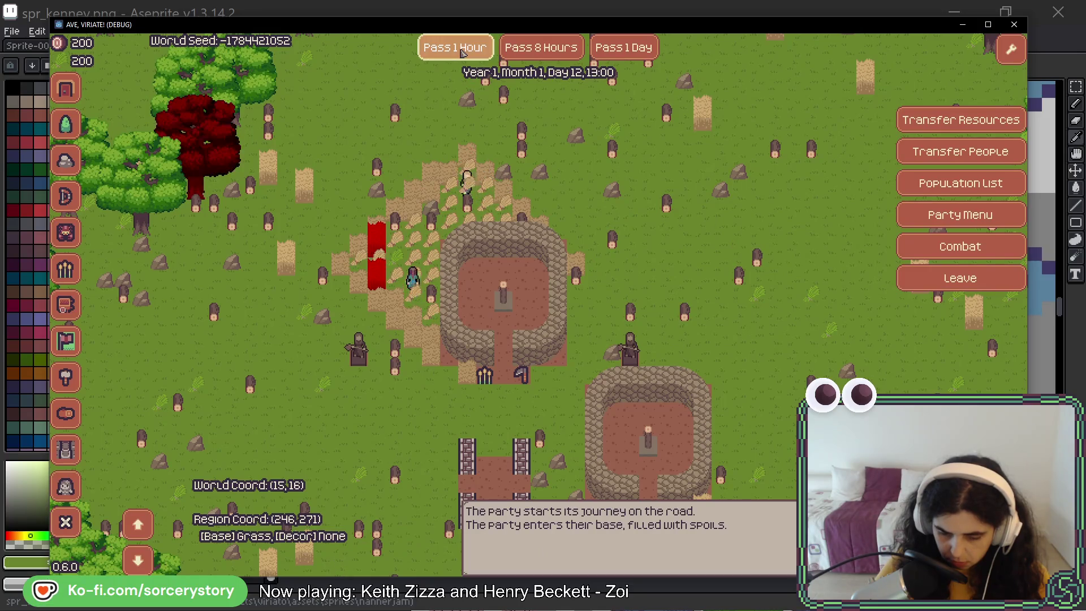
pyautogui.click(462, 51)
pyautogui.click(461, 51)
pyautogui.click(462, 51)
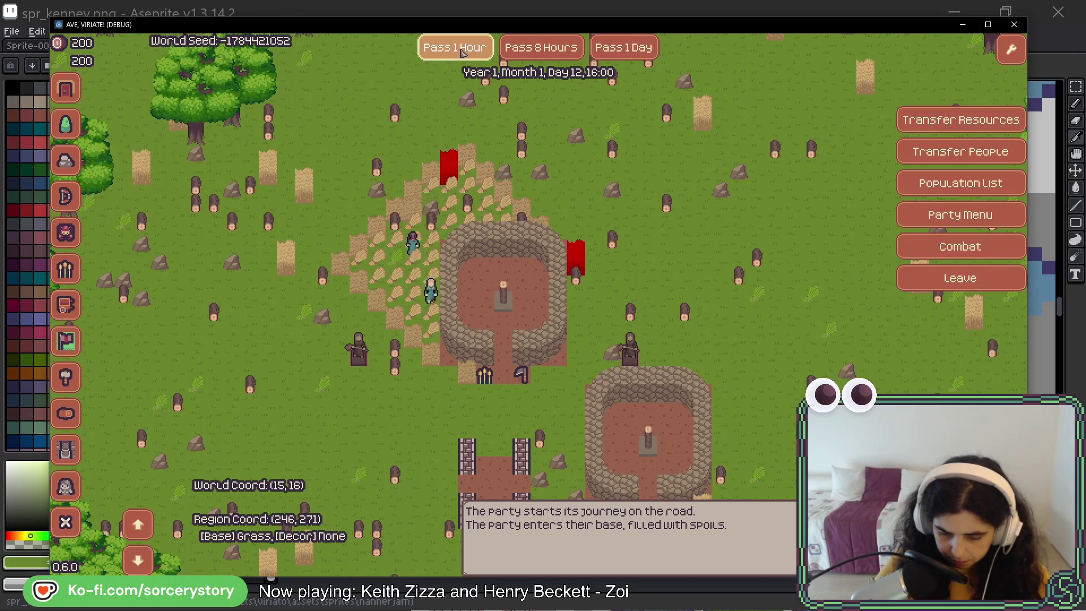
pyautogui.click(616, 46)
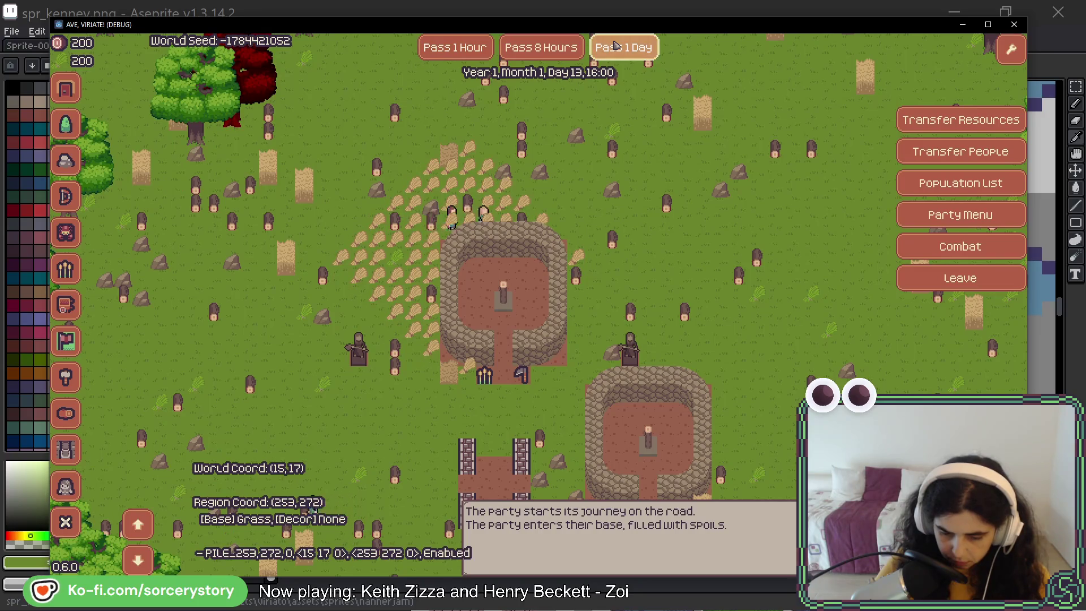
pyautogui.click(616, 45)
pyautogui.click(616, 46)
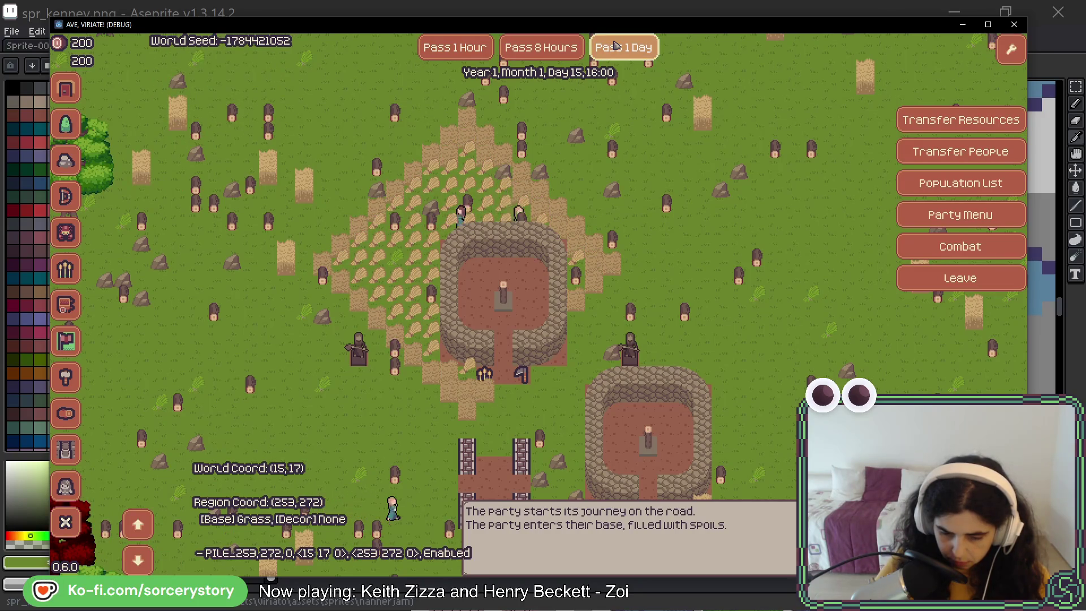
pyautogui.click(616, 45)
pyautogui.click(616, 46)
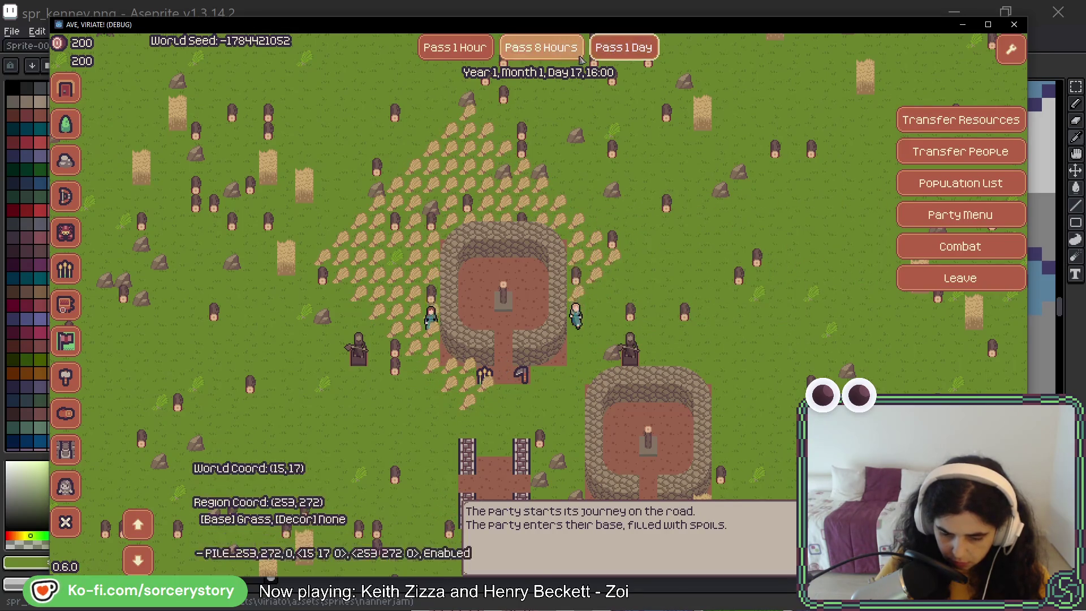
pyautogui.moveTo(434, 232)
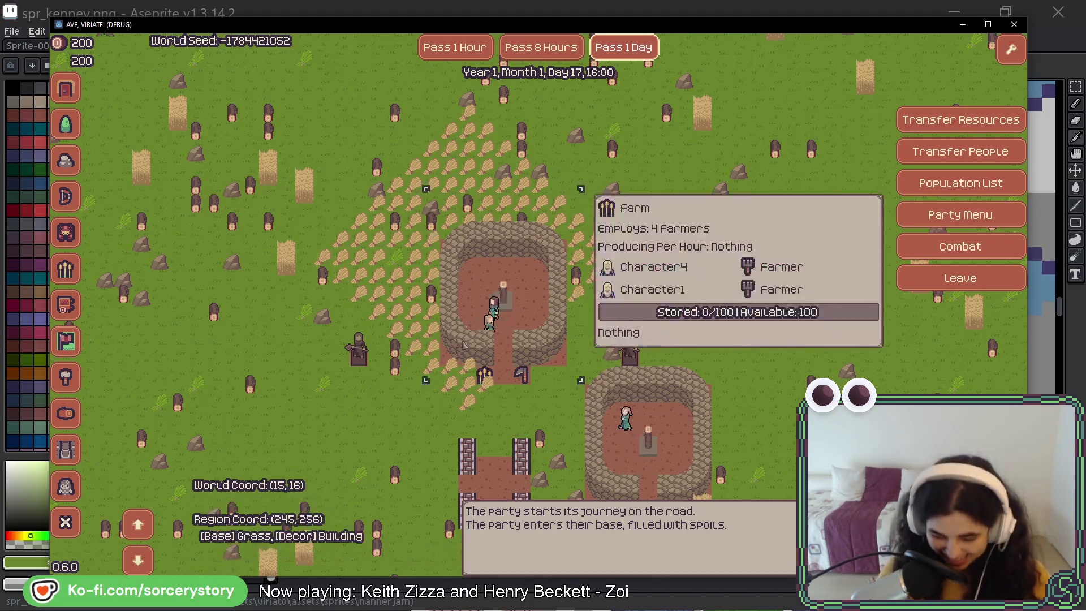
# Back in Aseprite, sample the sheaf's tan shades and darken its right edge.
pyautogui.moveTo(484, 266)
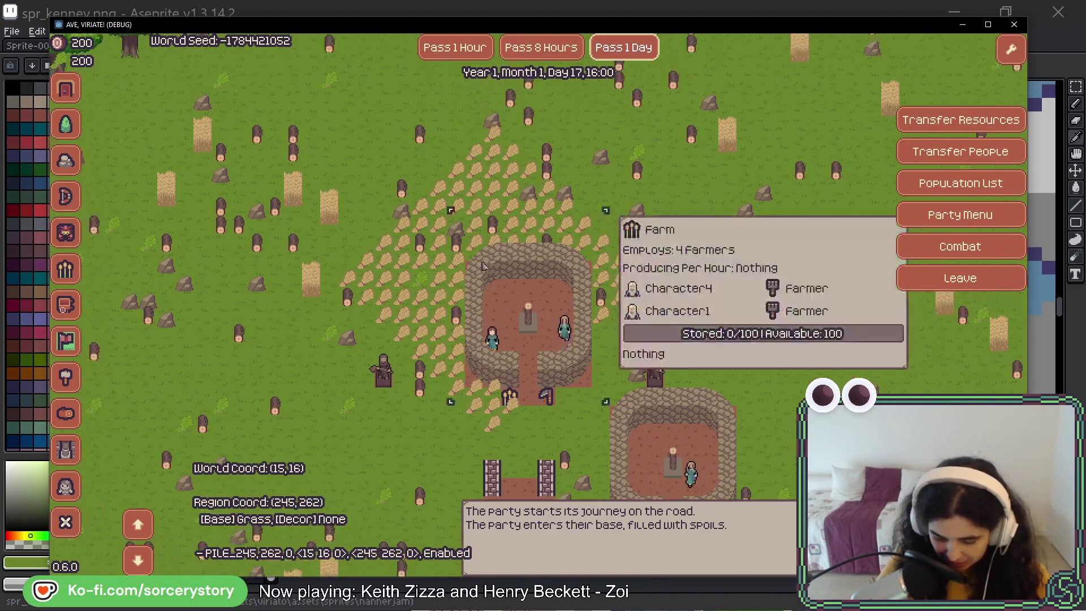
pyautogui.hotkey('alt', 'Tab')
pyautogui.scroll(-3, 545, 311)
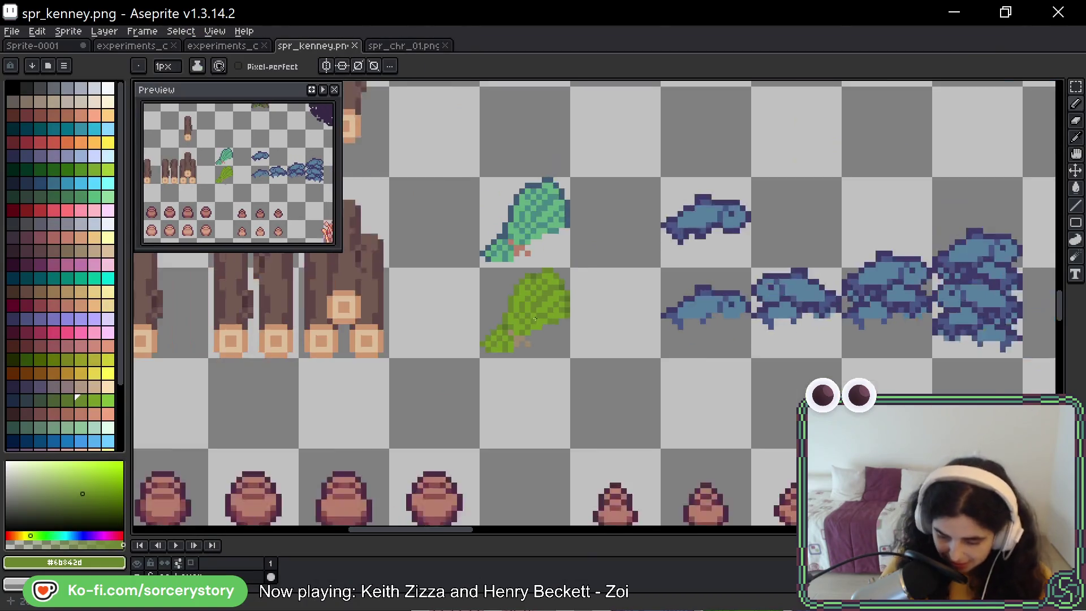
pyautogui.scroll(-2, 649, 361)
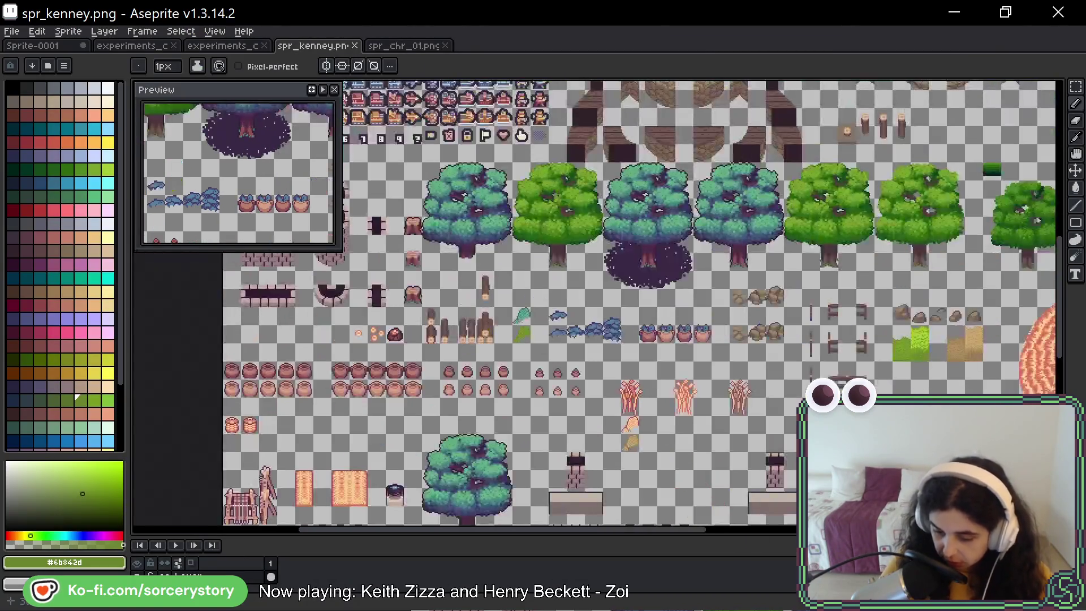
pyautogui.scroll(8, 634, 430)
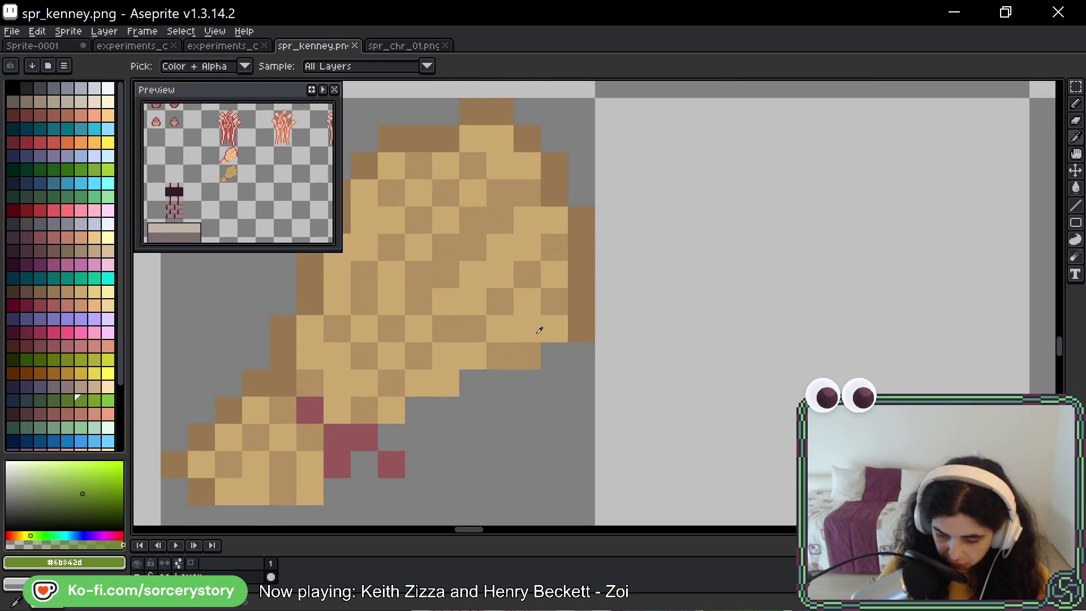
pyautogui.keyDown('alt'); pyautogui.click(541, 324); pyautogui.keyUp('alt')
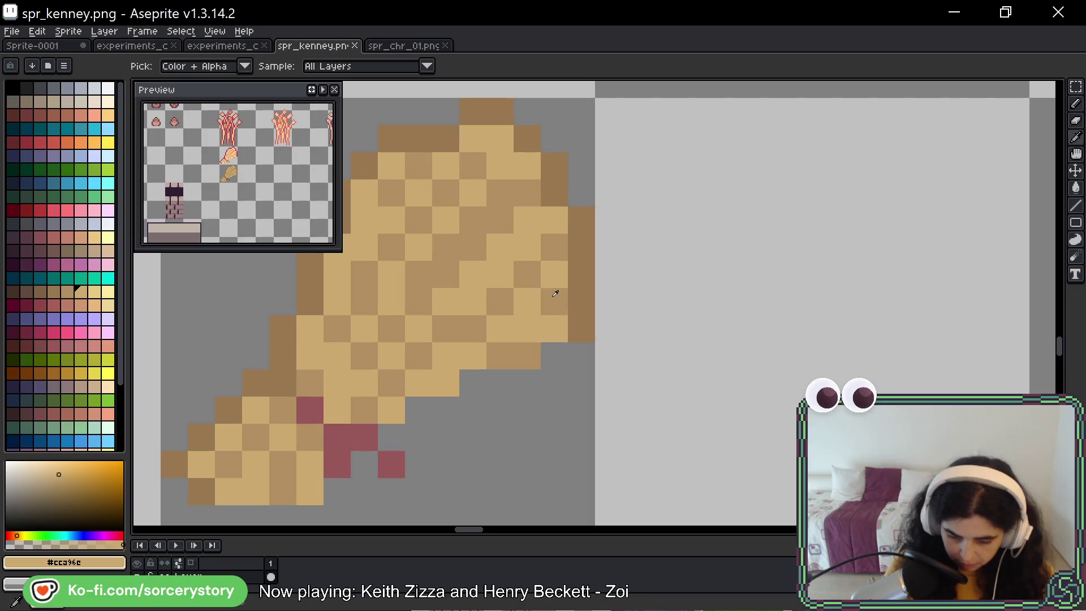
pyautogui.keyDown('alt'); pyautogui.click(557, 297); pyautogui.keyUp('alt')
pyautogui.click(593, 326)
pyautogui.moveTo(586, 294)
pyautogui.mouseDown()
pyautogui.moveTo(581, 192)
pyautogui.moveTo(554, 164)
pyautogui.mouseUp()
# Lighten the sheaf's top pixels and retouch its left and lower-left edges in tan and brown.
pyautogui.press('space')
pyautogui.moveTo(603, 247); pyautogui.dragTo(696, 346)
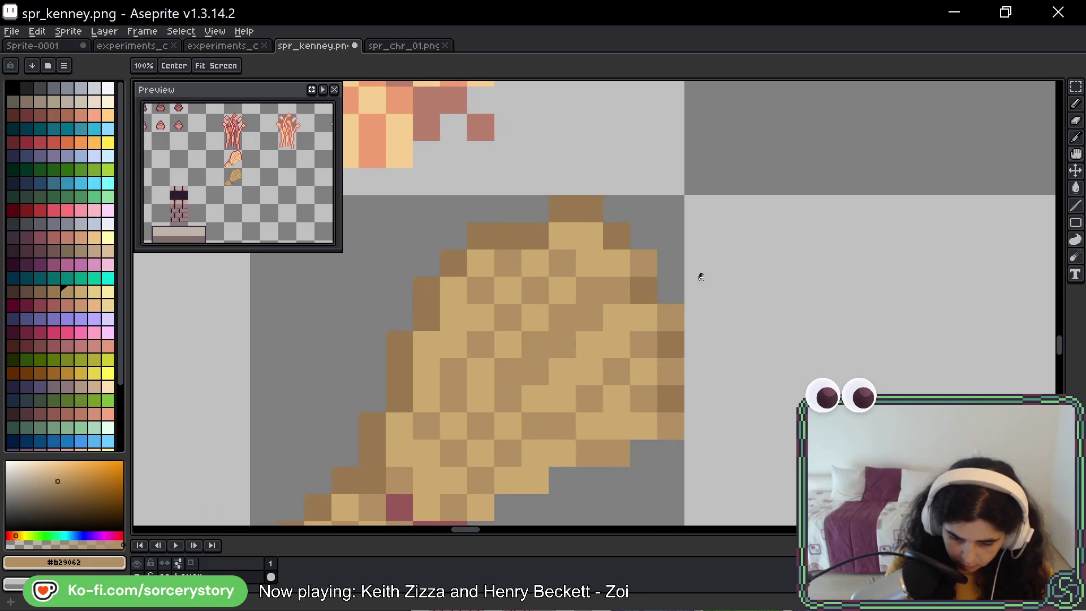
pyautogui.moveTo(592, 211); pyautogui.dragTo(565, 205)
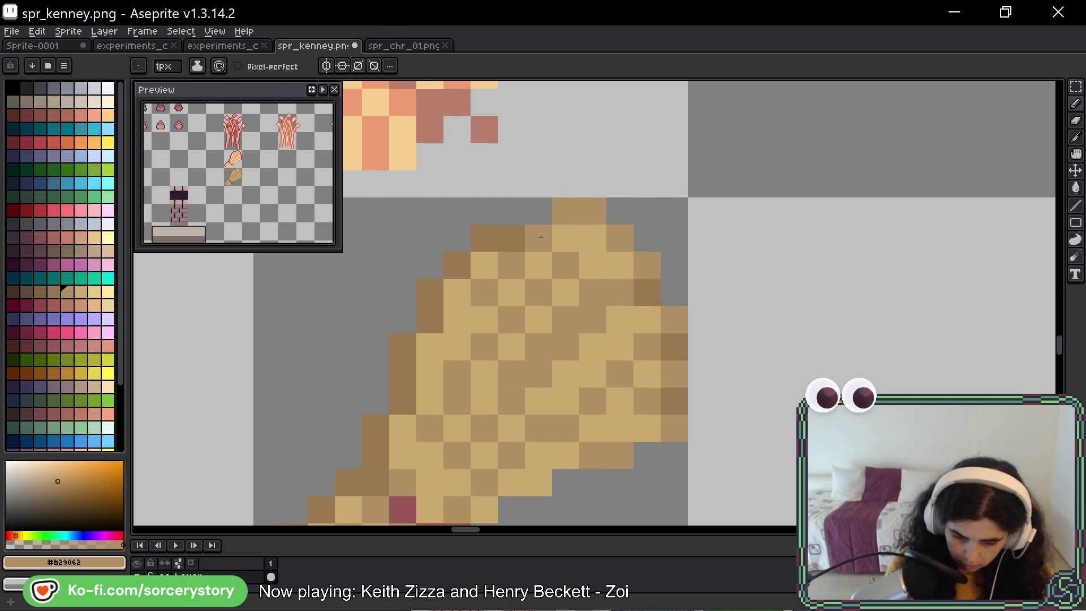
pyautogui.press('space')
pyautogui.moveTo(458, 344); pyautogui.dragTo(554, 260)
pyautogui.moveTo(525, 209)
pyautogui.mouseDown()
pyautogui.moveTo(525, 263)
pyautogui.moveTo(497, 324)
pyautogui.mouseUp()
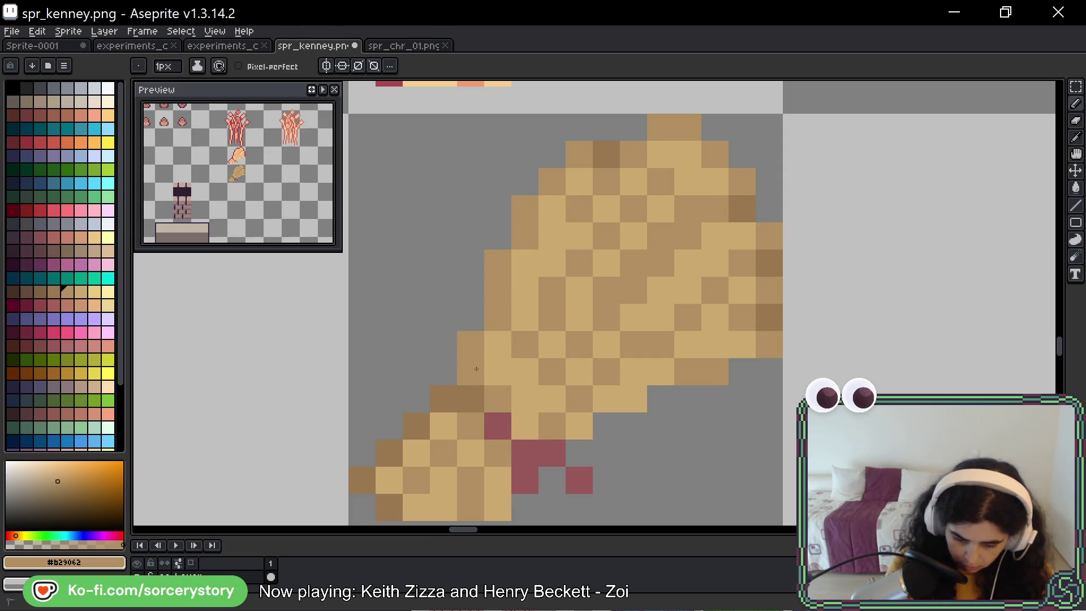
pyautogui.moveTo(471, 399); pyautogui.dragTo(475, 343)
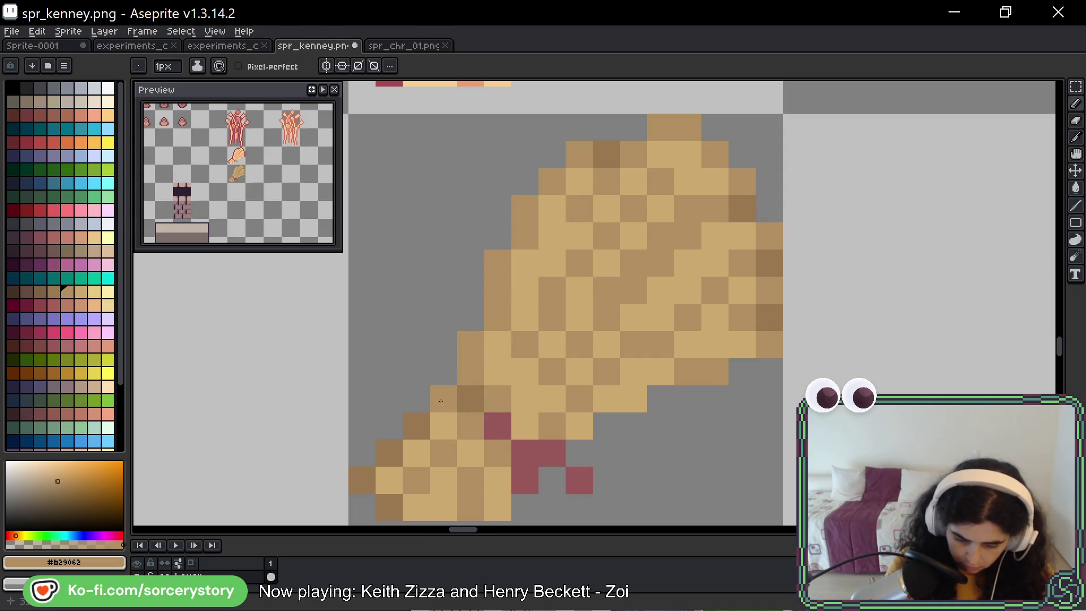
pyautogui.click(419, 427)
pyautogui.moveTo(402, 443)
pyautogui.mouseDown()
pyautogui.moveTo(362, 481)
pyautogui.moveTo(390, 508)
pyautogui.mouseUp()
# Bring the wheat sheaf sprites back into view and save spr_kenney.png.
pyautogui.press('space')
pyautogui.moveTo(626, 424)
pyautogui.mouseDown()
pyautogui.moveTo(596, 363)
pyautogui.moveTo(561, 357)
pyautogui.mouseUp()
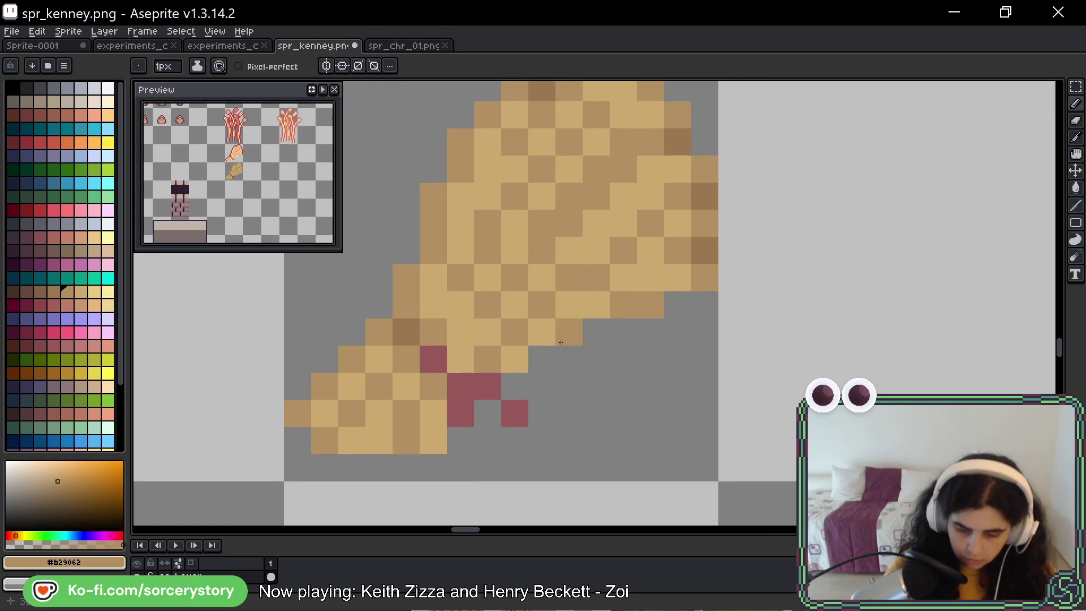
pyautogui.scroll(-5, 597, 335)
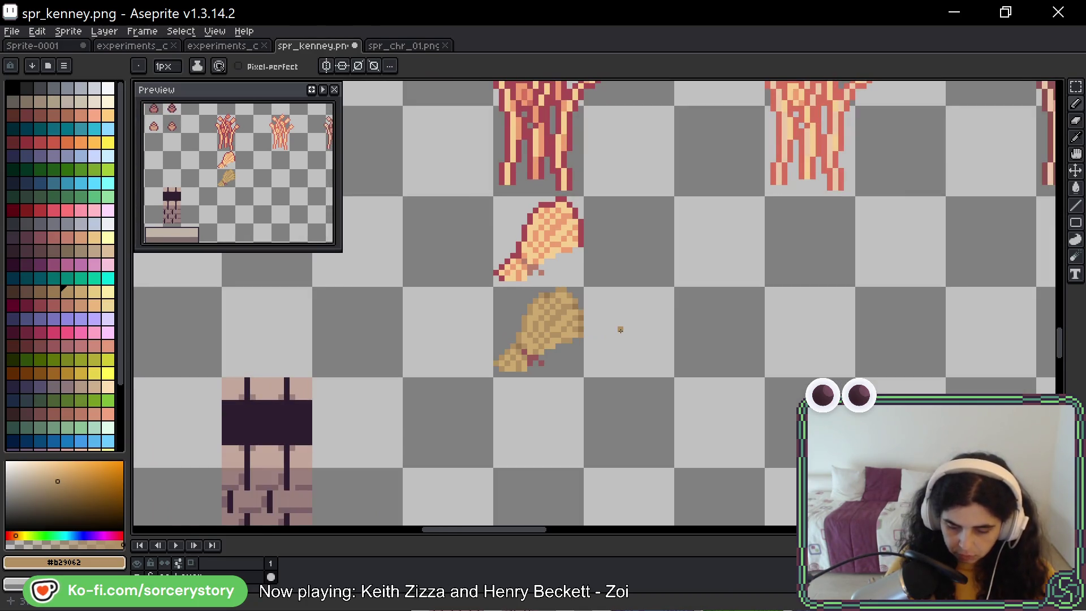
pyautogui.scroll(-4, 620, 329)
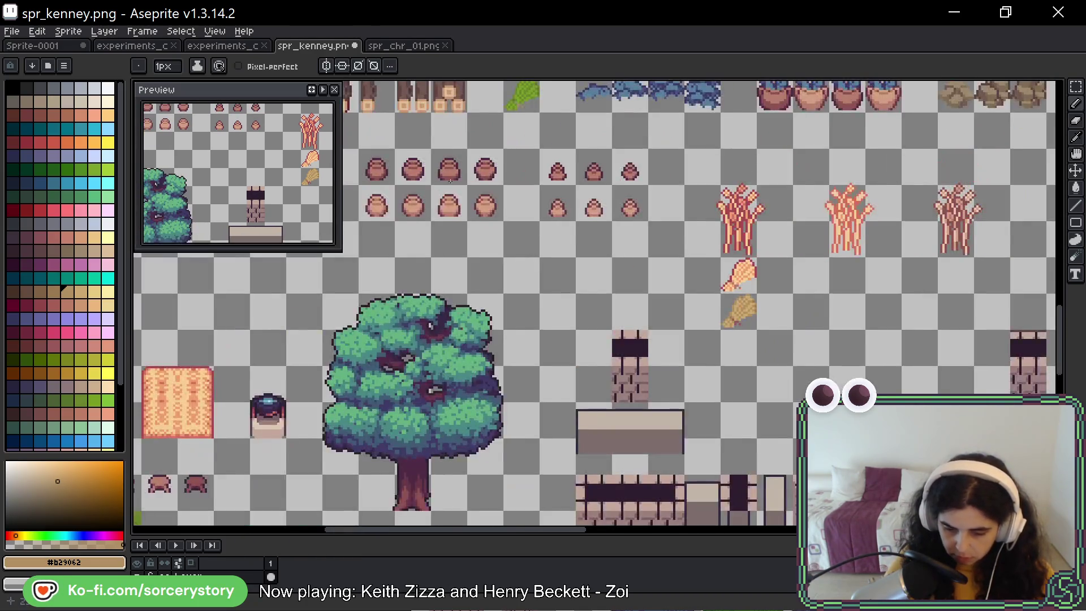
pyautogui.press('space')
pyautogui.moveTo(451, 181)
pyautogui.mouseDown()
pyautogui.moveTo(457, 227)
pyautogui.moveTo(385, 204)
pyautogui.mouseUp()
pyautogui.scroll(4, 569, 321)
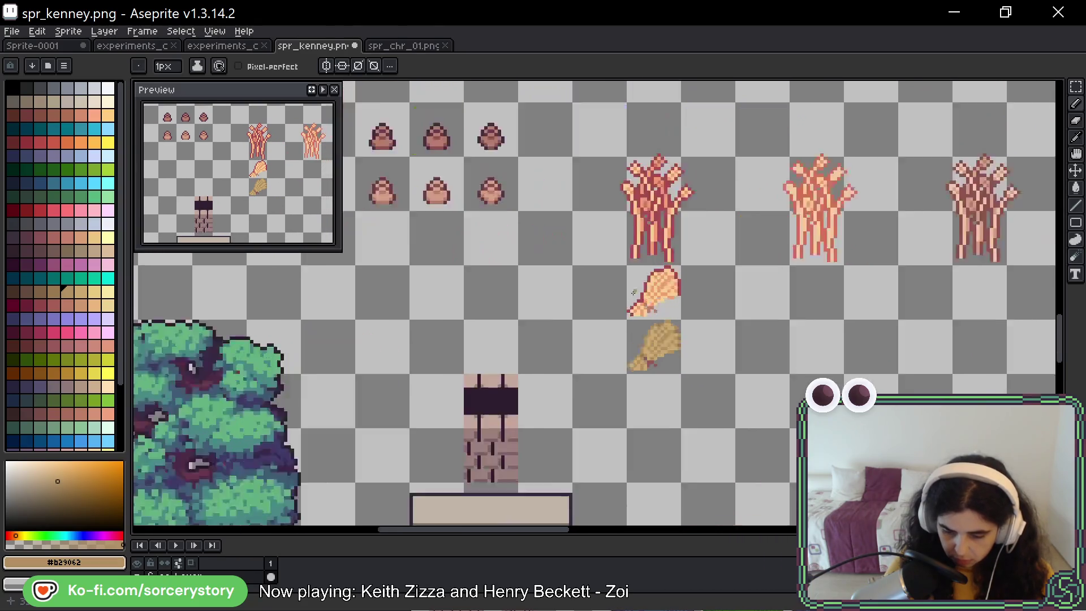
pyautogui.scroll(2, 569, 321)
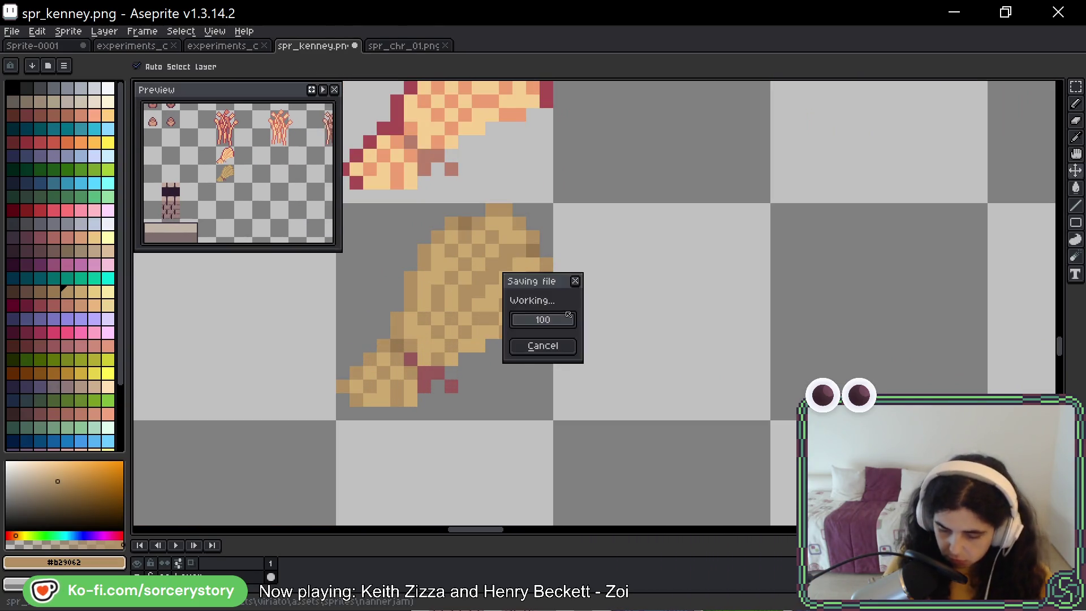
pyautogui.press('i')
pyautogui.hotkey('alt', 'Tab')
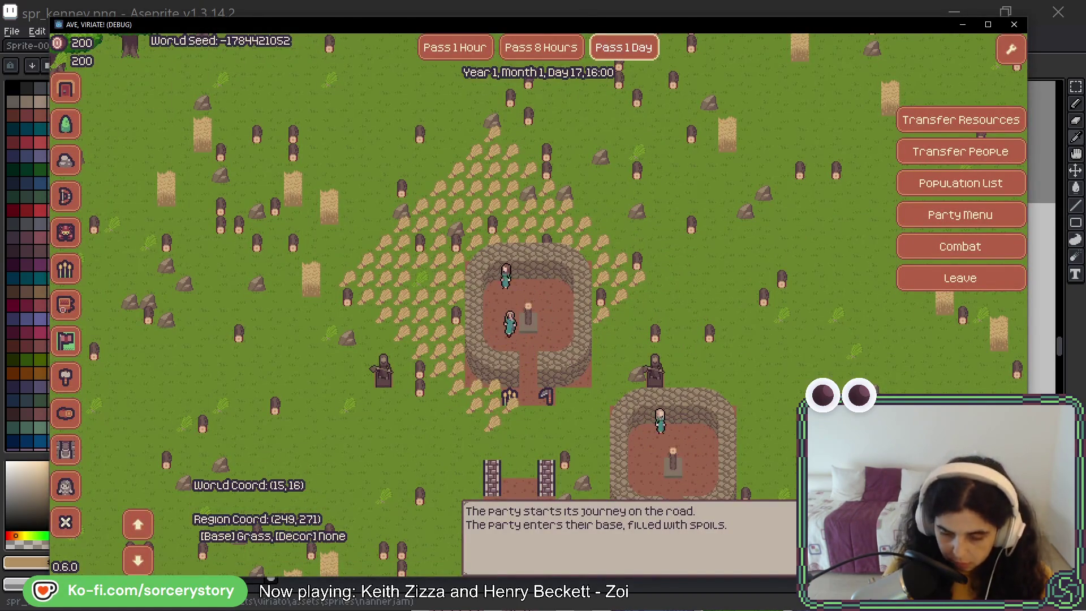
# Watch the recoloured wheat piles around the base in the running game, then return to Aseprite.
pyautogui.hotkey('alt', 'Tab')
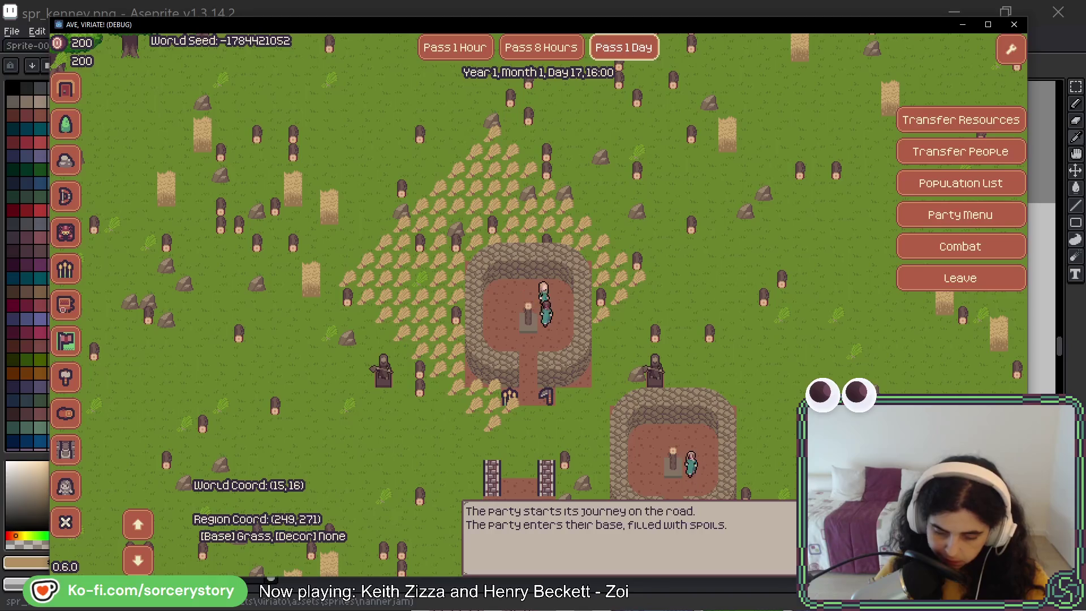
pyautogui.moveTo(747, 415)
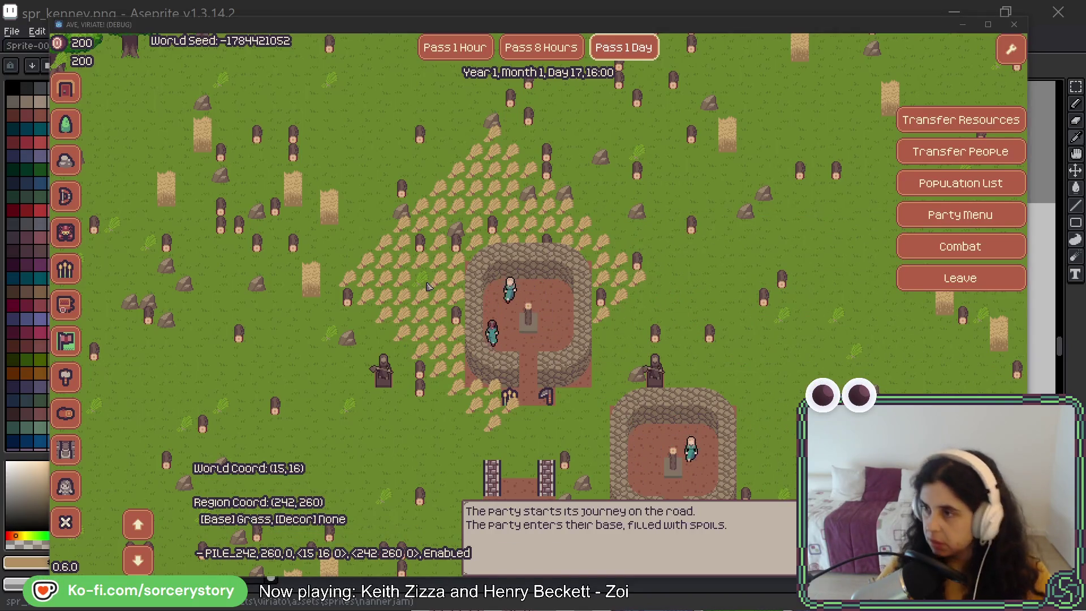
pyautogui.hotkey('alt', 'Tab')
# Select the grass sprite's cell and try a dark green leaf recolour, then undo it.
pyautogui.scroll(-2, 459, 277)
pyautogui.moveTo(458, 278); pyautogui.dragTo(883, 448)
pyautogui.scroll(5, 526, 248)
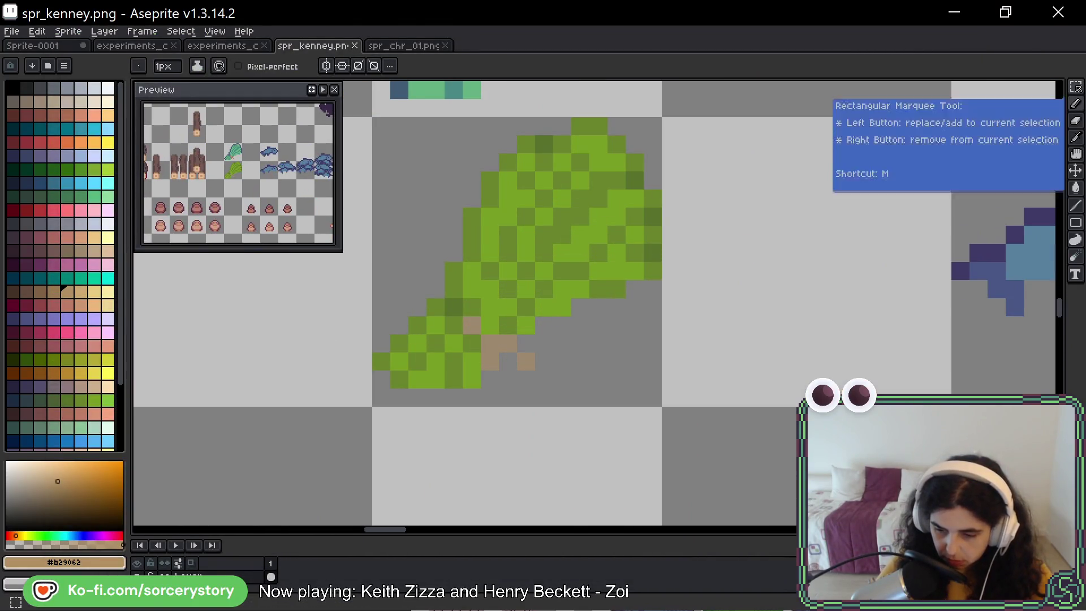
pyautogui.click(543, 236)
pyautogui.scroll(2, 544, 243)
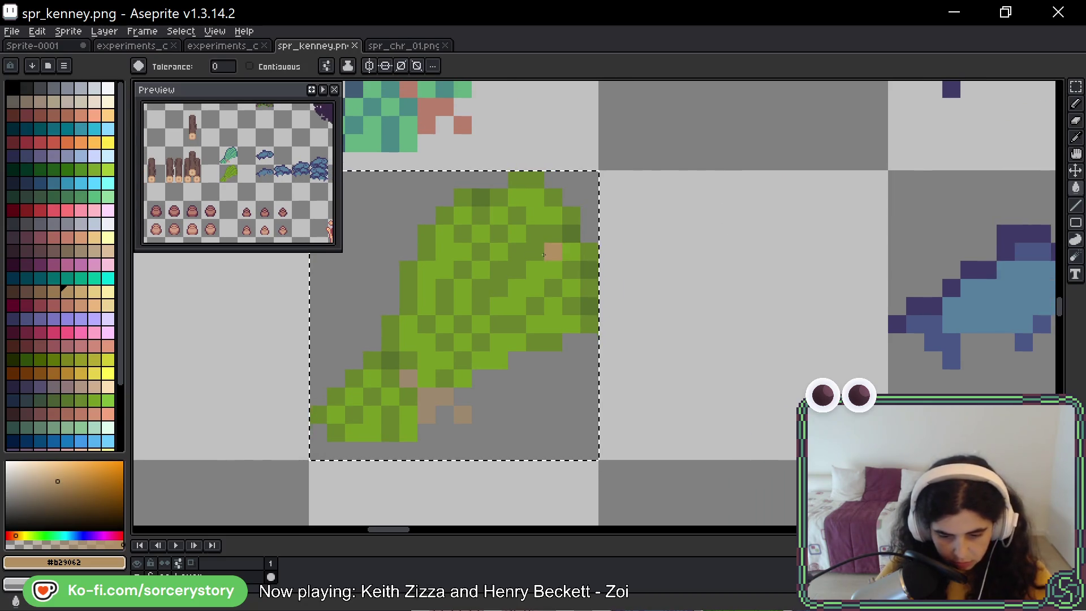
pyautogui.press('i')
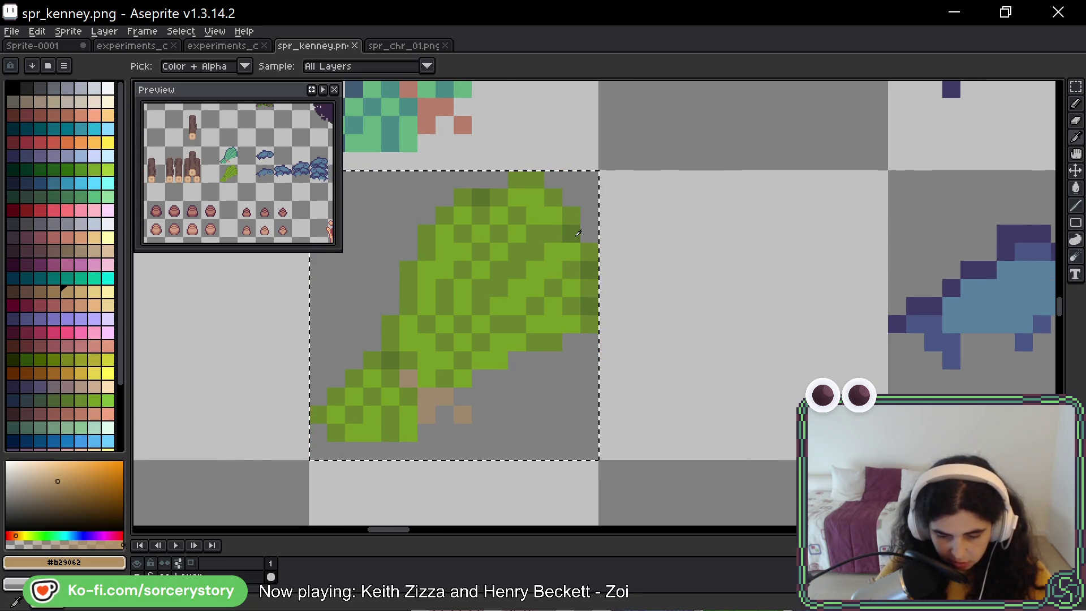
pyautogui.keyDown('alt'); pyautogui.click(578, 233); pyautogui.keyUp('alt')
pyautogui.click(408, 279)
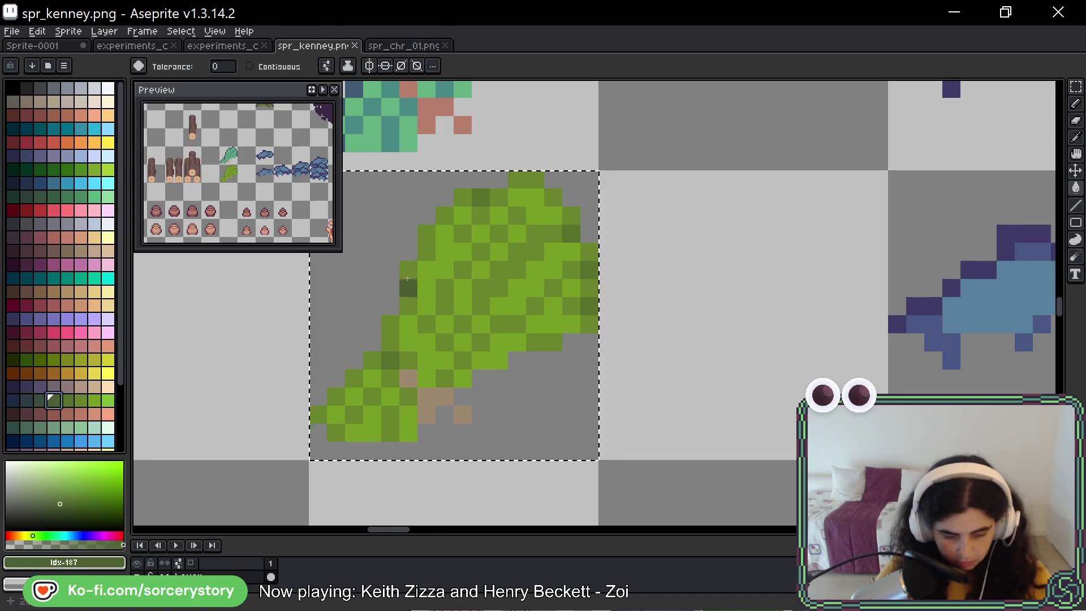
pyautogui.hotkey('ctrl', 'z')
pyautogui.hotkey('ctrl', 'z')
pyautogui.hotkey('ctrl', 'z')
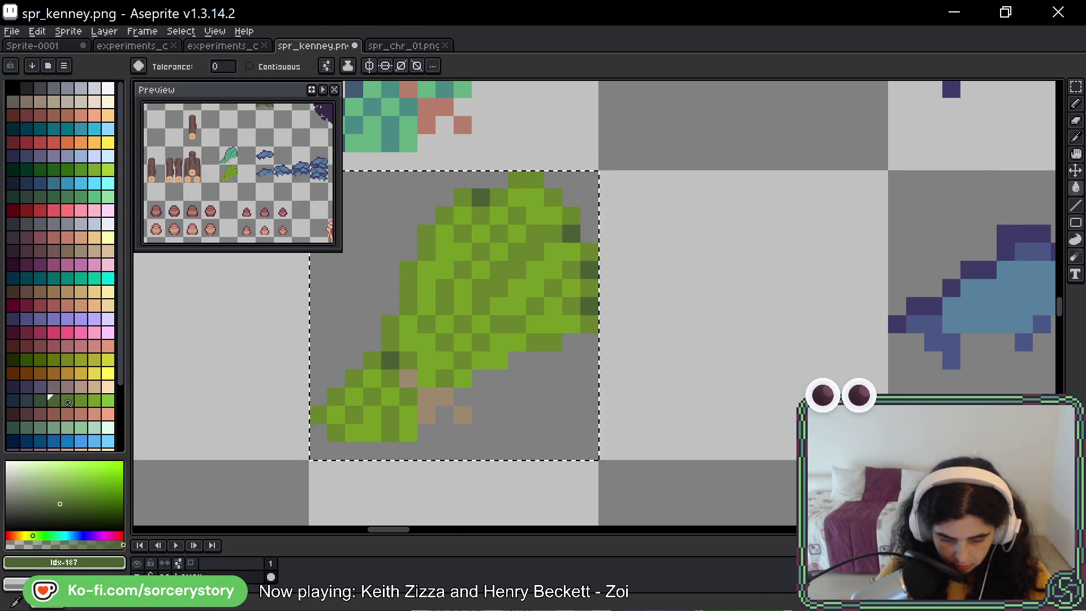
# Refill the grass sprite's bright green pixels with a muted olive green and save the sheet.
pyautogui.click(68, 403)
pyautogui.hotkey('ctrl', 'z')
pyautogui.hotkey('ctrl', 'z')
pyautogui.hotkey('ctrl', 'z')
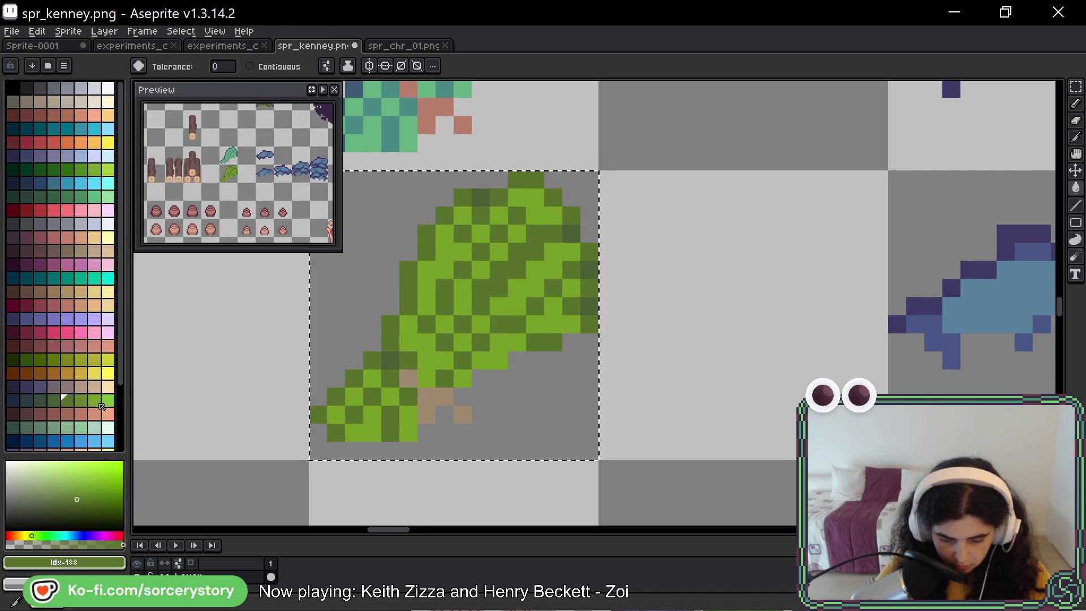
pyautogui.click(81, 400)
pyautogui.click(533, 219)
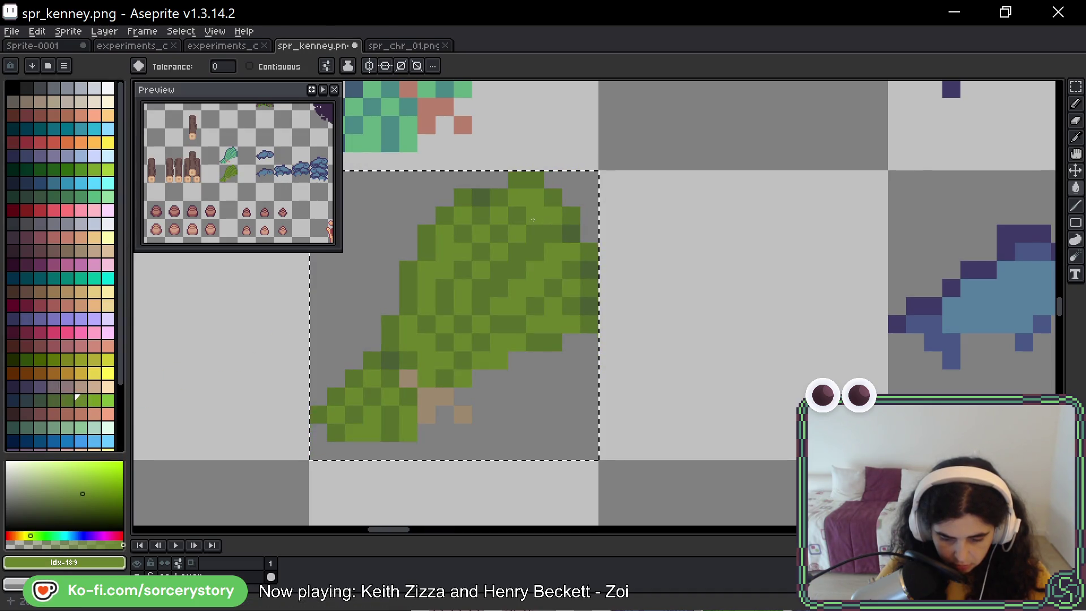
pyautogui.scroll(-6, 533, 219)
pyautogui.hotkey('ctrl', 's')
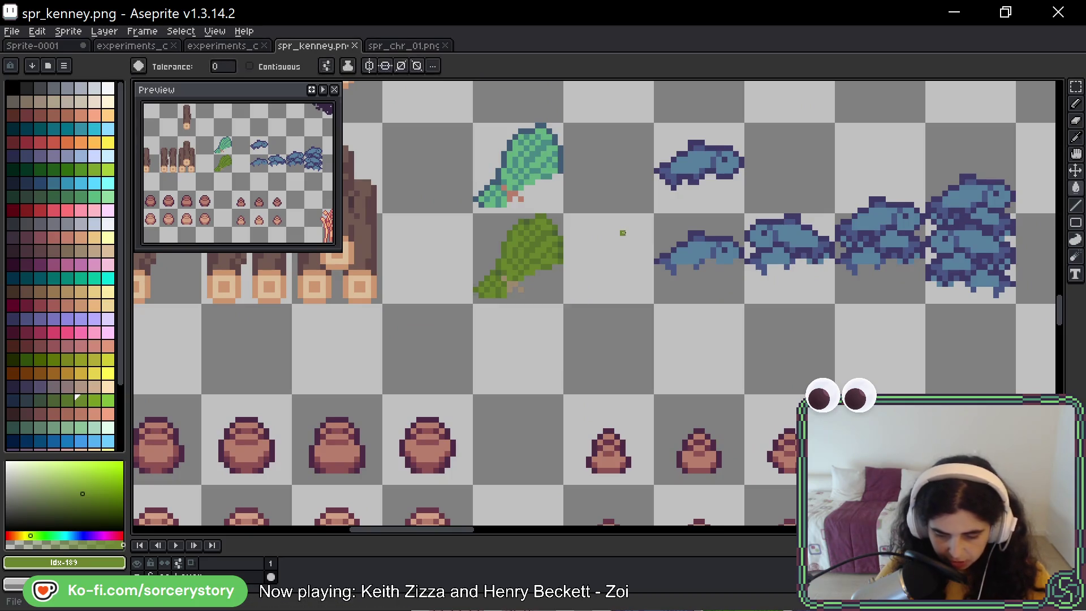
pyautogui.press('i')
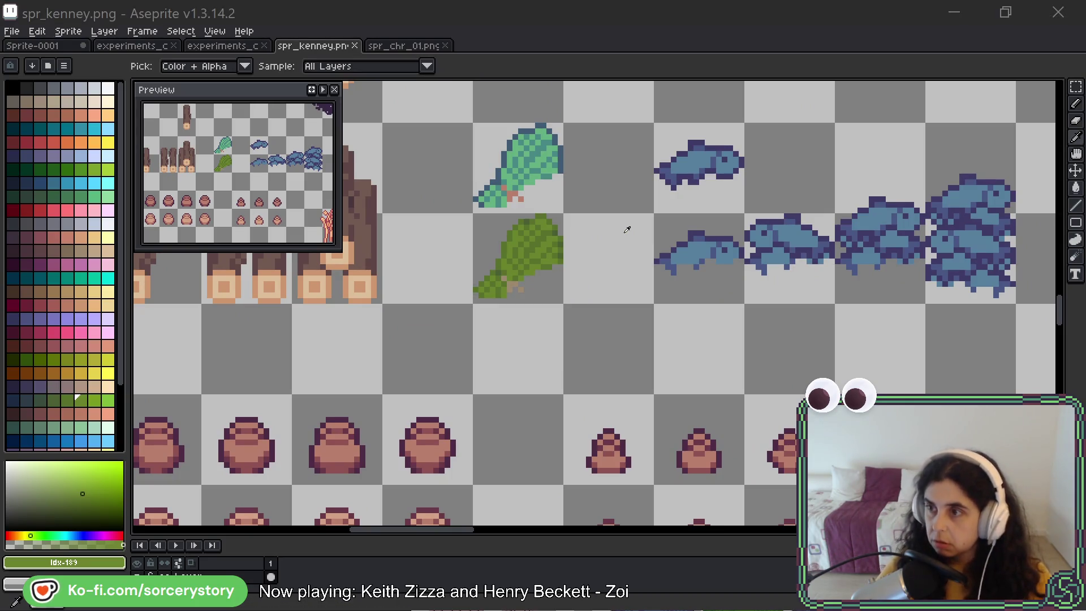
pyautogui.hotkey('alt', 'Tab')
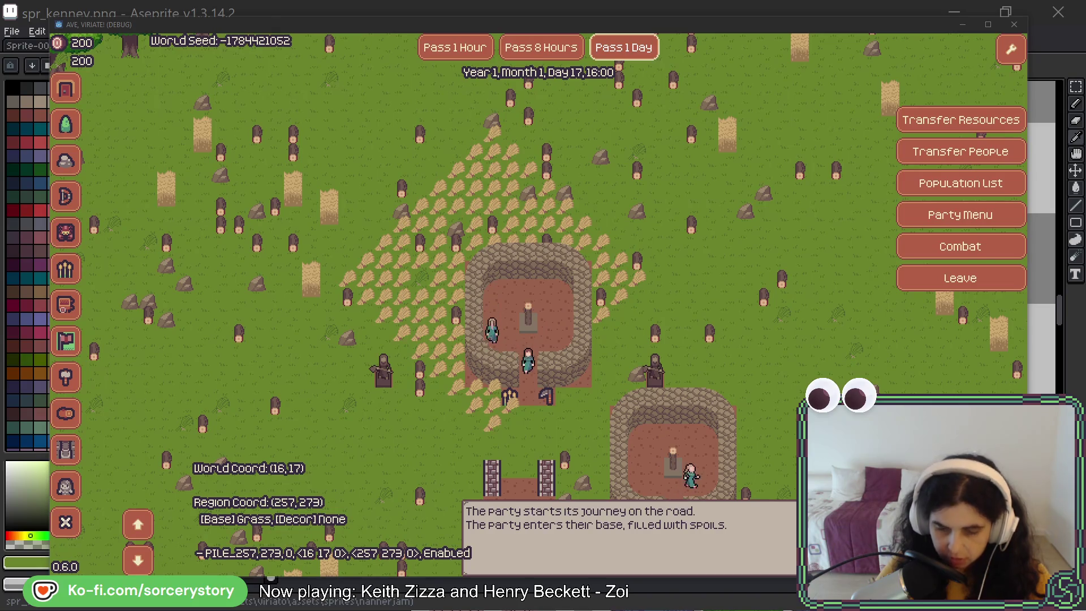
# Undo the olive recolour so the grass pile returns to bright green, and save spr_kenney.png.
pyautogui.hotkey('ctrl', 'z')
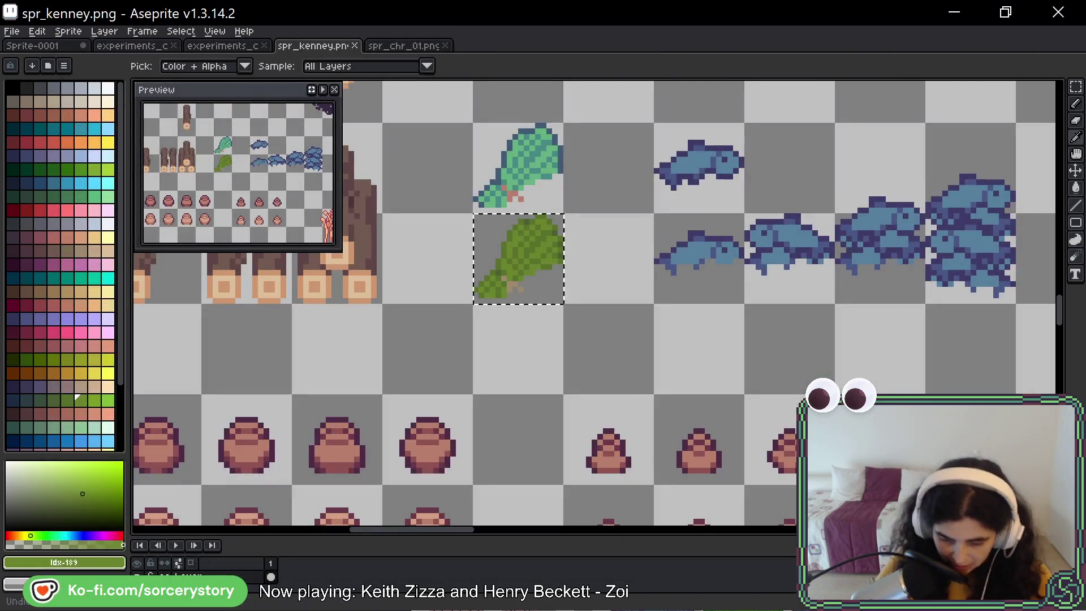
pyautogui.hotkey('ctrl', 'z')
pyautogui.hotkey('ctrl', 's')
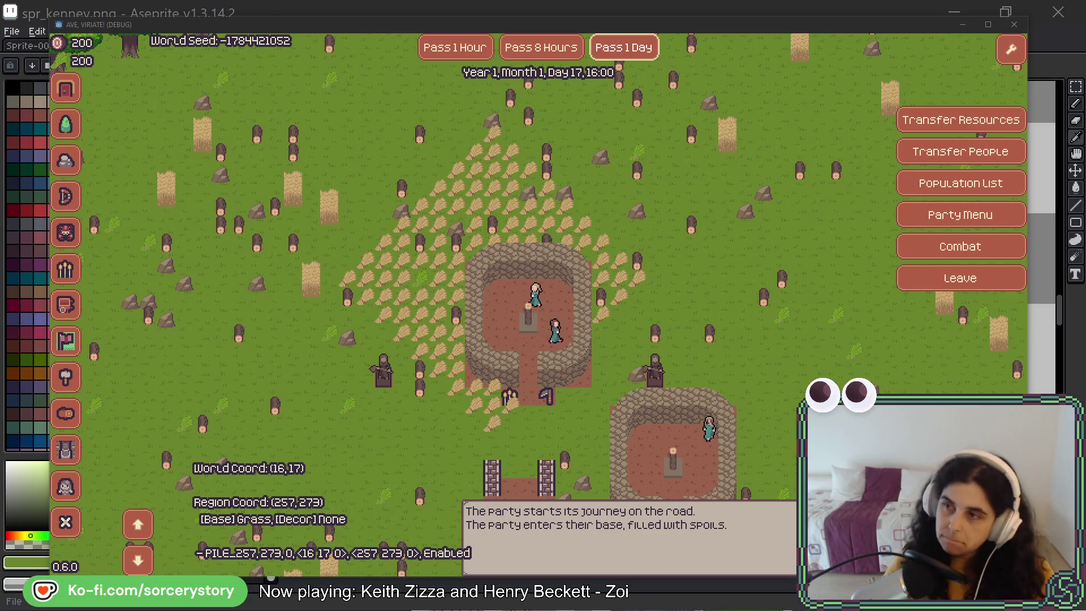
pyautogui.hotkey('alt', 'Tab')
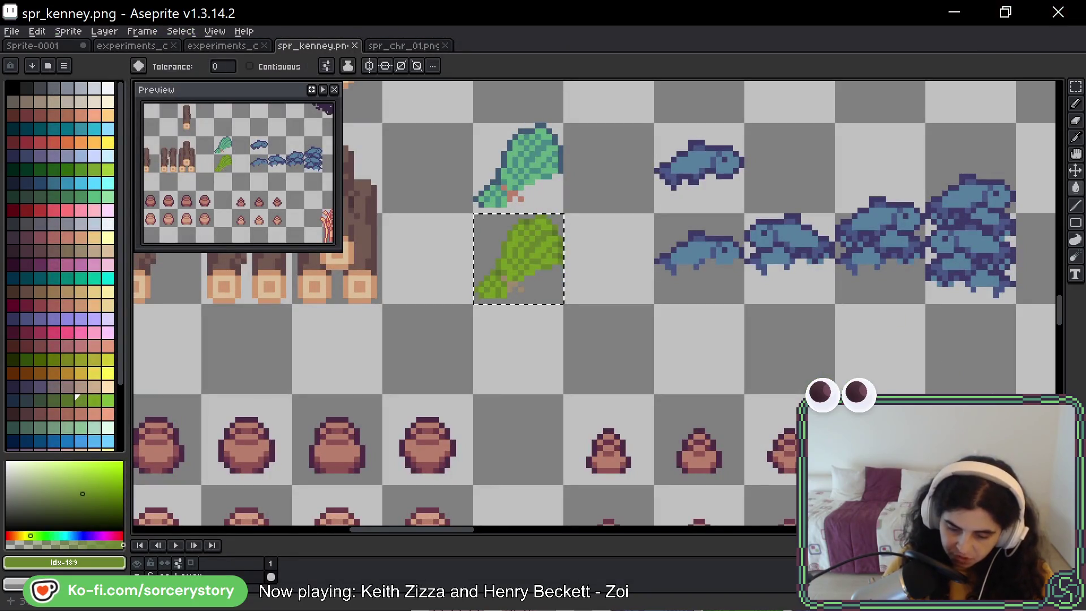
pyautogui.scroll(5, 537, 230)
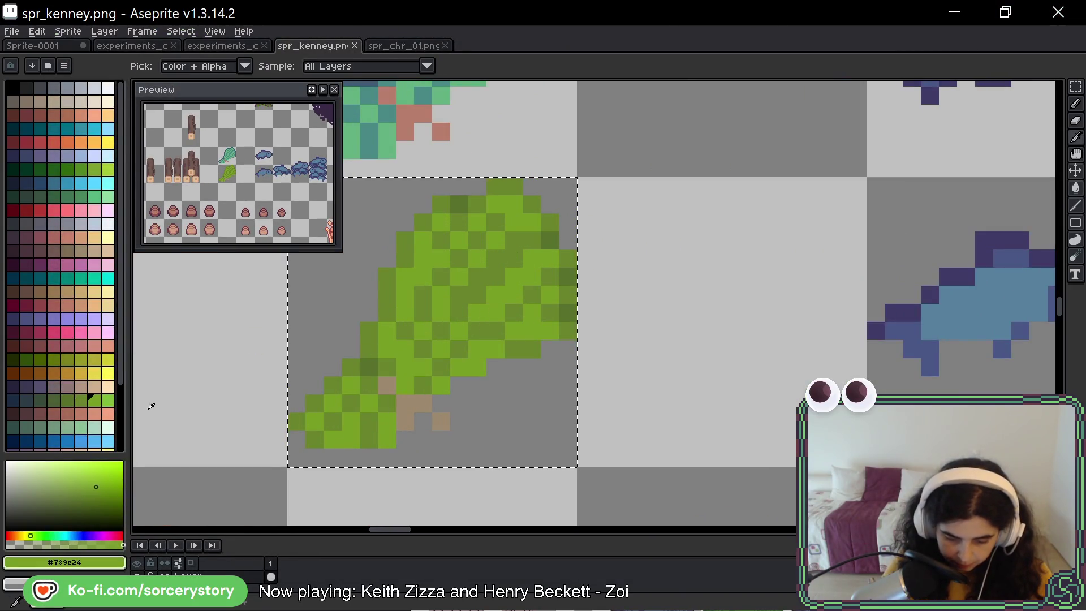
# Bucket-fill the grass leaf's three shades with palette greens idx-191, 190 and 189.
pyautogui.click(107, 401)
pyautogui.press('g')
pyautogui.click(524, 284)
pyautogui.click(521, 285)
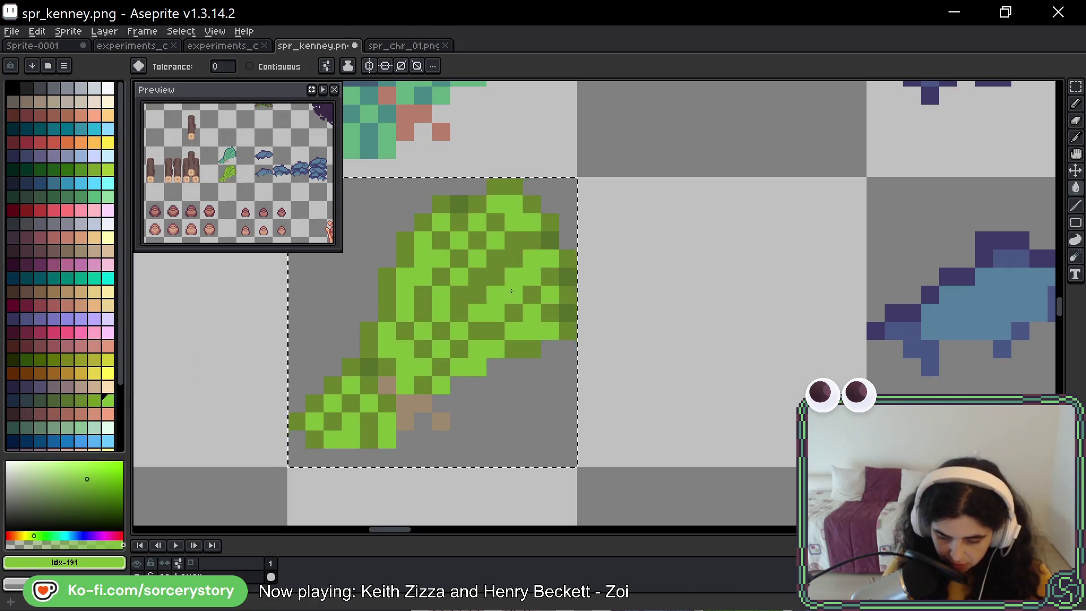
pyautogui.click(94, 401)
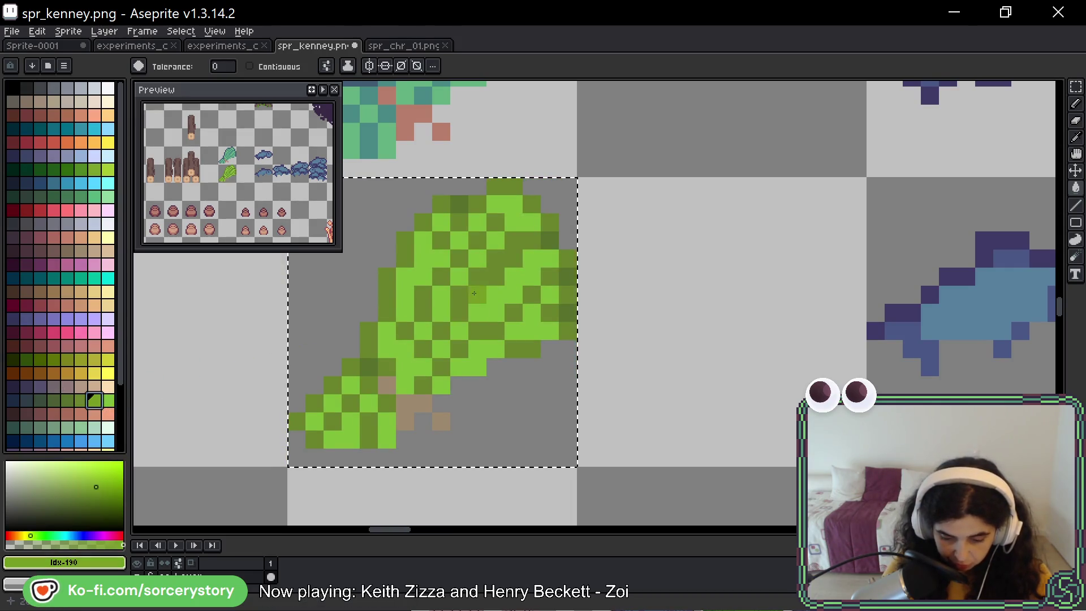
pyautogui.click(400, 311)
pyautogui.click(81, 401)
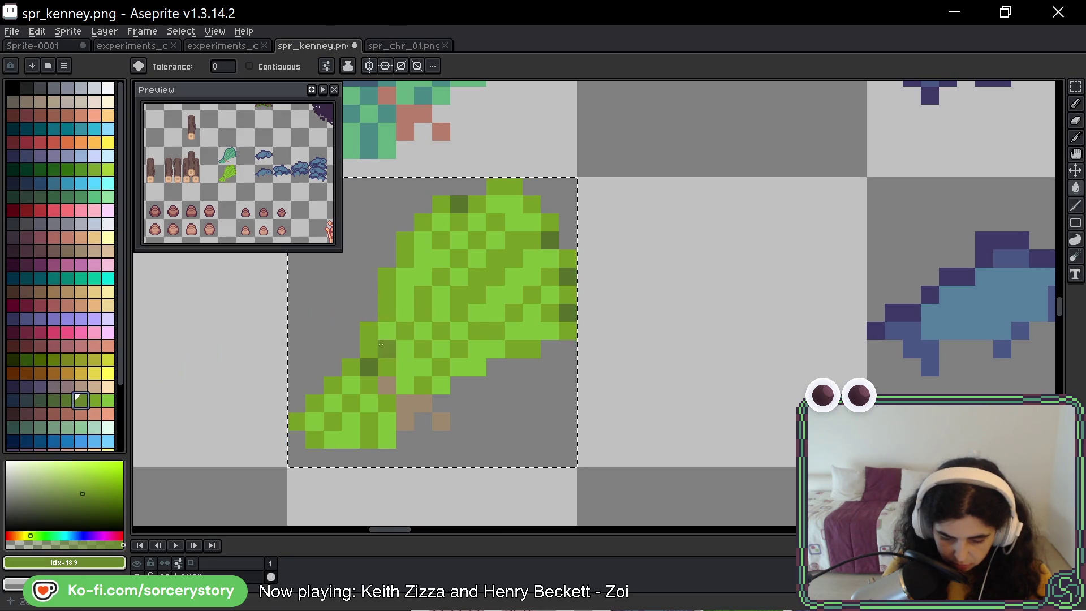
pyautogui.click(370, 368)
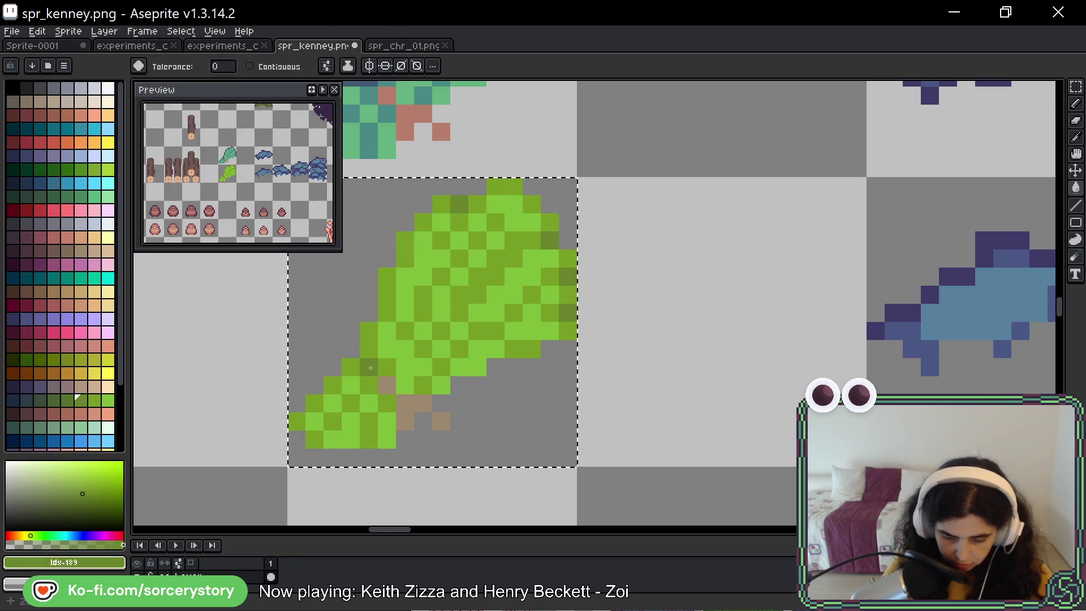
pyautogui.press('b')
pyautogui.press('i')
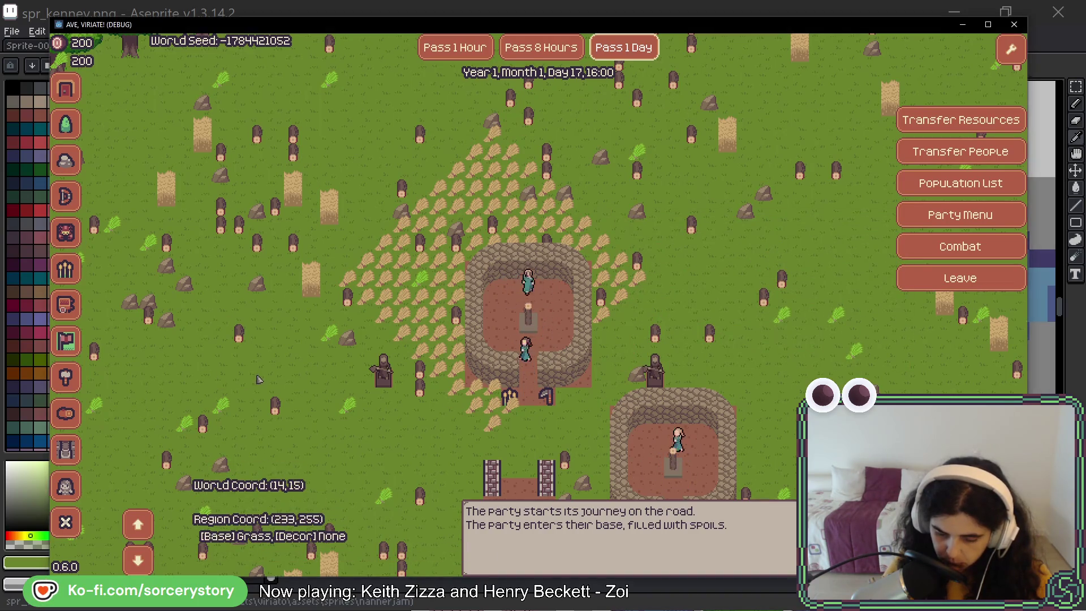
# Pan around the bases to survey the new bright green grass tufts.
pyautogui.press('s')
pyautogui.press('a')
pyautogui.press('s')
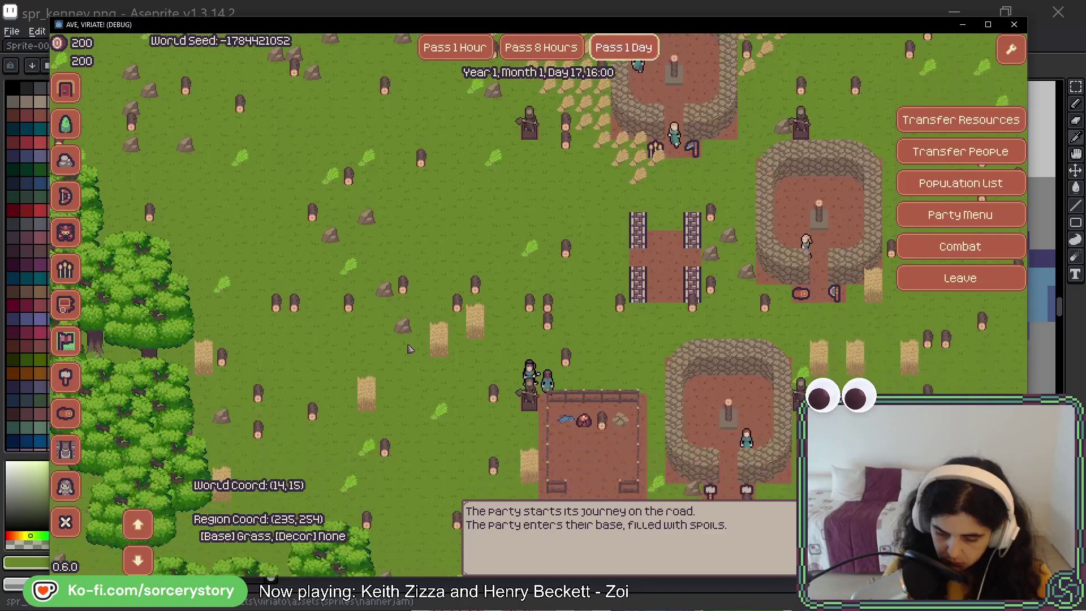
pyautogui.press('w')
pyautogui.press('w')
pyautogui.press('w')
pyautogui.press('w')
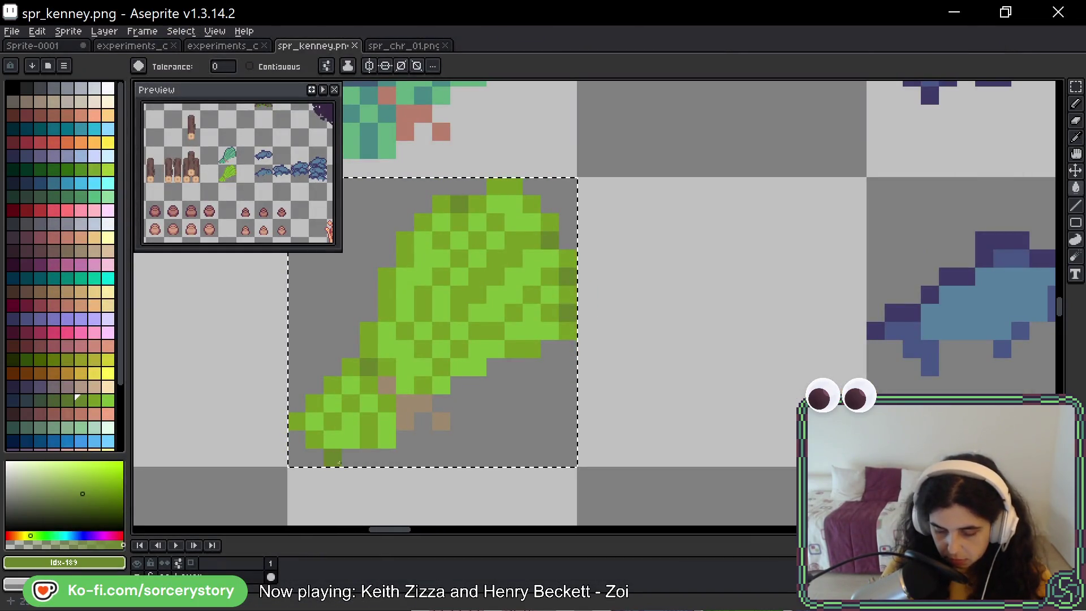
pyautogui.hotkey('alt', 'Tab')
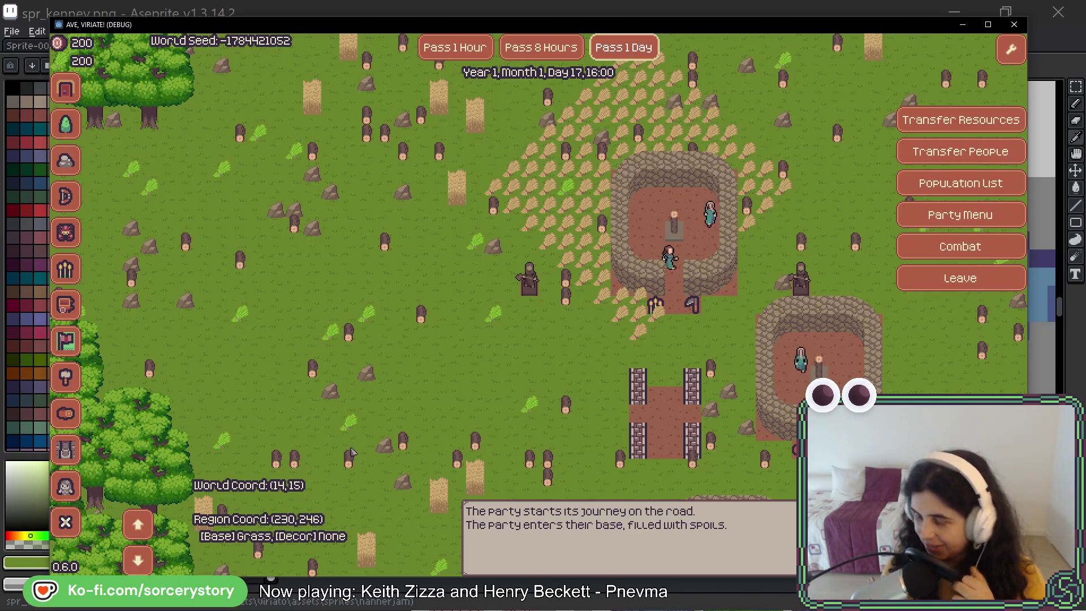
# Inspect the farm and warehouse storage details, then close the game with Alt+F4.
pyautogui.click(612, 271)
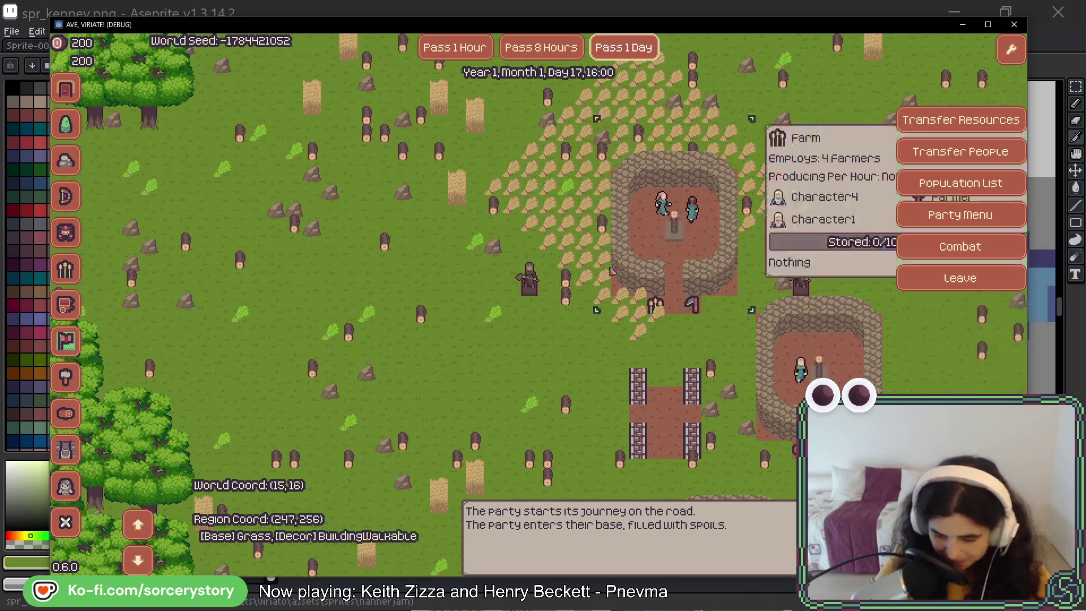
pyautogui.click(598, 73)
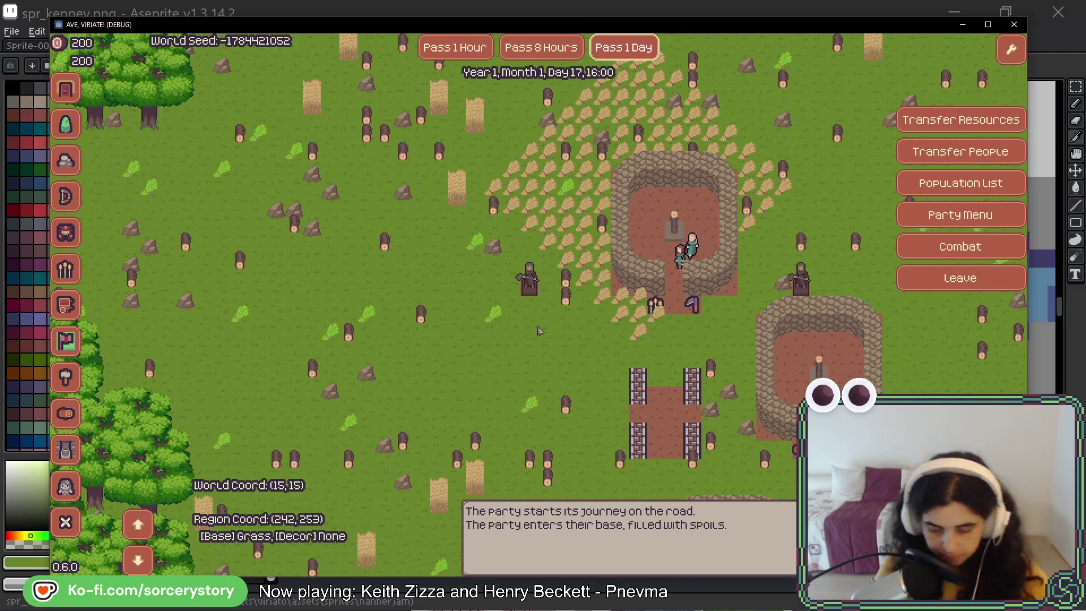
pyautogui.press('s')
pyautogui.press('d')
pyautogui.press('s')
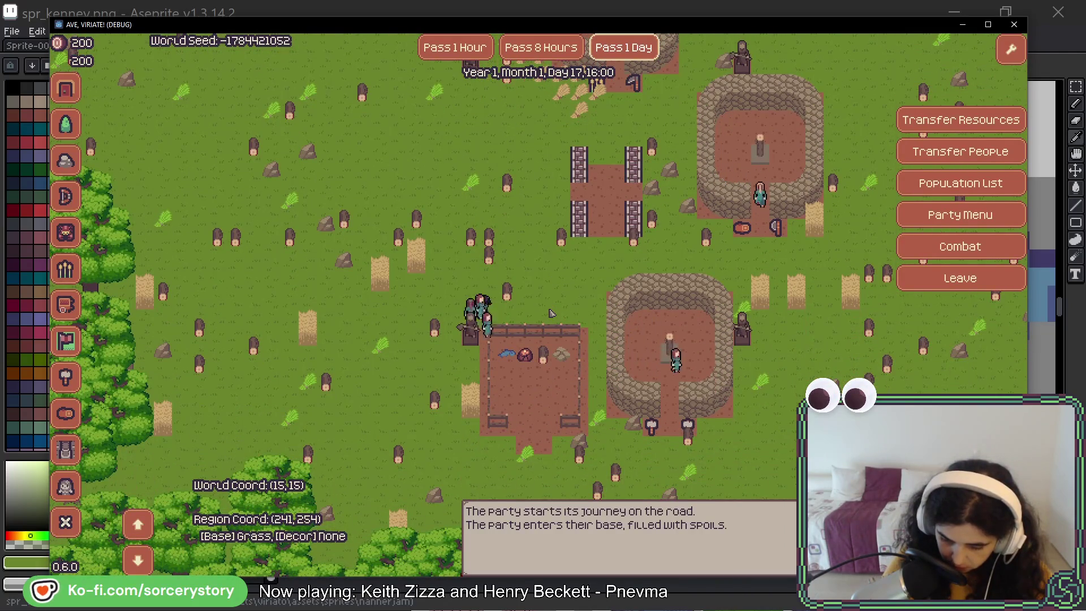
pyautogui.click(529, 362)
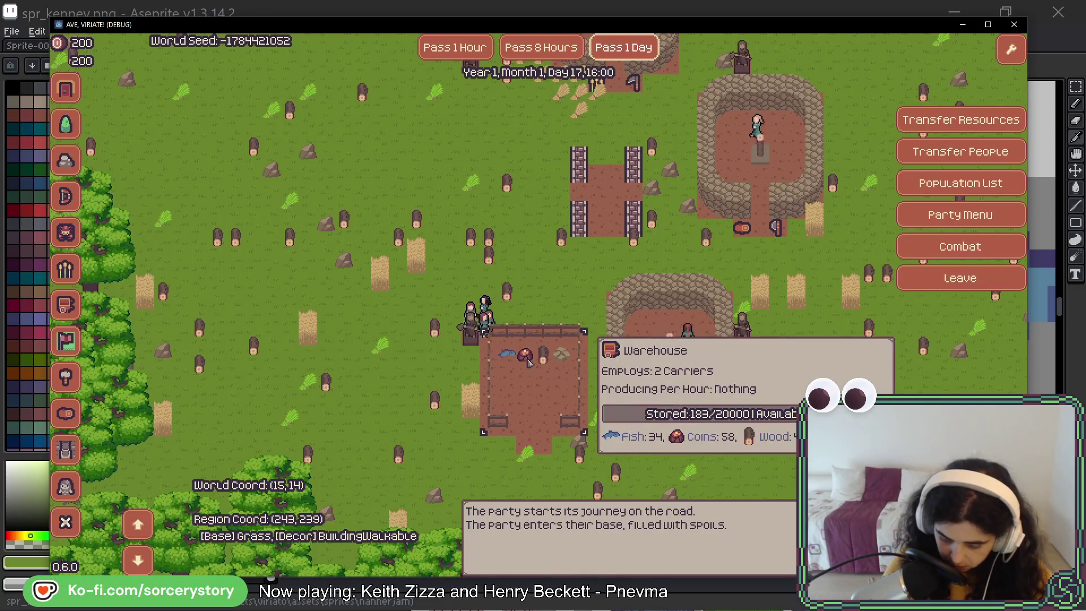
pyautogui.click(558, 287)
pyautogui.hotkey('alt', 'F4')
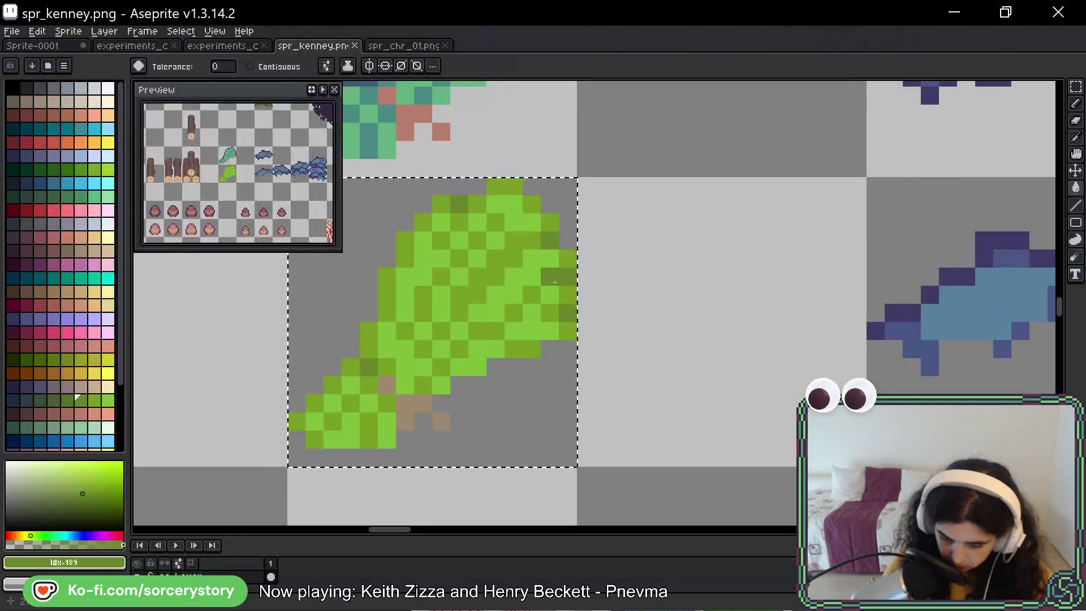
# Copy the small rock pile's cell from experiments_colors_06.png and return to spr_kenney.png.
pyautogui.scroll(-5, 456, 236)
pyautogui.hscroll(3, 456, 237)
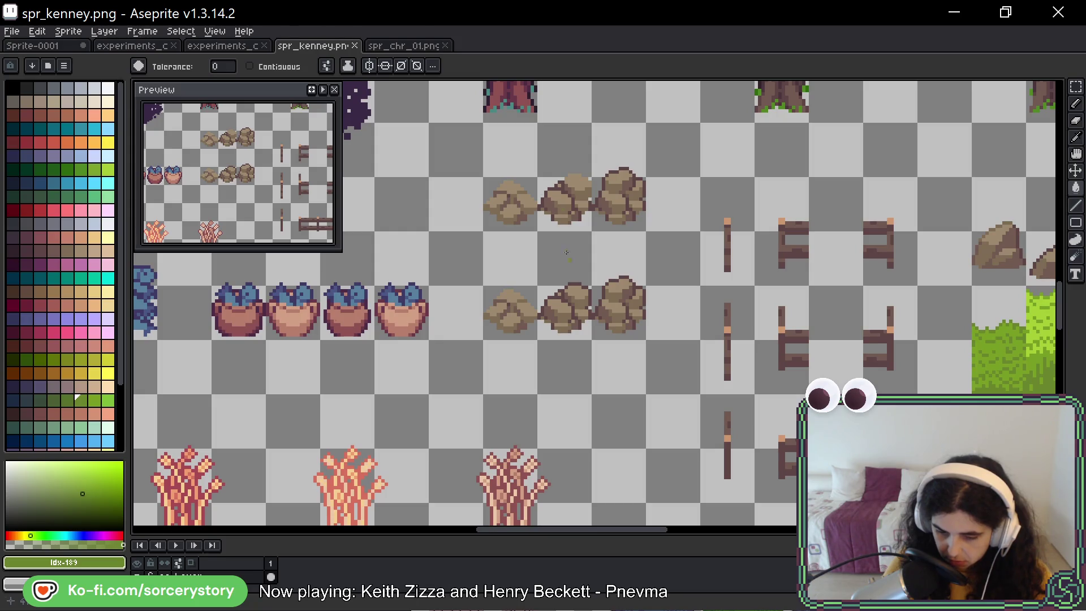
pyautogui.click(244, 49)
pyautogui.scroll(-3, 611, 313)
pyautogui.moveTo(611, 312)
pyautogui.mouseDown()
pyautogui.moveTo(829, 140)
pyautogui.moveTo(867, 75)
pyautogui.mouseUp()
pyautogui.click(1076, 86)
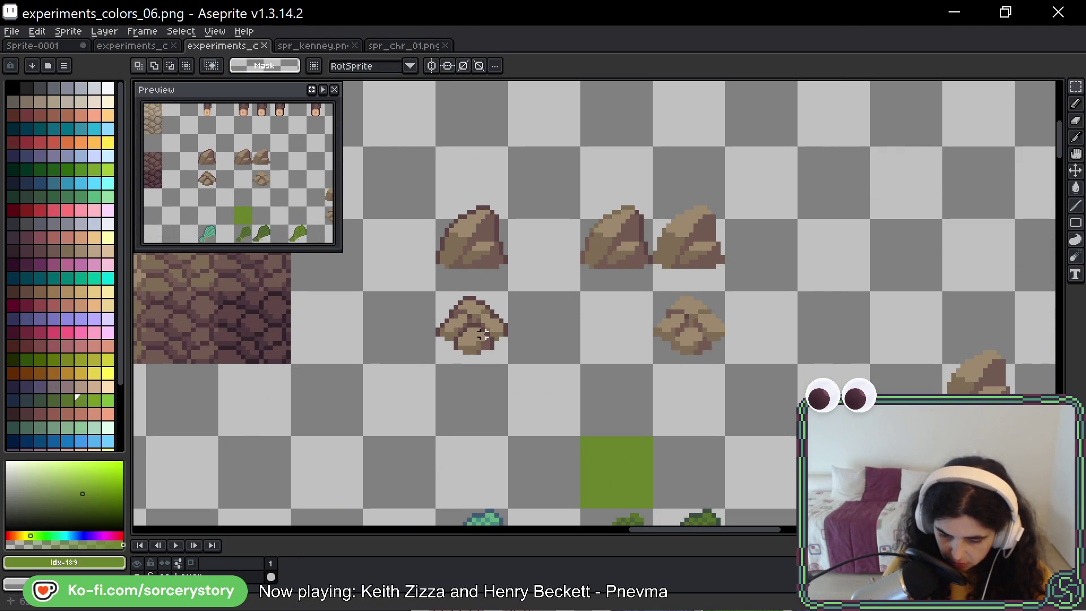
pyautogui.moveTo(483, 334); pyautogui.dragTo(439, 295)
pyautogui.hotkey('ctrl', 'Tab')
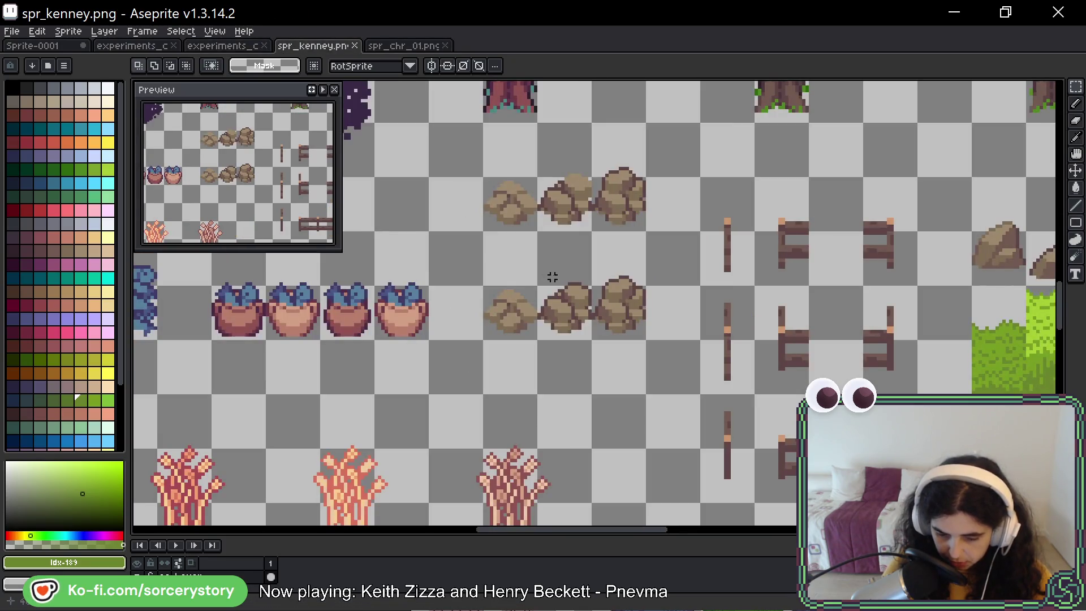
# Paste the copied rock into the lower-left stone pile cell and commit it.
pyautogui.scroll(2, 552, 276)
pyautogui.hotkey('ctrl', 'v')
pyautogui.moveTo(594, 288); pyautogui.dragTo(481, 338)
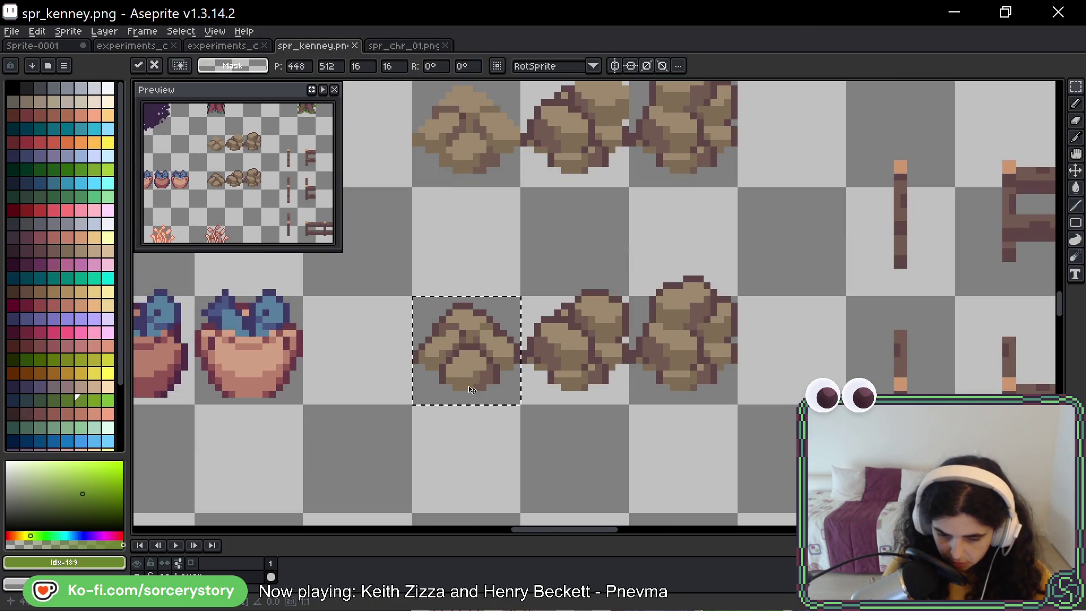
pyautogui.scroll(2, 473, 390)
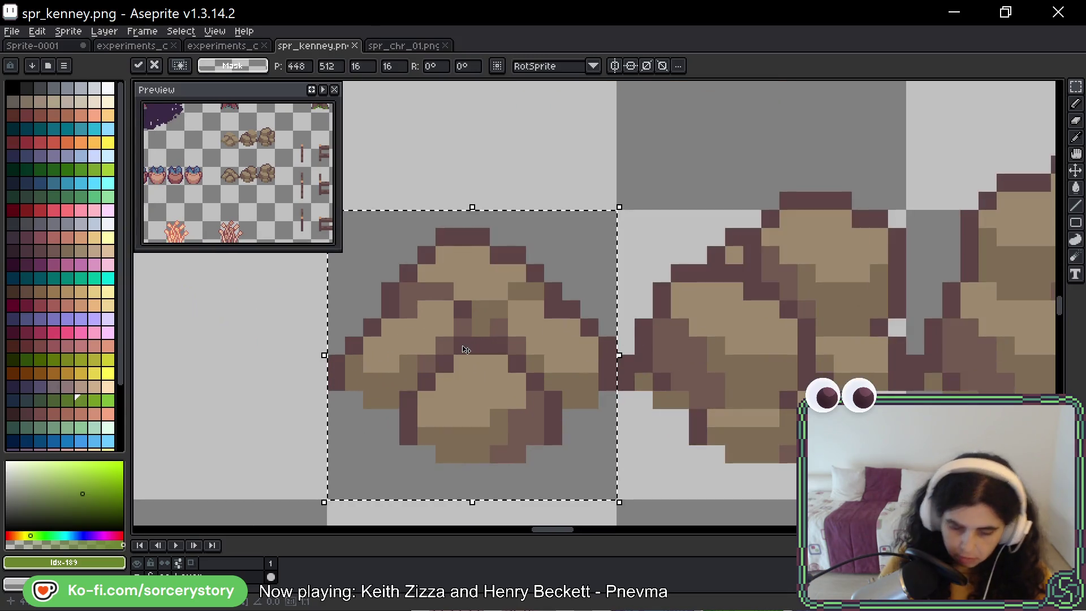
pyautogui.press('b')
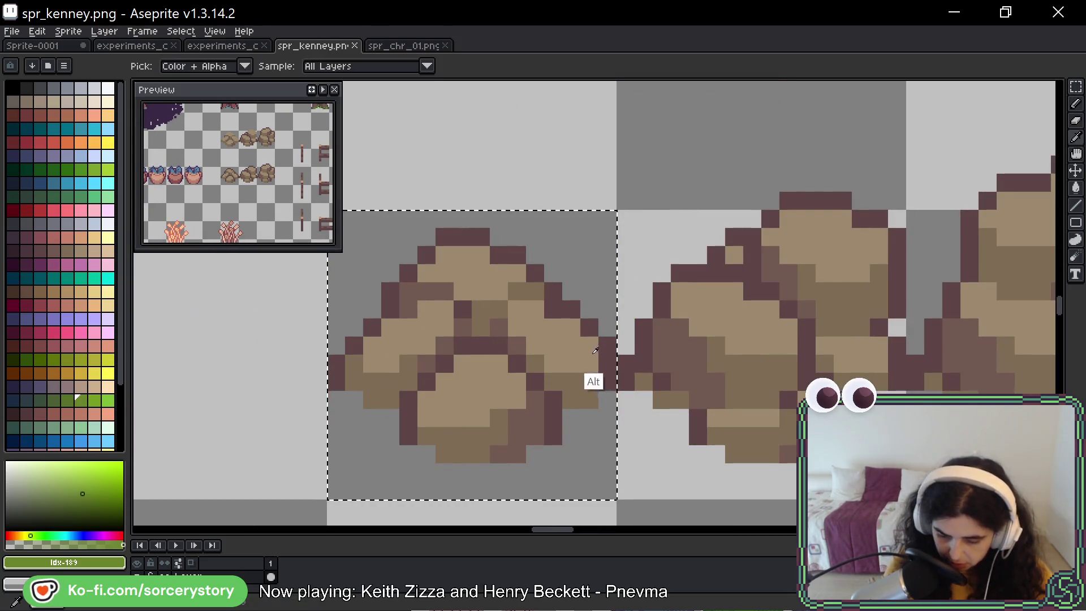
# Paint one tan rock pixel brown #7c6c54, deselect, and save spr_kenney.png.
pyautogui.keyDown('alt'); pyautogui.click(593, 382); pyautogui.keyUp('alt')
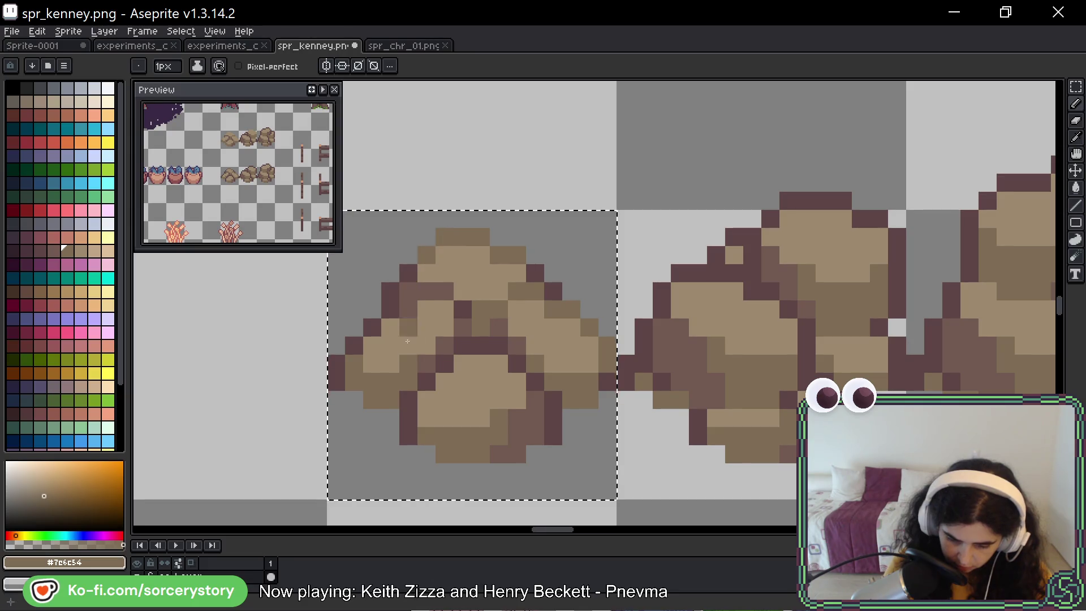
pyautogui.hotkey('ctrl', 'z')
pyautogui.click(372, 358)
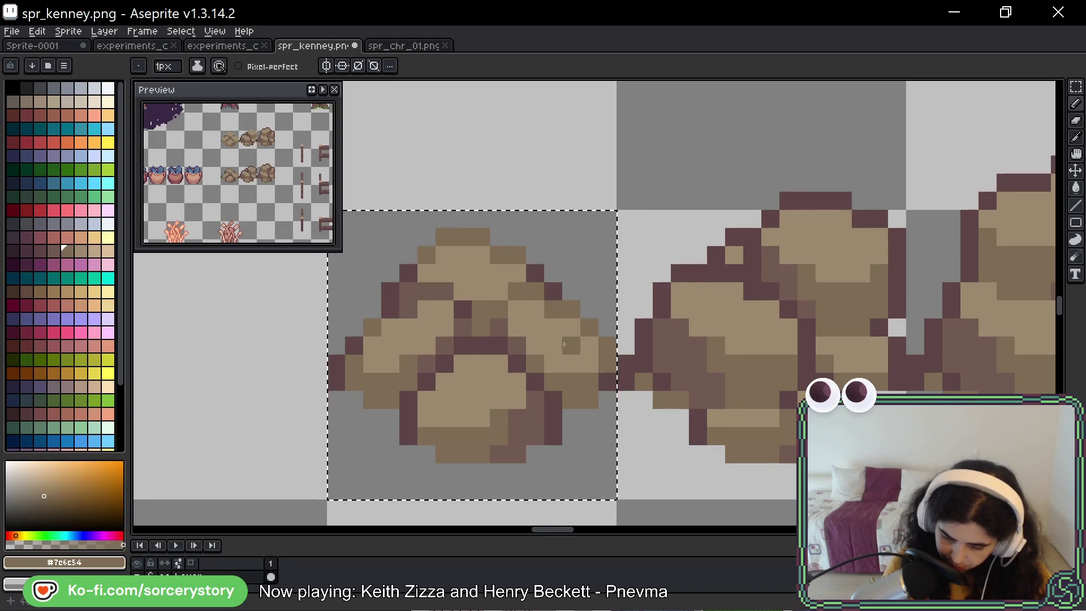
pyautogui.press('space')
pyautogui.moveTo(618, 293); pyautogui.dragTo(633, 245)
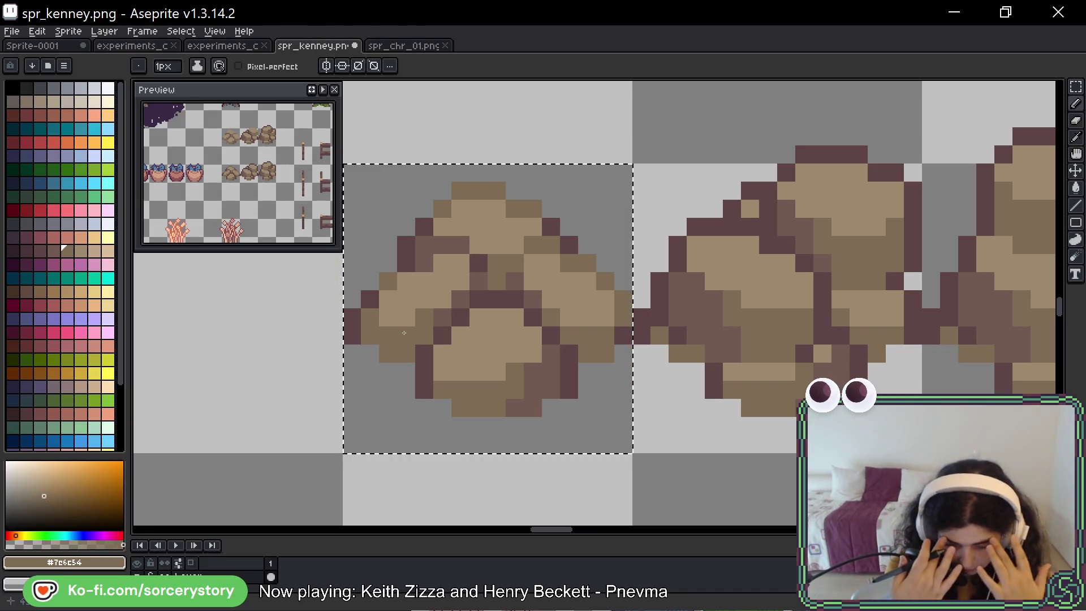
pyautogui.scroll(-4, 407, 194)
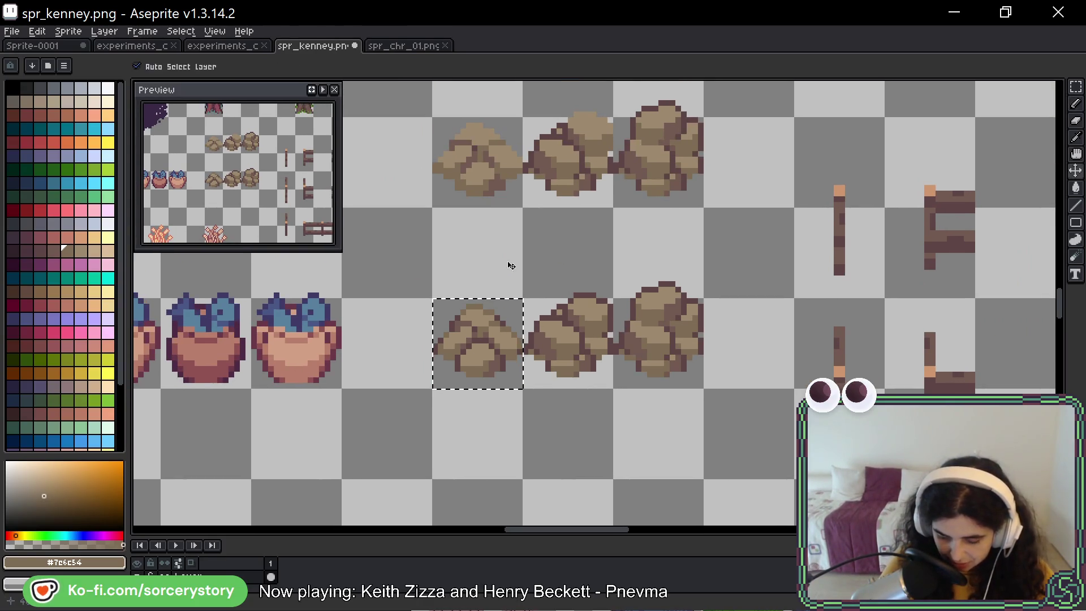
pyautogui.hotkey('ctrl', 'd')
pyautogui.hotkey('ctrl', 's')
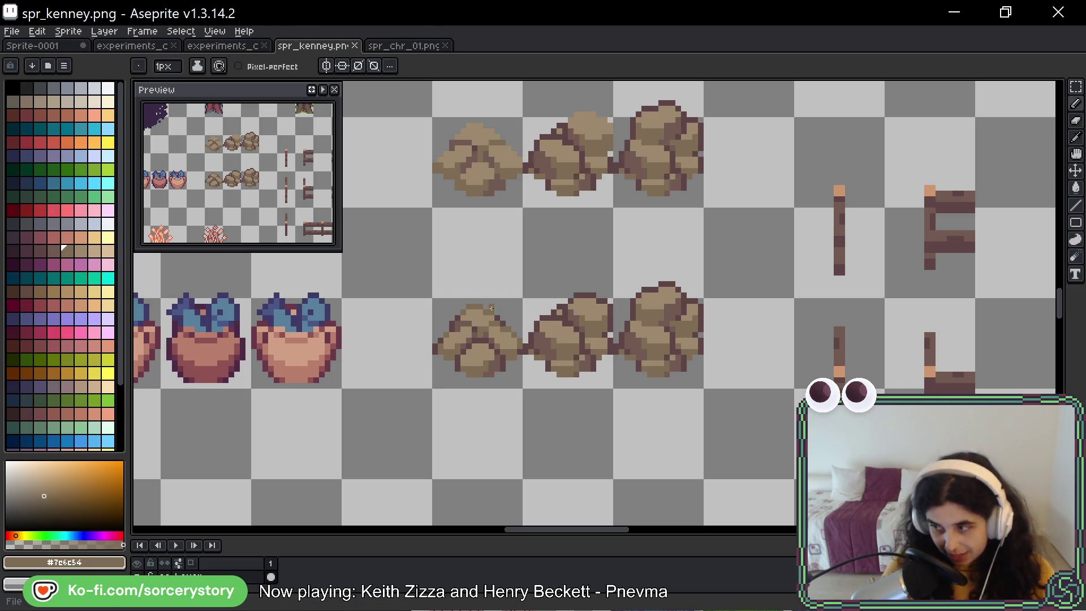
pyautogui.press('i')
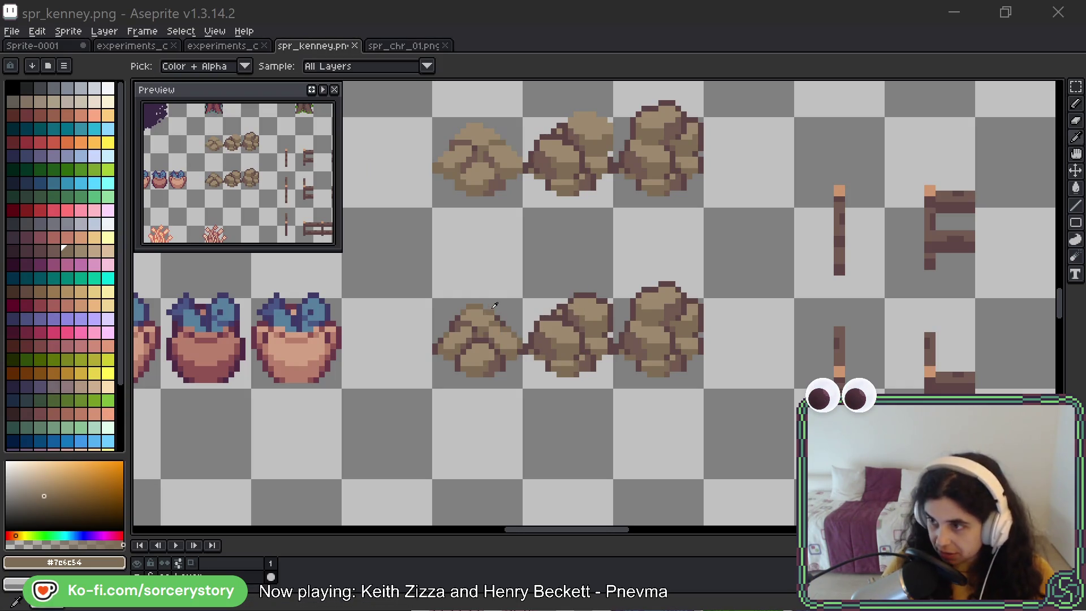
pyautogui.hotkey('alt', 'Tab')
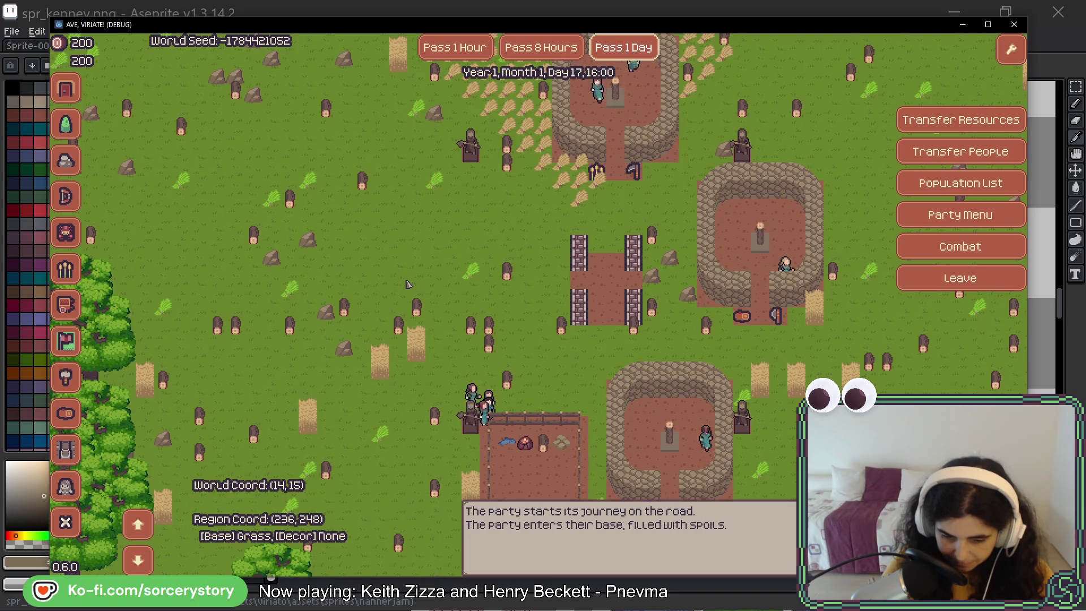
# Place a Stone Hut on open grass and pass one day to build it.
pyautogui.press('w')
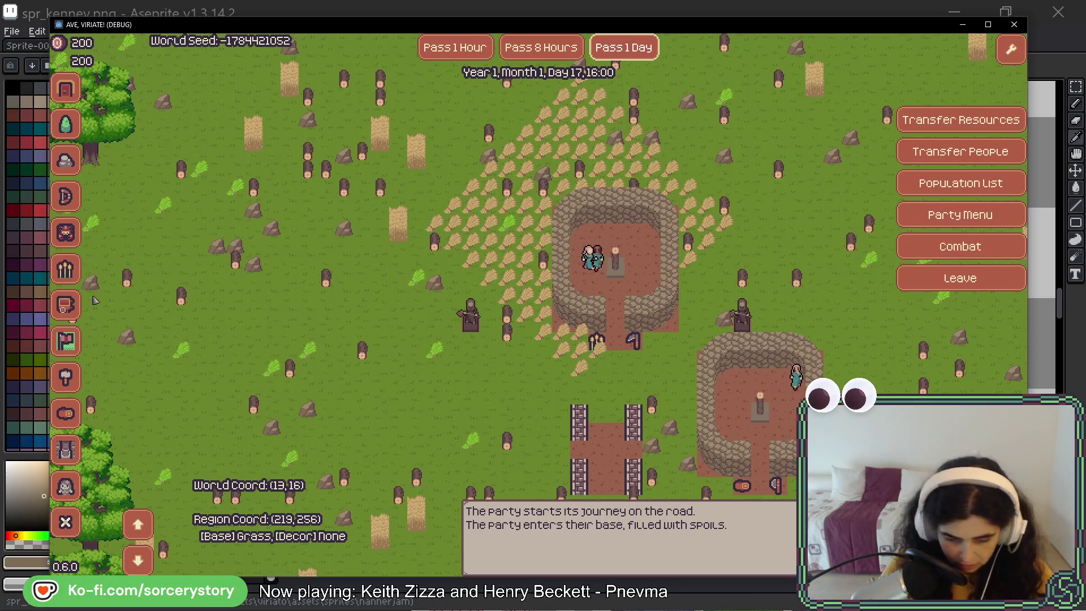
pyautogui.press('d')
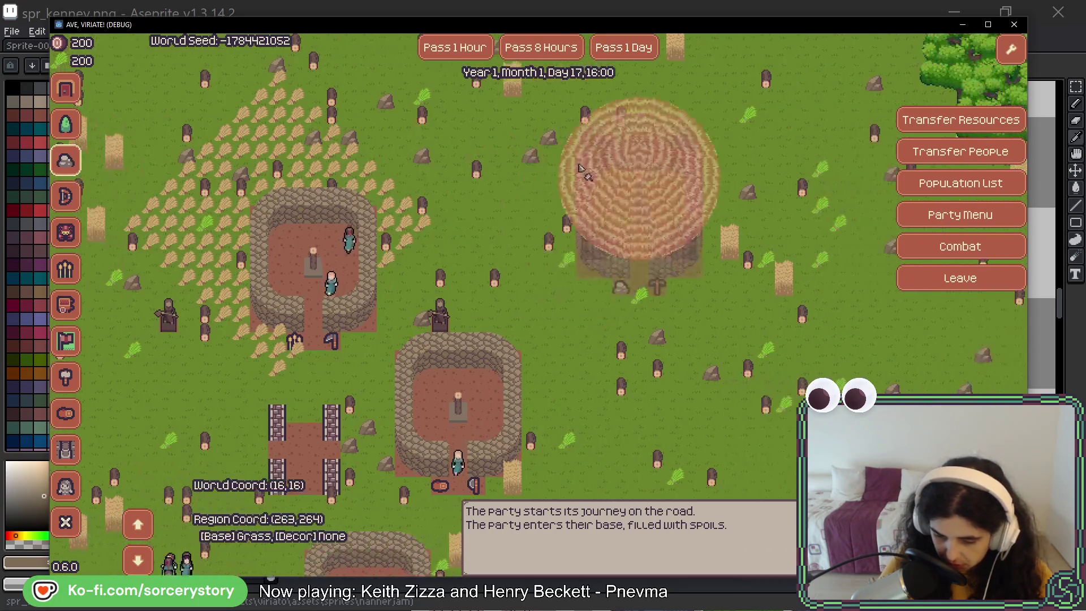
pyautogui.click(620, 153)
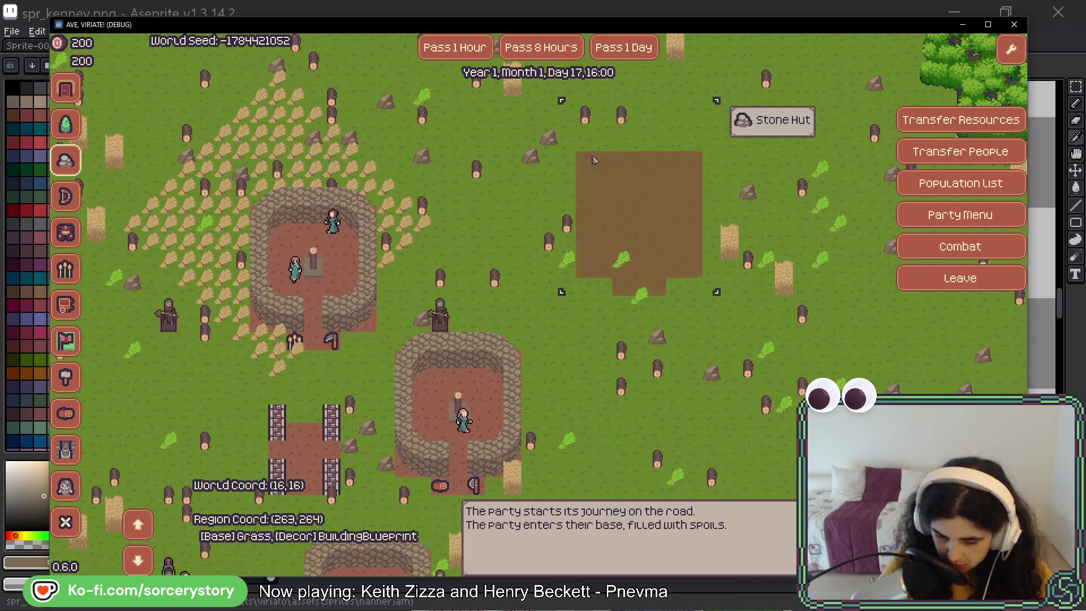
pyautogui.click(623, 47)
# Assign Character1 and Character4 as Stone Miners at the new Stone Hut.
pyautogui.click(750, 185)
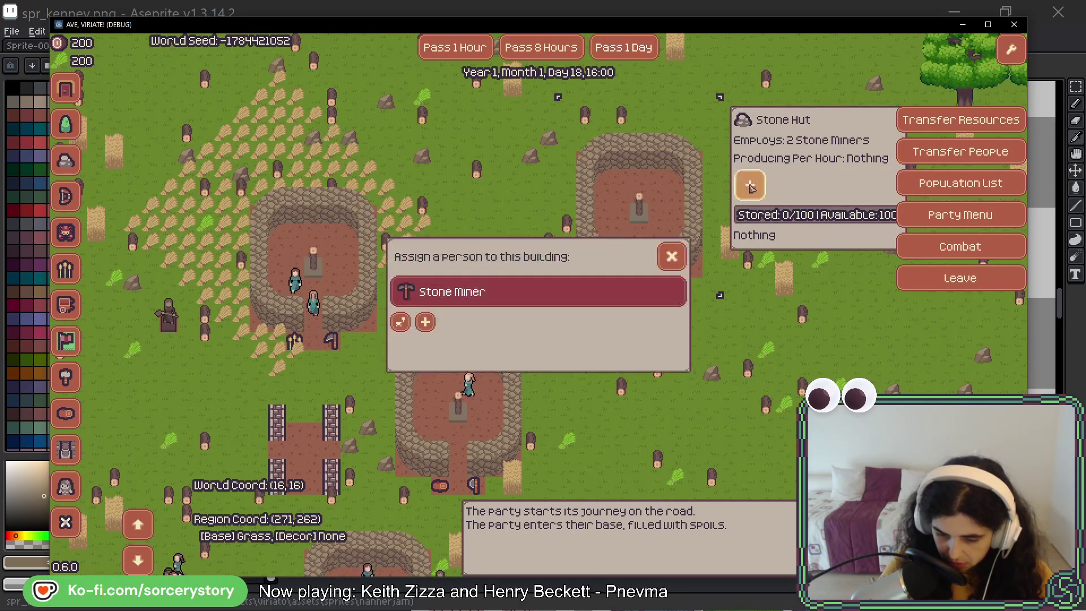
pyautogui.click(475, 294)
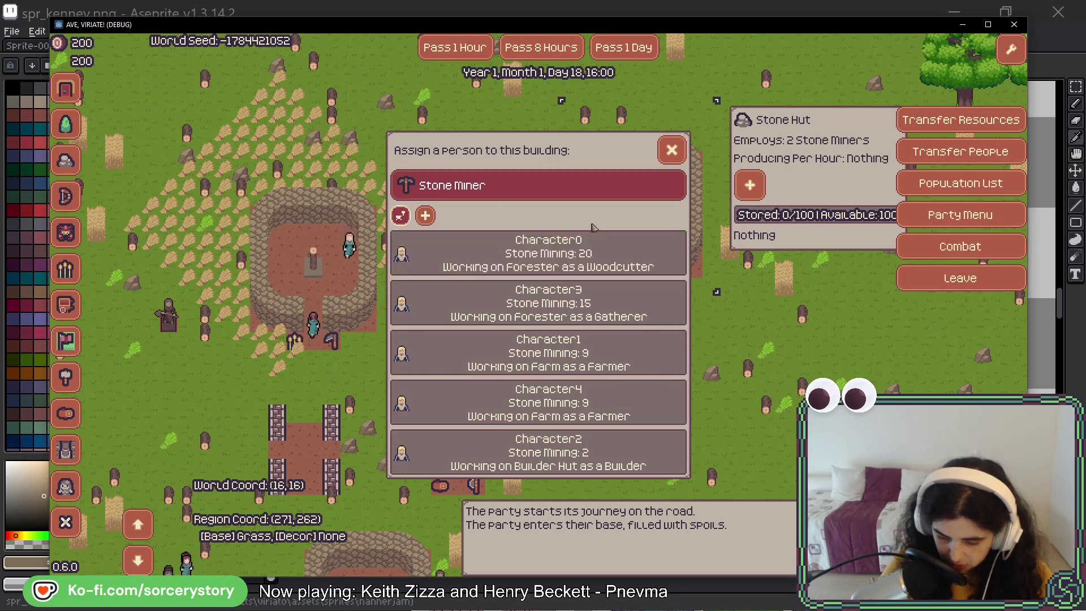
pyautogui.click(577, 357)
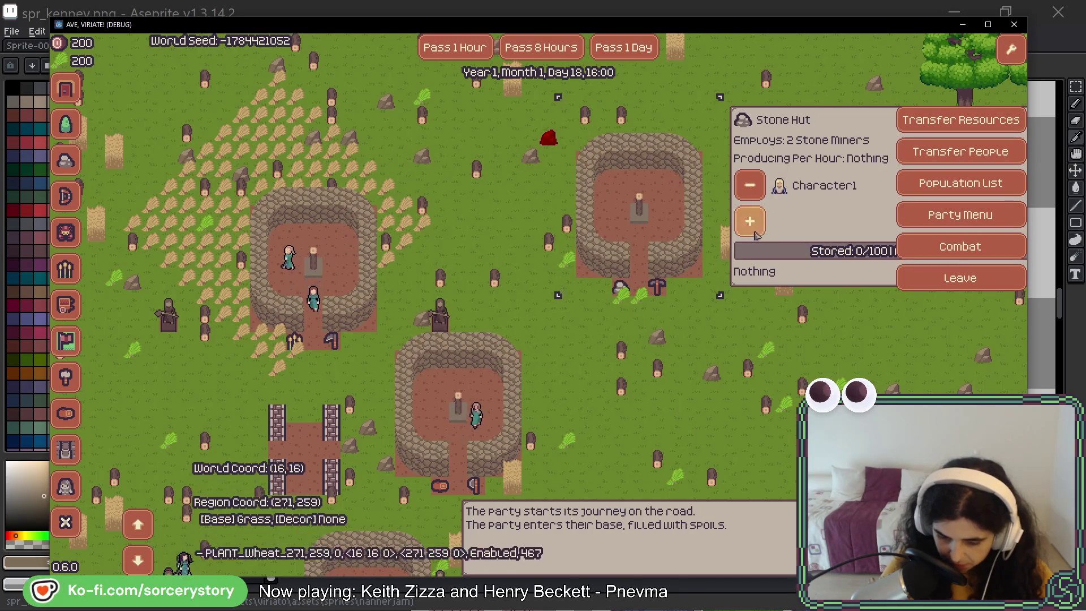
pyautogui.click(750, 220)
pyautogui.click(586, 378)
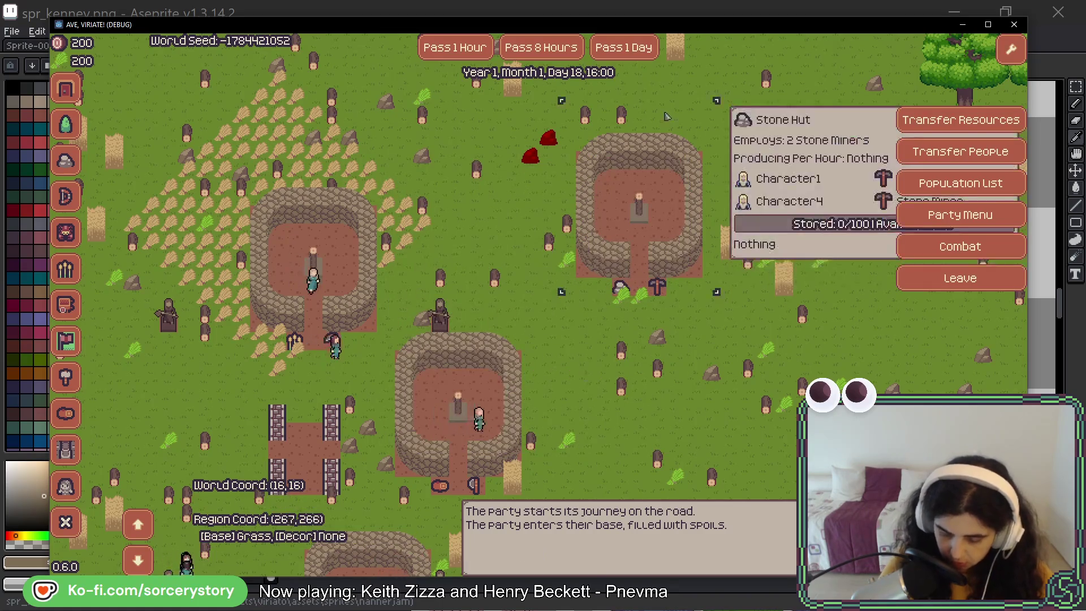
pyautogui.press('Up')
pyautogui.press('Right')
# Pass another day to reach Day 19, check the Stone Hut, then close the game.
pyautogui.click(642, 50)
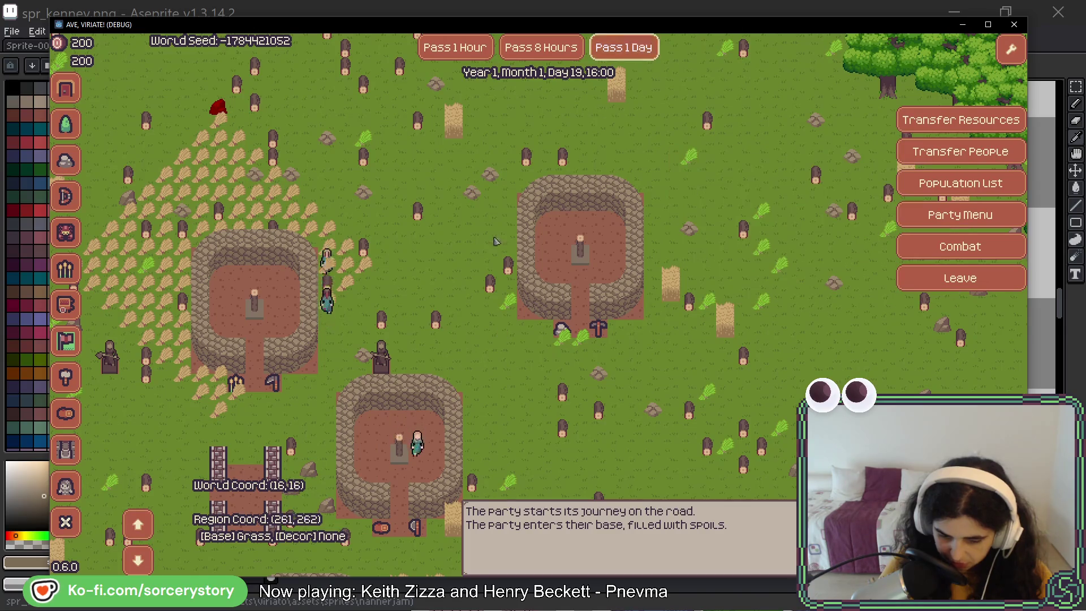
pyautogui.click(586, 245)
pyautogui.press('Escape')
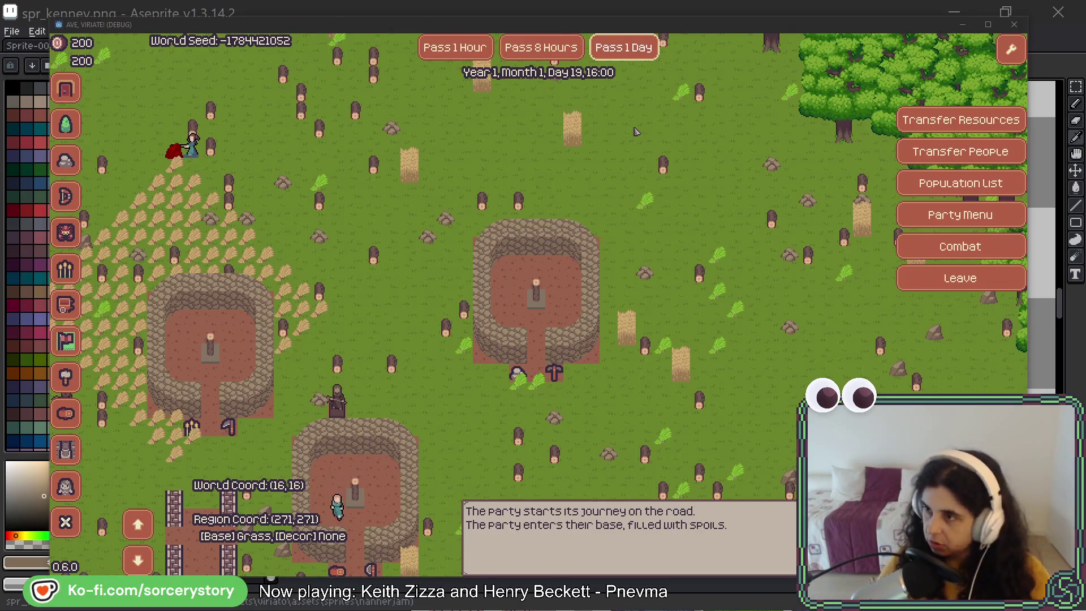
pyautogui.hotkey('alt', 'Tab')
pyautogui.scroll(6, 485, 369)
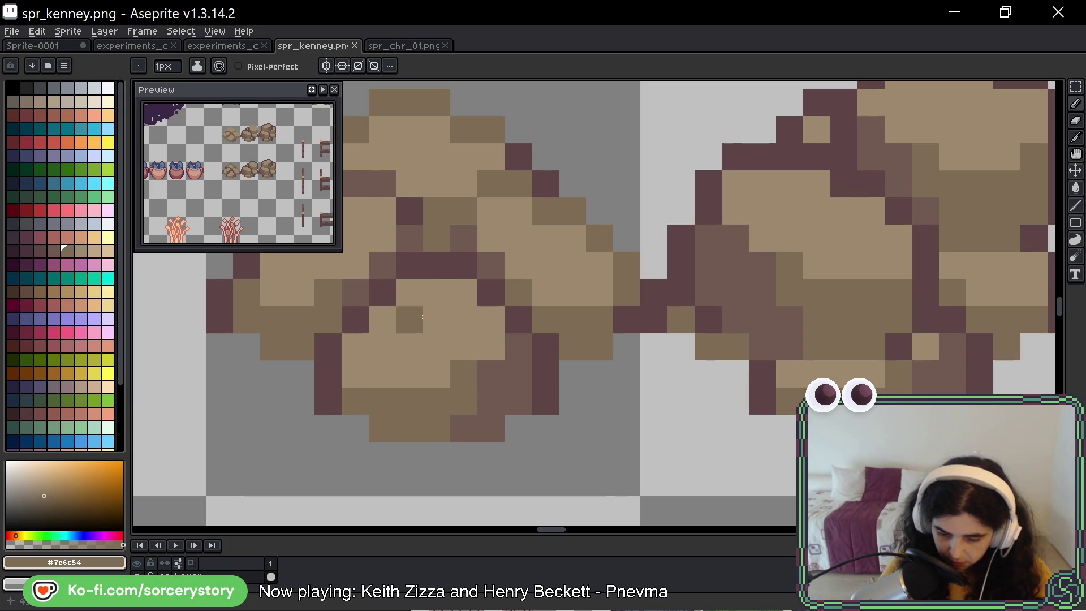
# Draw dark inner outline pixels across the smallest stone pile.
pyautogui.moveTo(464, 319)
pyautogui.mouseDown()
pyautogui.moveTo(521, 315)
pyautogui.moveTo(568, 329)
pyautogui.mouseUp()
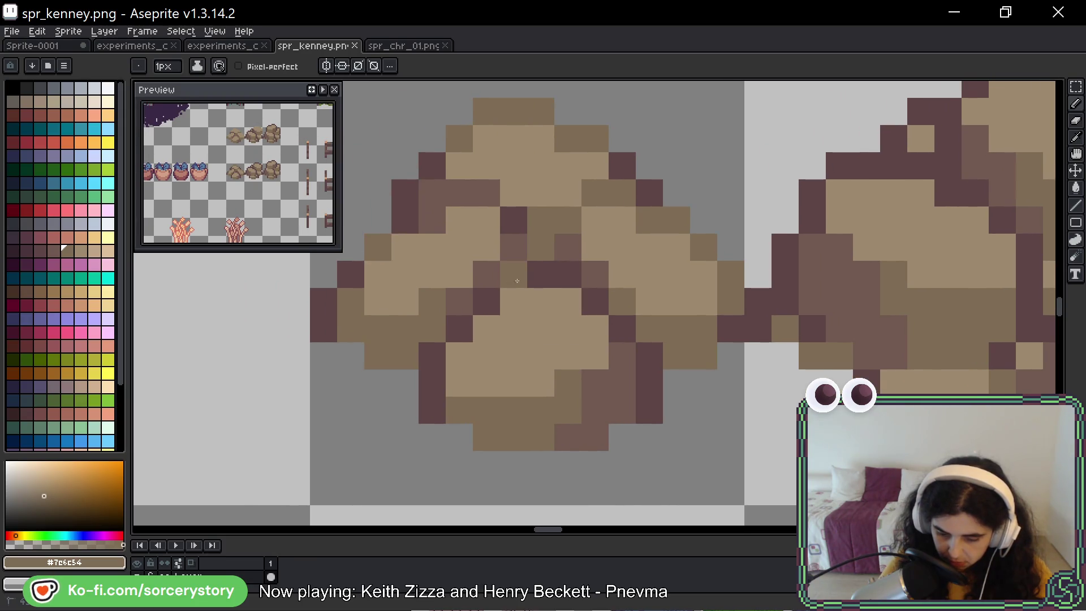
pyautogui.moveTo(517, 281)
pyautogui.mouseDown()
pyautogui.moveTo(509, 301)
pyautogui.moveTo(463, 330)
pyautogui.mouseUp()
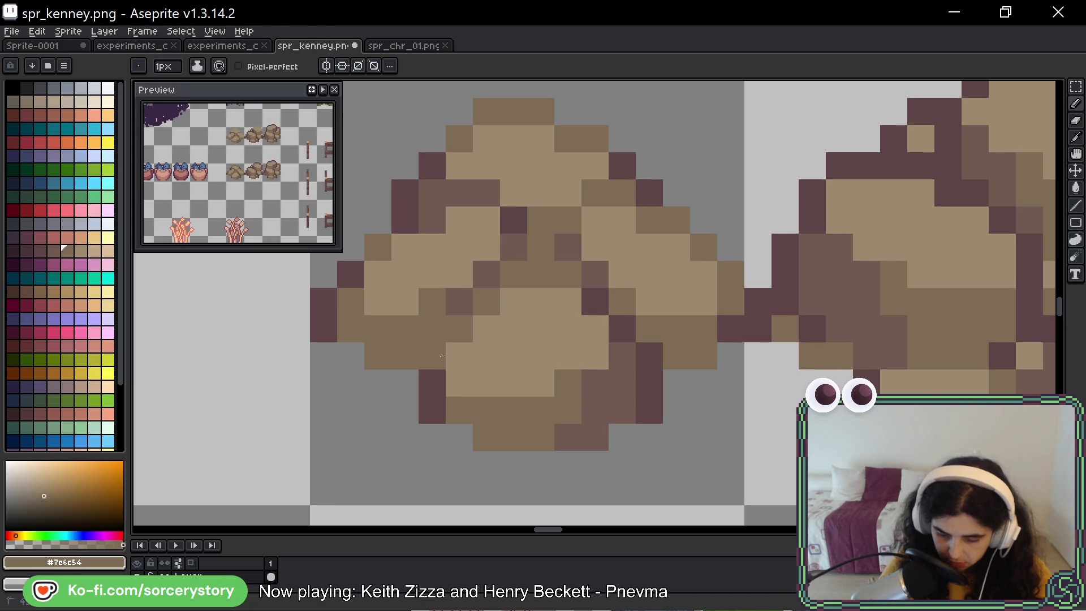
pyautogui.scroll(-6, 442, 363)
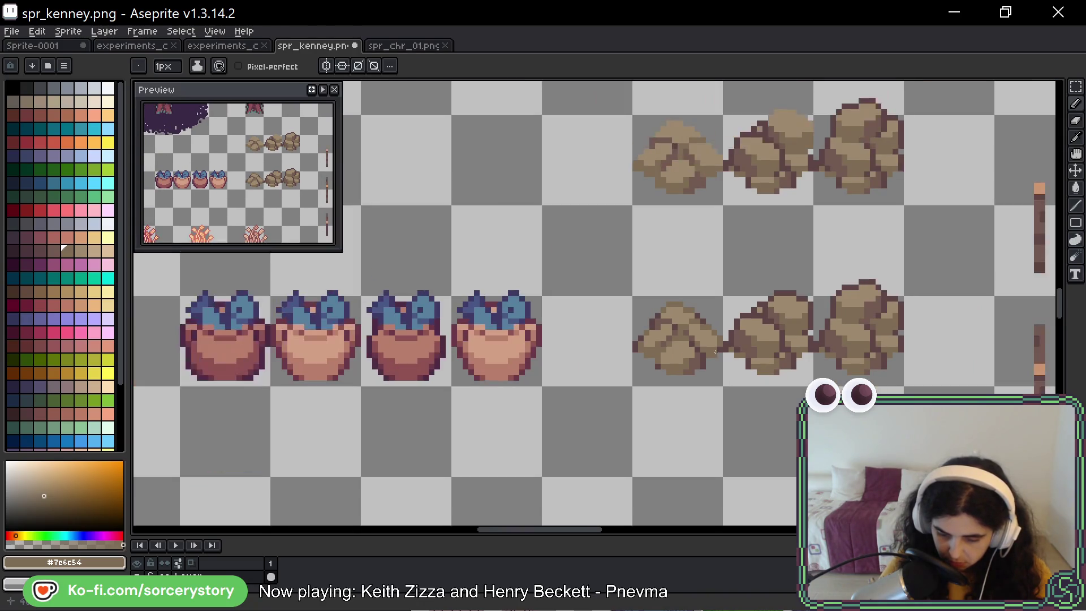
pyautogui.scroll(4, 717, 352)
pyautogui.scroll(-2, 668, 362)
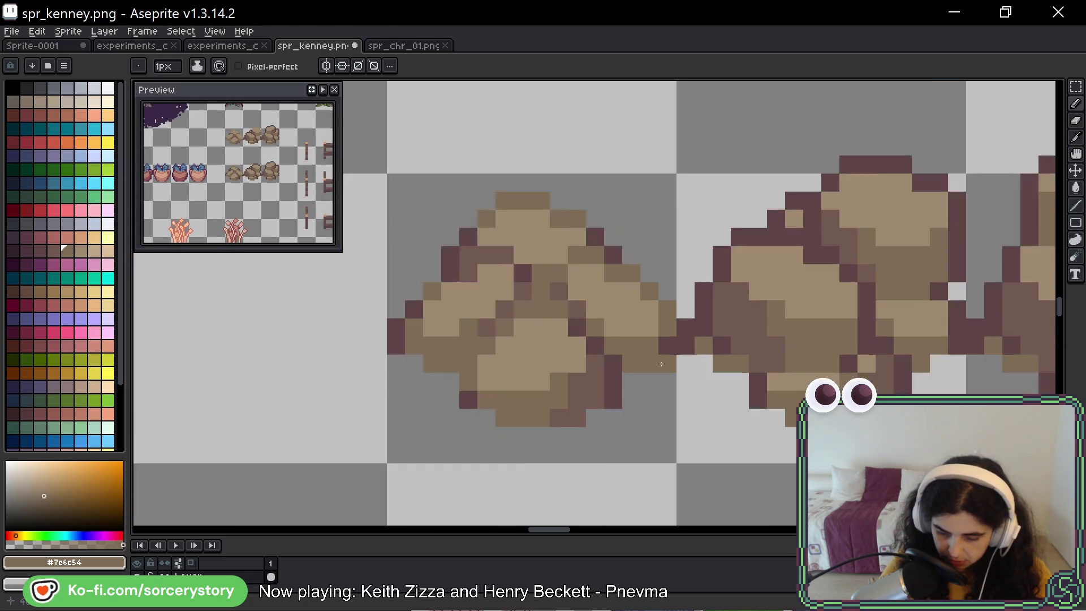
# Compare with the experiments_colors_06 sheet, then undo the last outline stroke.
pyautogui.press('v')
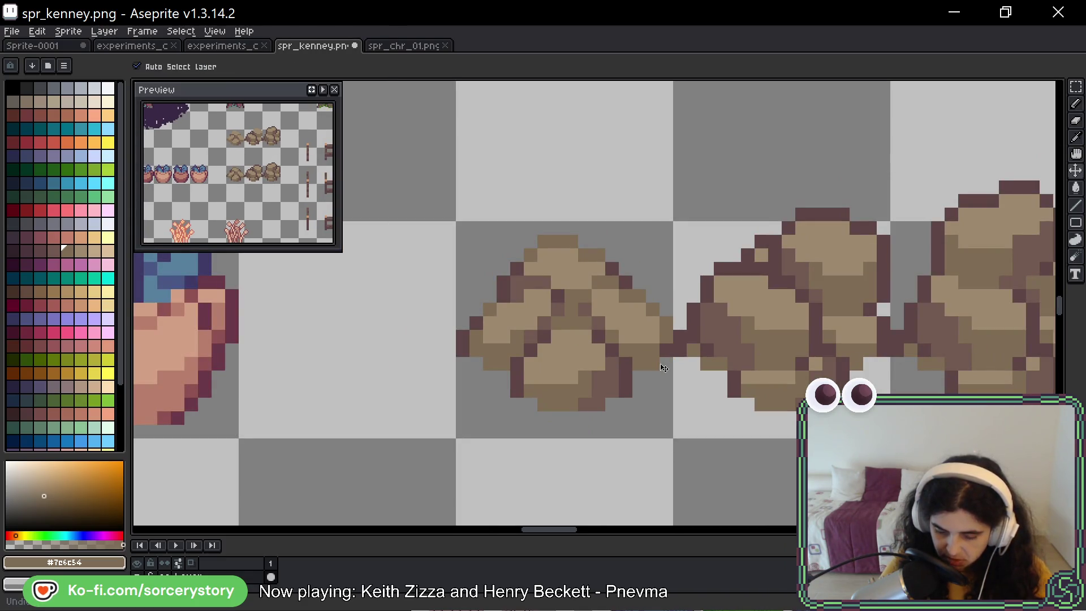
pyautogui.click(249, 46)
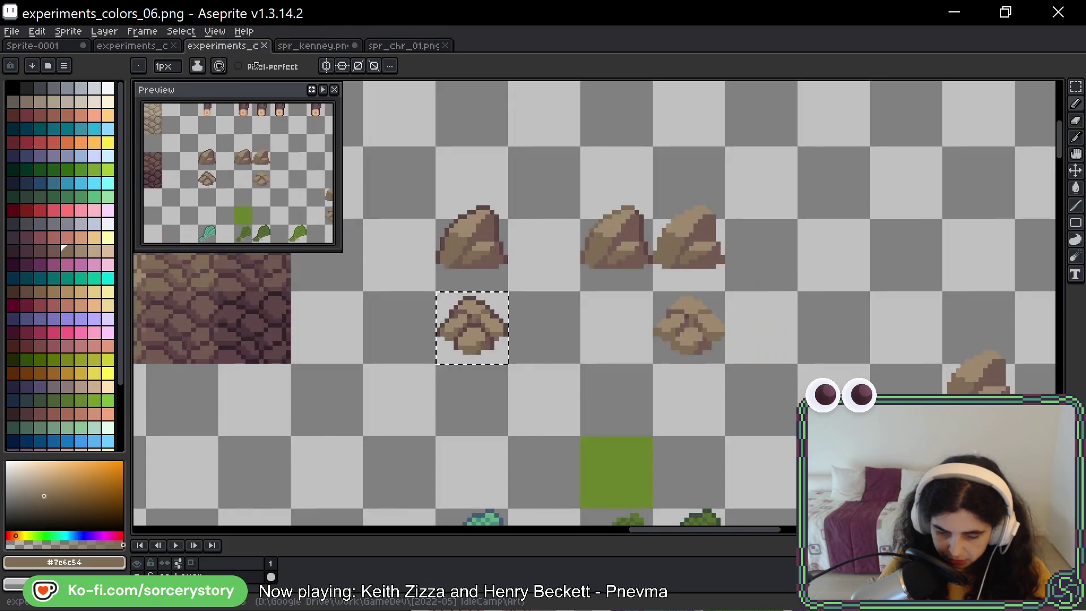
pyautogui.scroll(4, 458, 316)
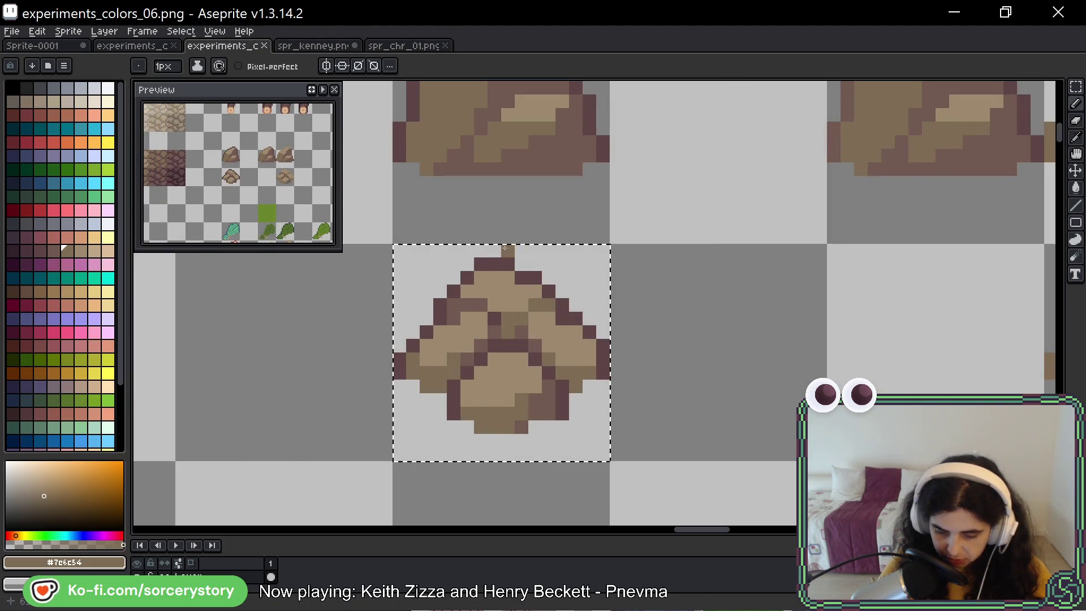
pyautogui.hotkey('ctrl', 'Tab')
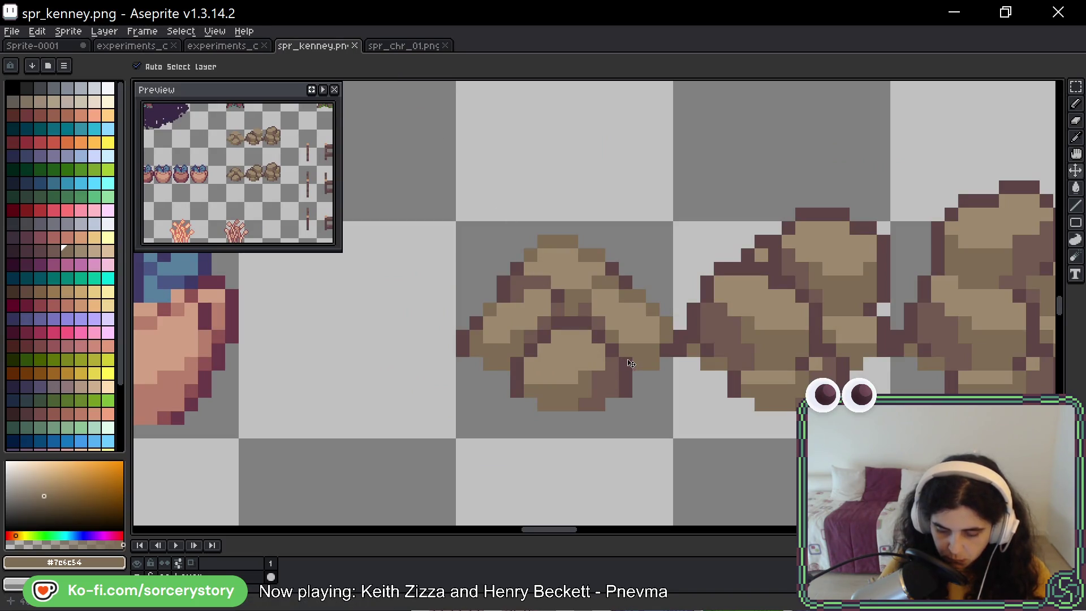
pyautogui.hotkey('ctrl', 'z')
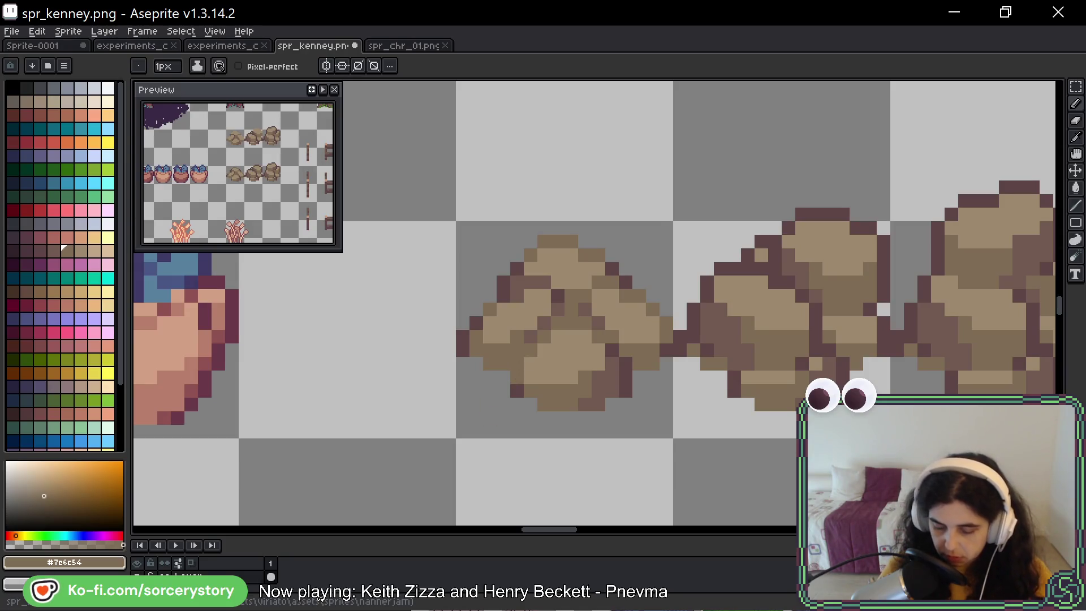
# Pick the dark outline colour #725a51 and bring the game window to the front.
pyautogui.keyDown('alt'); pyautogui.click(588, 404); pyautogui.keyUp('alt')
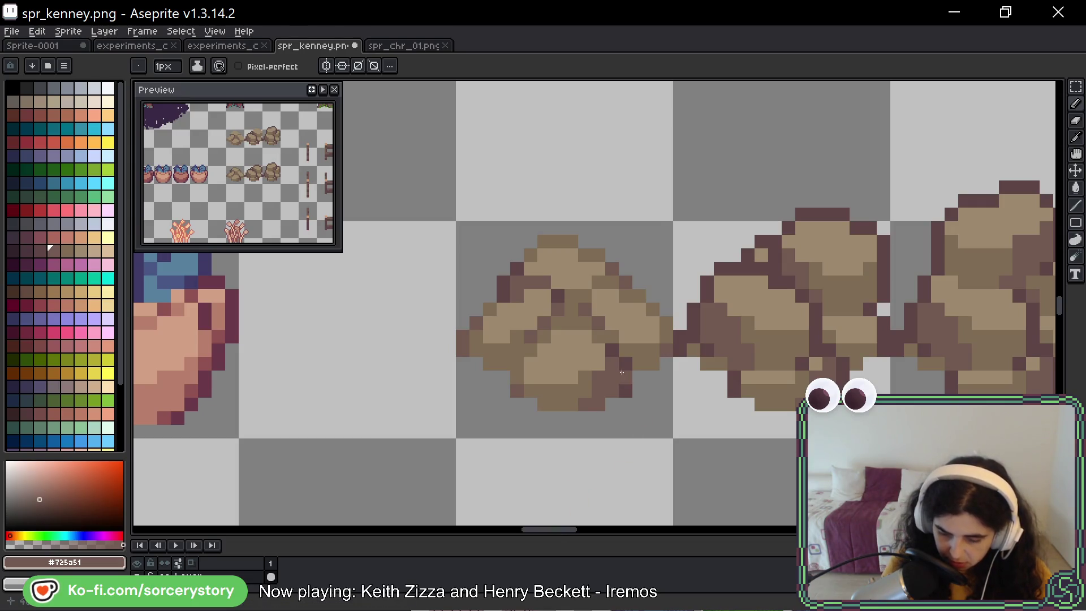
pyautogui.press('alt')
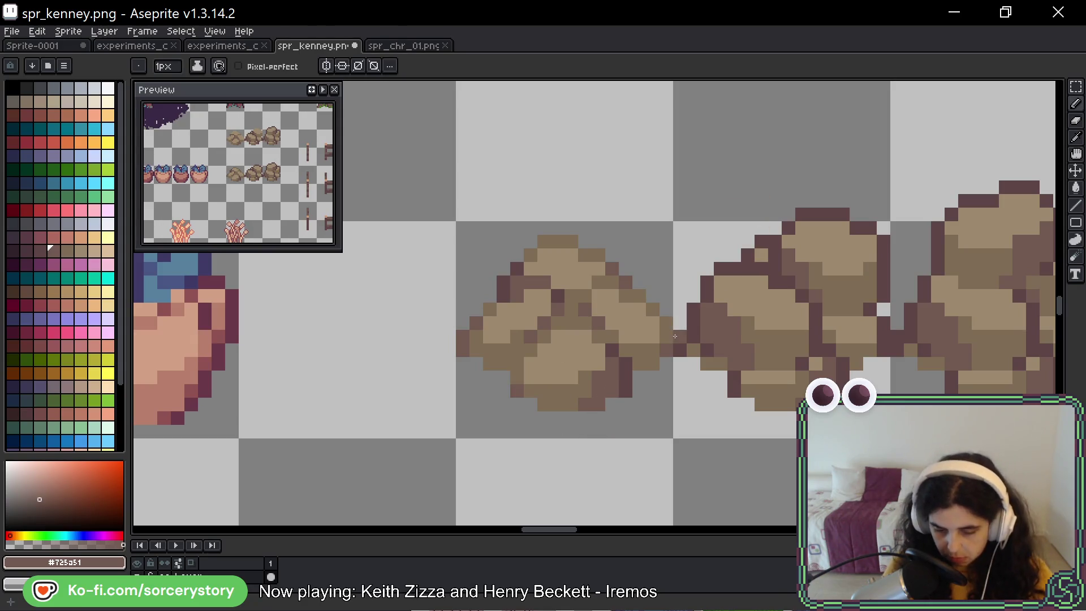
pyautogui.press('space')
pyautogui.moveTo(699, 304)
pyautogui.mouseDown()
pyautogui.moveTo(638, 313)
pyautogui.moveTo(610, 302)
pyautogui.mouseUp()
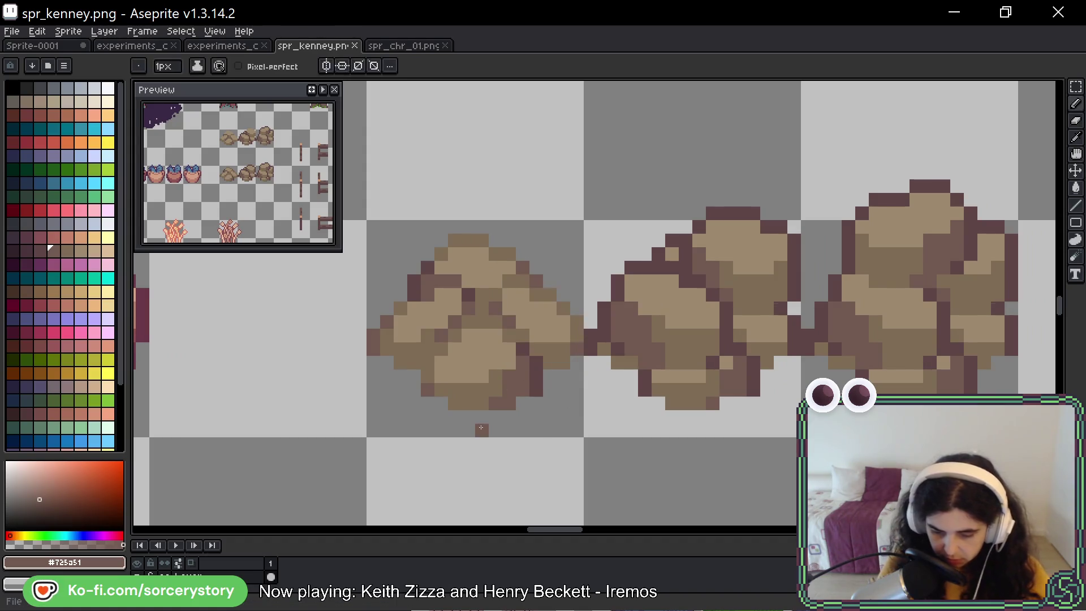
pyautogui.press('alt')
pyautogui.hotkey('alt', 'Tab')
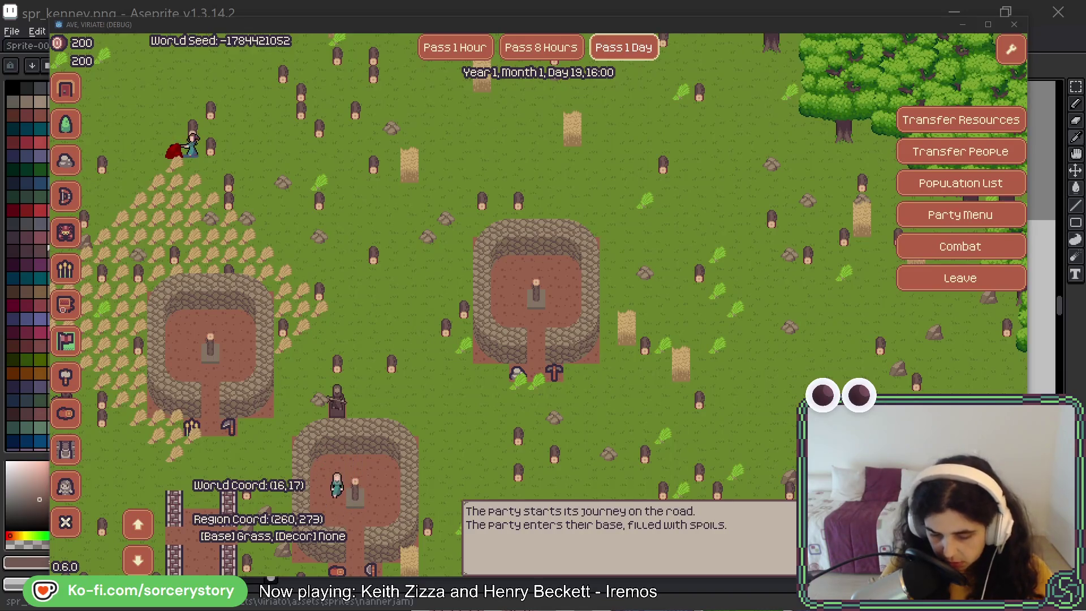
# Pan the game map with A and S to look around the base.
pyautogui.press('a')
pyautogui.press('s')
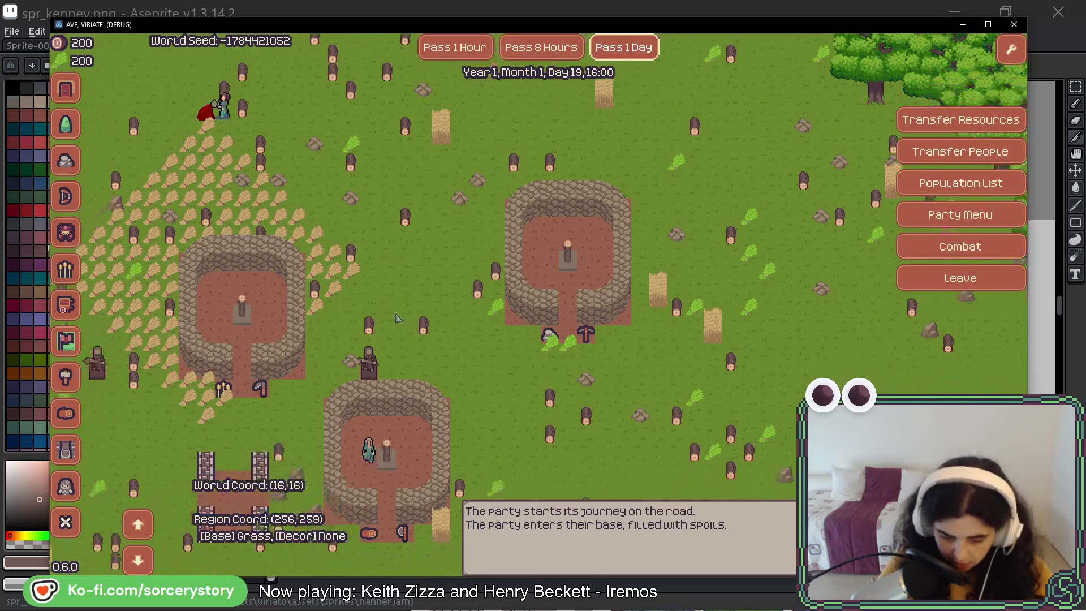
pyautogui.press('a')
pyautogui.press('s')
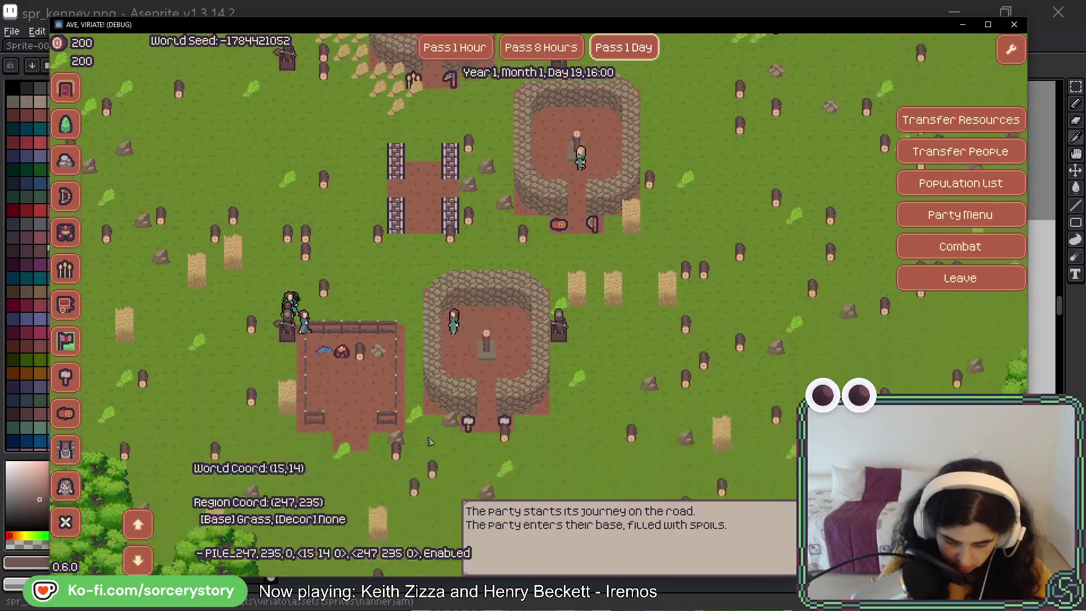
pyautogui.press('a')
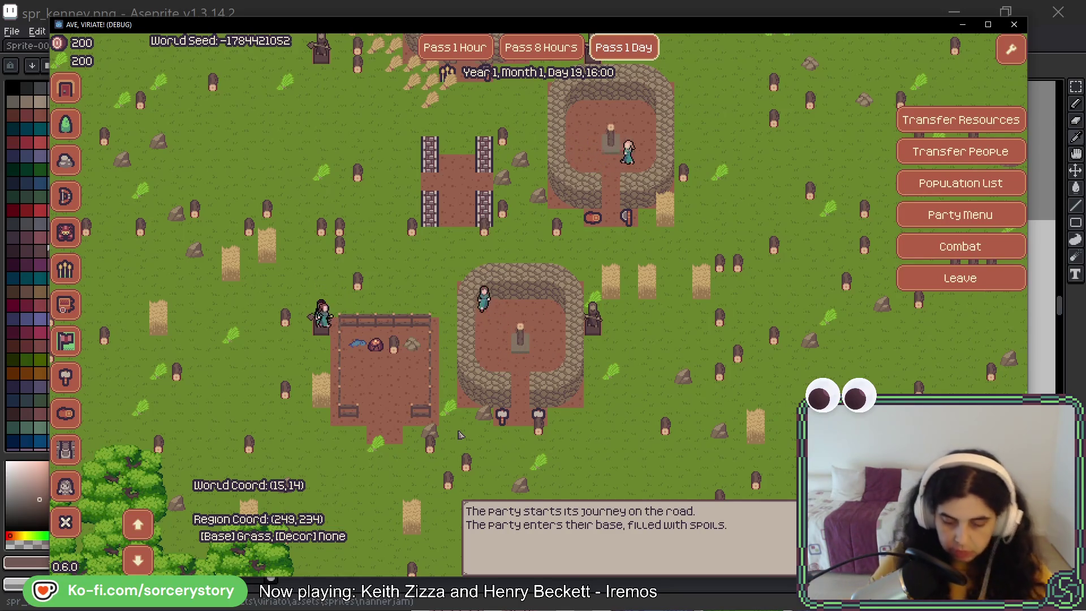
# Return to Aseprite and bring the rock and fire sprites into view.
pyautogui.hotkey('alt', 'Tab')
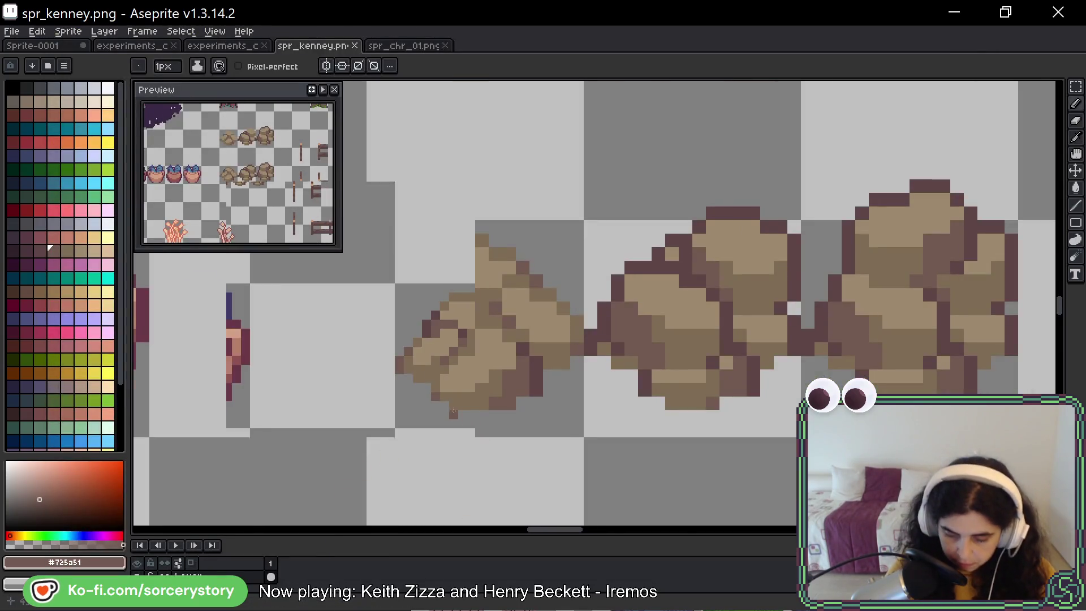
pyautogui.scroll(-1, 454, 412)
pyautogui.scroll(-1, 405, 369)
pyautogui.moveTo(405, 369); pyautogui.dragTo(622, 271)
pyautogui.scroll(1, 879, 275)
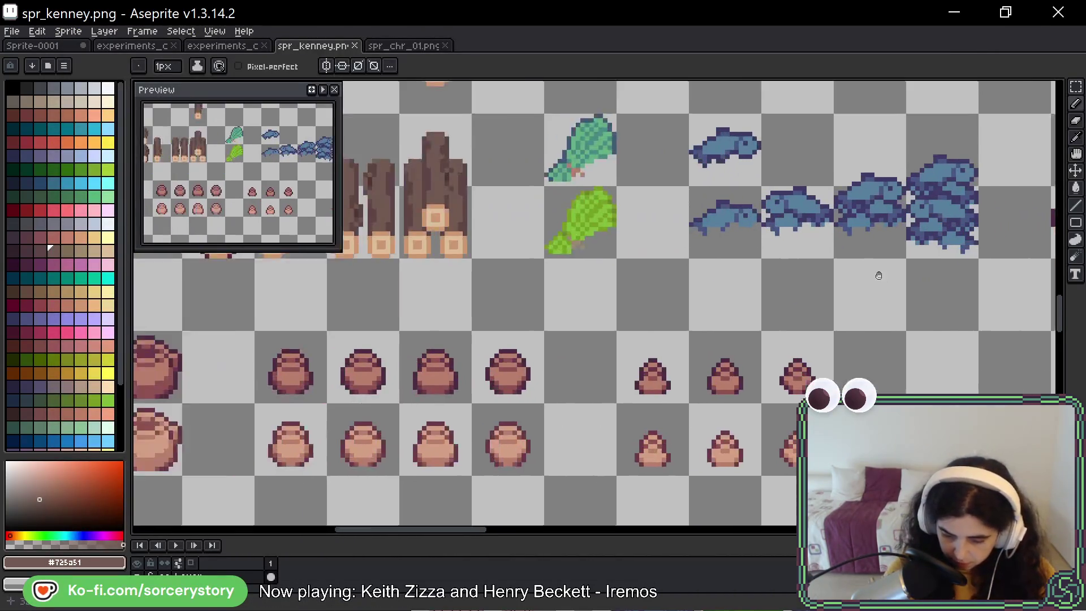
pyautogui.moveTo(243, 224); pyautogui.dragTo(635, 295)
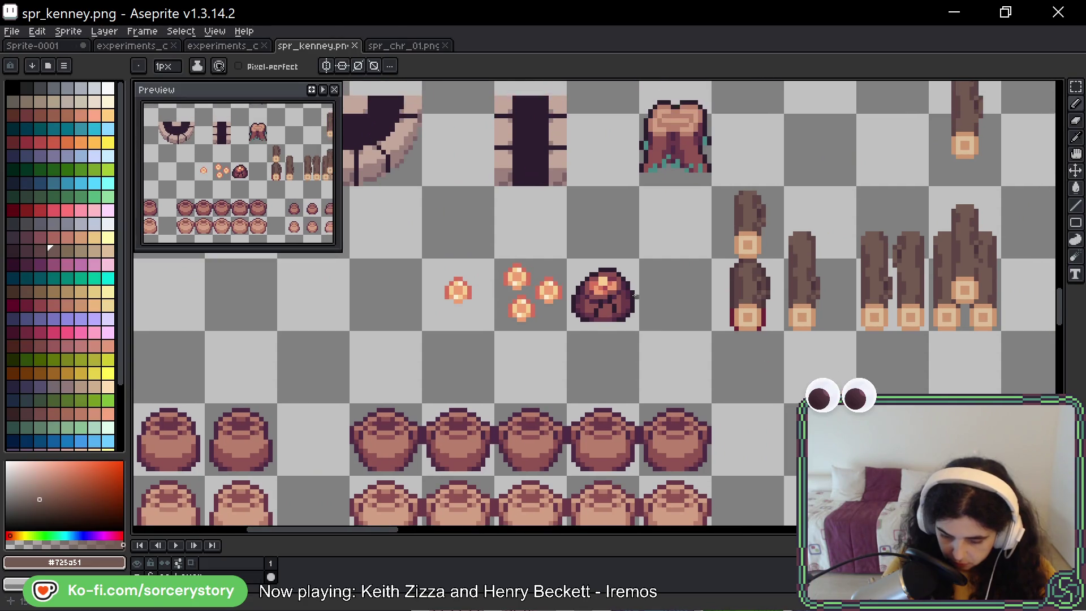
# Copy the dark rock sprite into the cell above it.
pyautogui.scroll(1, 635, 296)
pyautogui.click(1076, 86)
pyautogui.scroll(1, 582, 266)
pyautogui.moveTo(509, 231); pyautogui.dragTo(650, 373)
pyautogui.moveTo(596, 317); pyautogui.dragTo(597, 173)
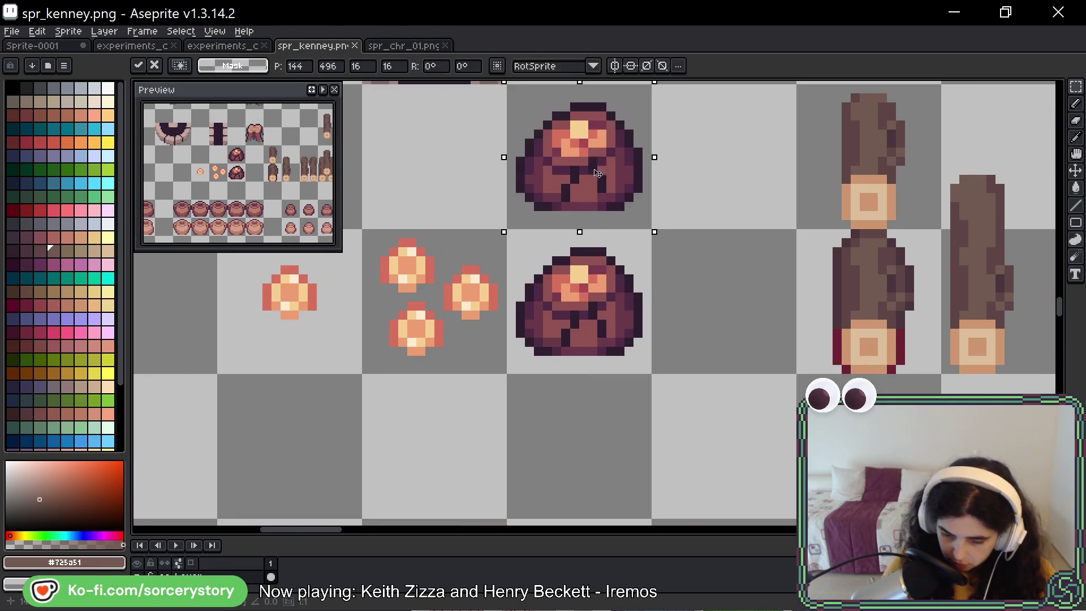
pyautogui.press('Return')
pyautogui.scroll(2, 588, 315)
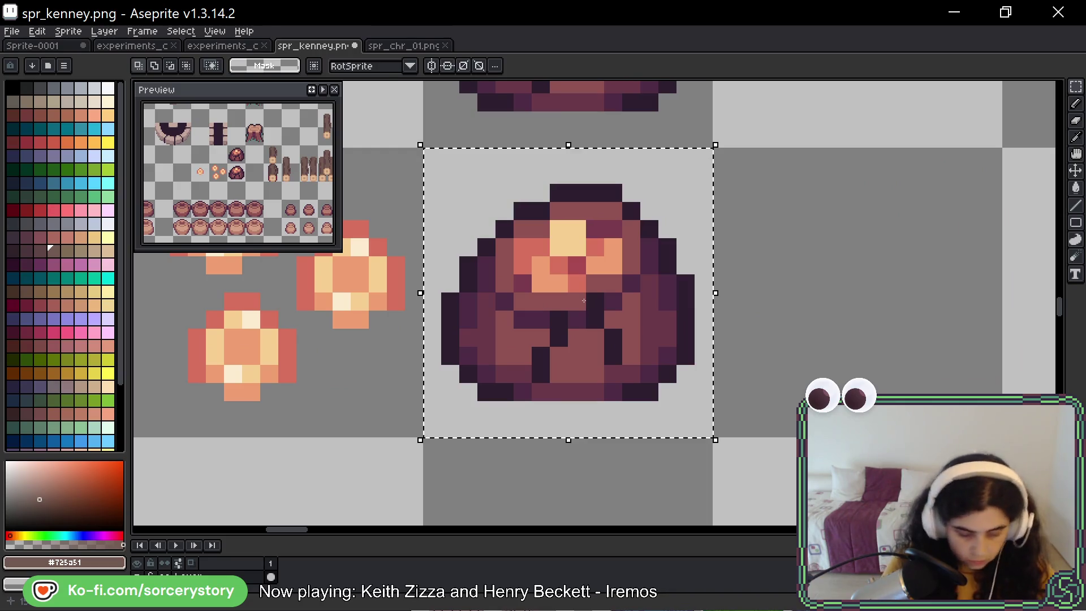
# Sample the light ore colour #F7CF91 and choose yellow, orange and yellow-orange palette swatches.
pyautogui.press('b')
pyautogui.moveTo(609, 304); pyautogui.dragTo(578, 341)
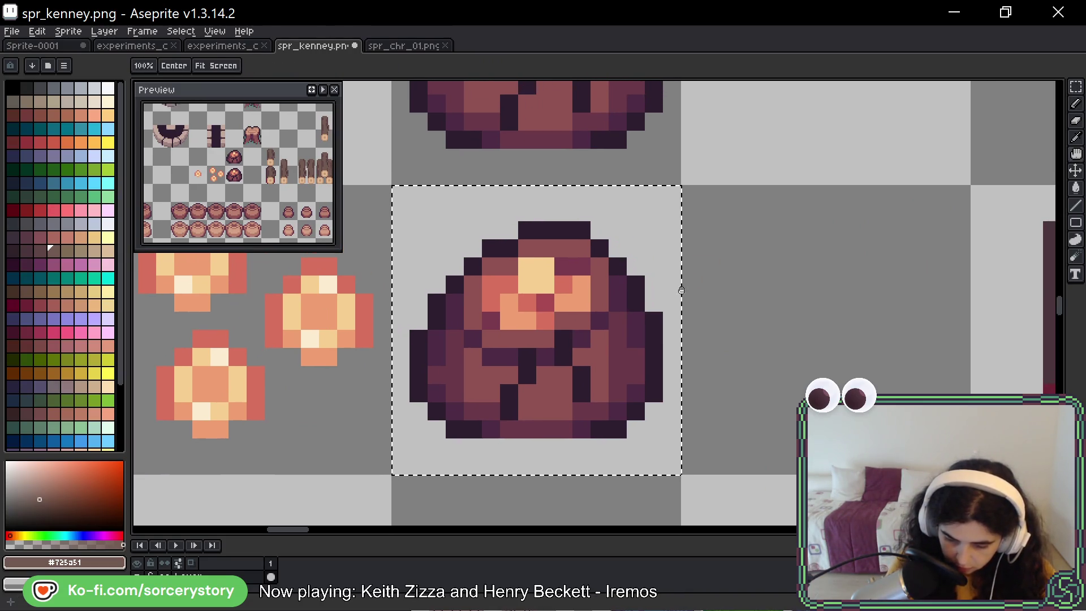
pyautogui.keyDown('alt'); pyautogui.click(545, 272); pyautogui.keyUp('alt')
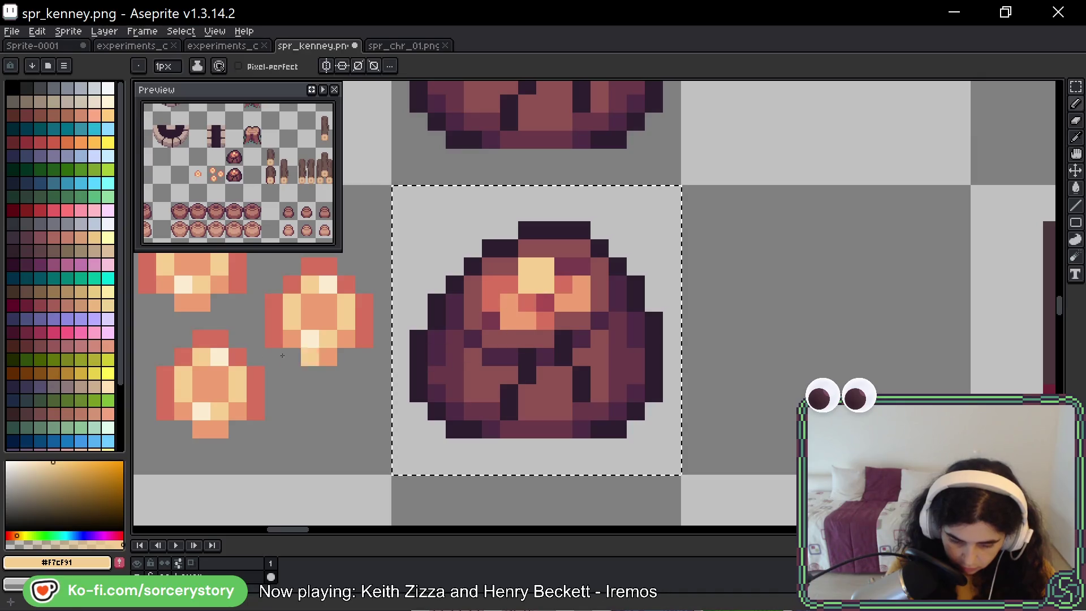
pyautogui.moveTo(125, 287)
pyautogui.mouseDown()
pyautogui.moveTo(124, 365)
pyautogui.moveTo(124, 325)
pyautogui.mouseUp()
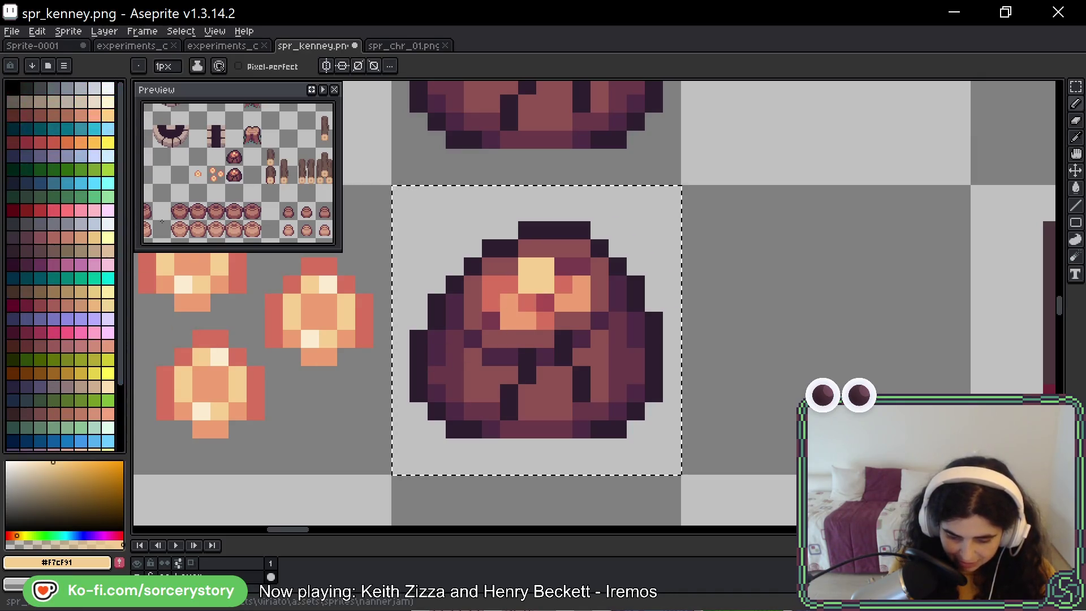
pyautogui.click(108, 237)
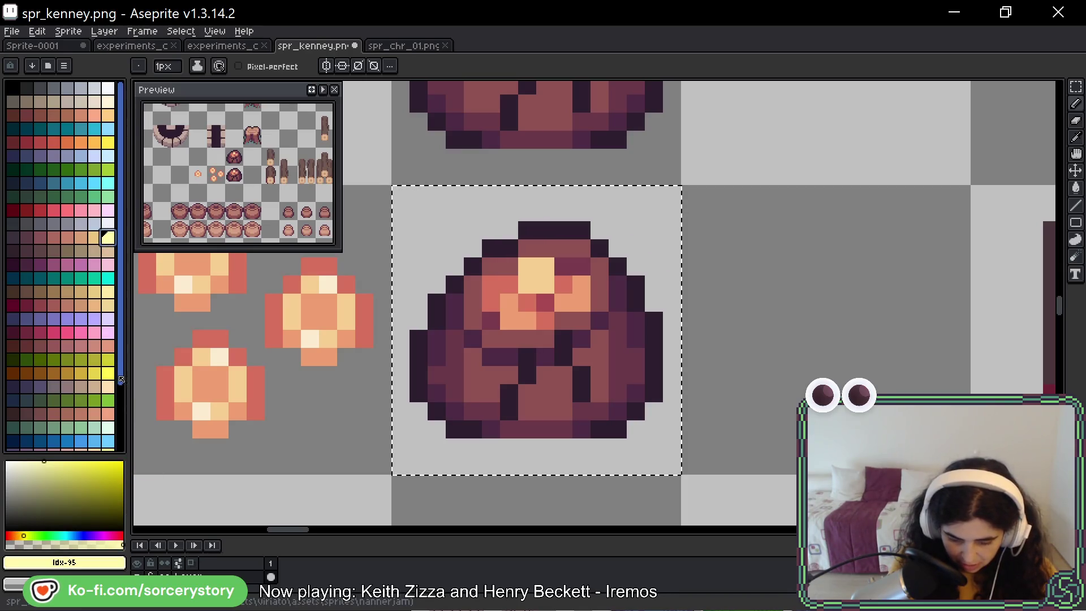
pyautogui.moveTo(122, 382); pyautogui.dragTo(124, 452)
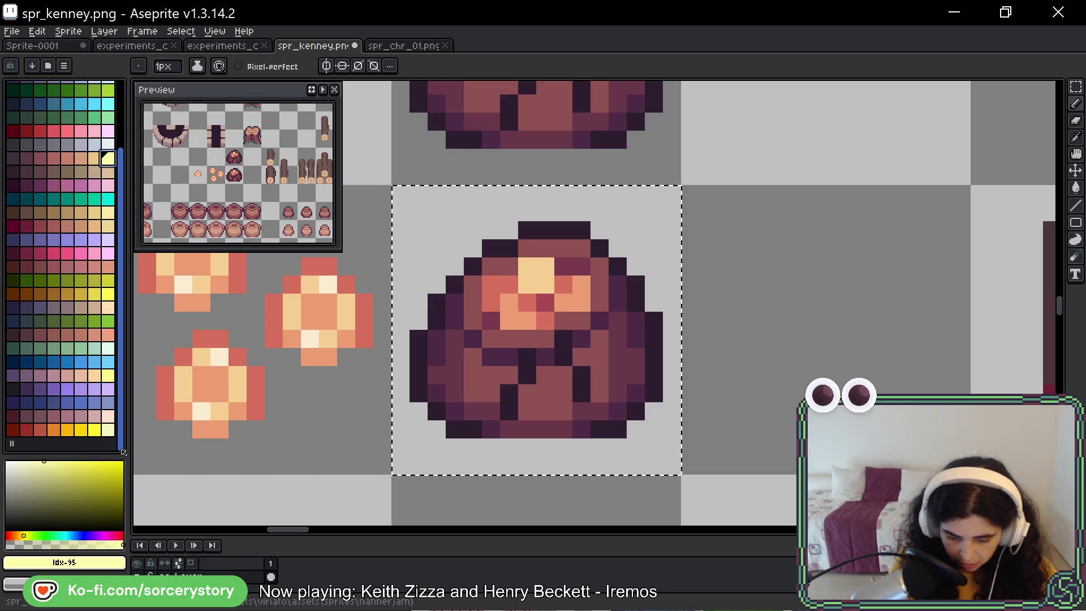
pyautogui.click(53, 430)
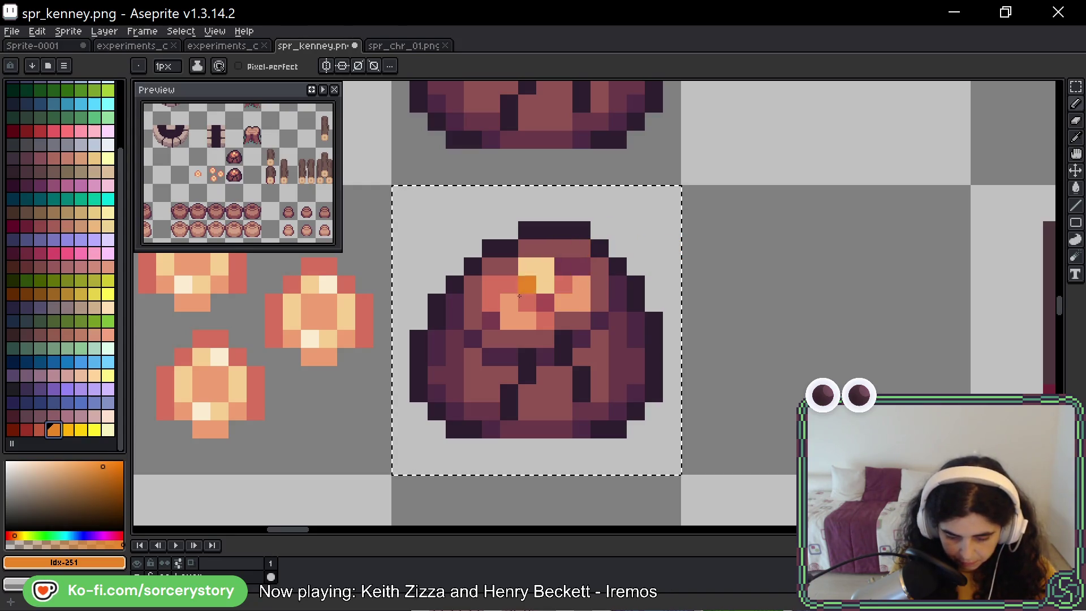
pyautogui.click(81, 430)
pyautogui.click(68, 430)
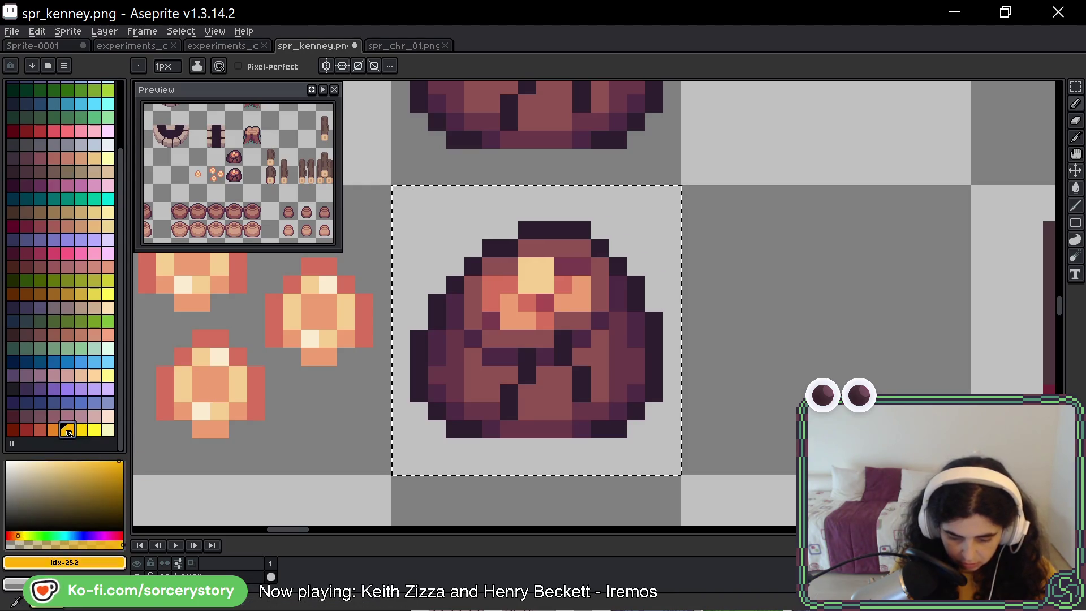
pyautogui.click(81, 430)
# Bucket-fill the peach ore yellow-orange, the coral pixels orange, and mauve edges dark red.
pyautogui.press('g')
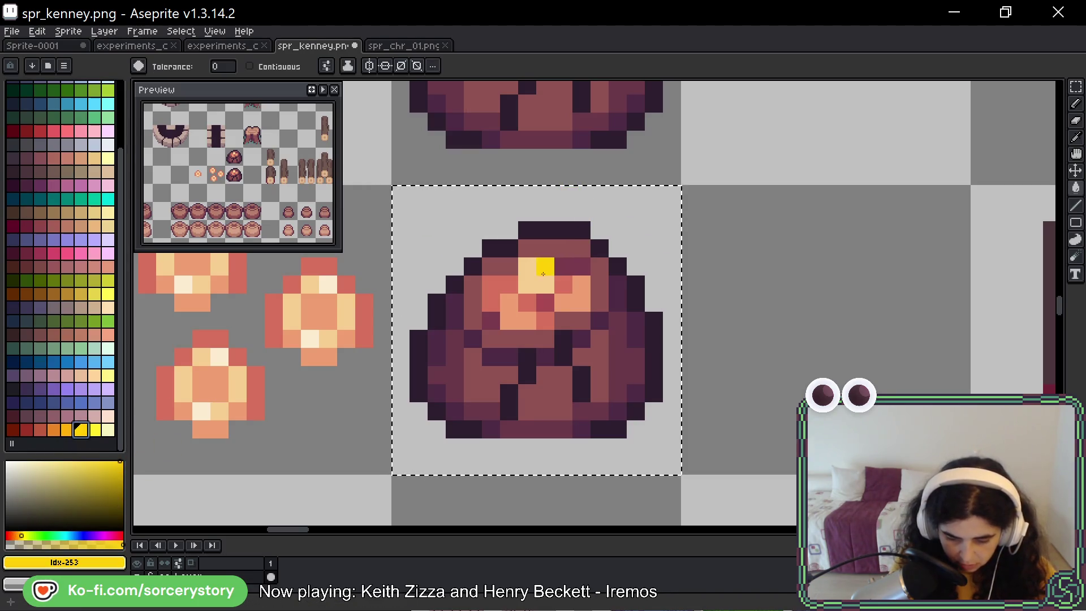
pyautogui.press('9')
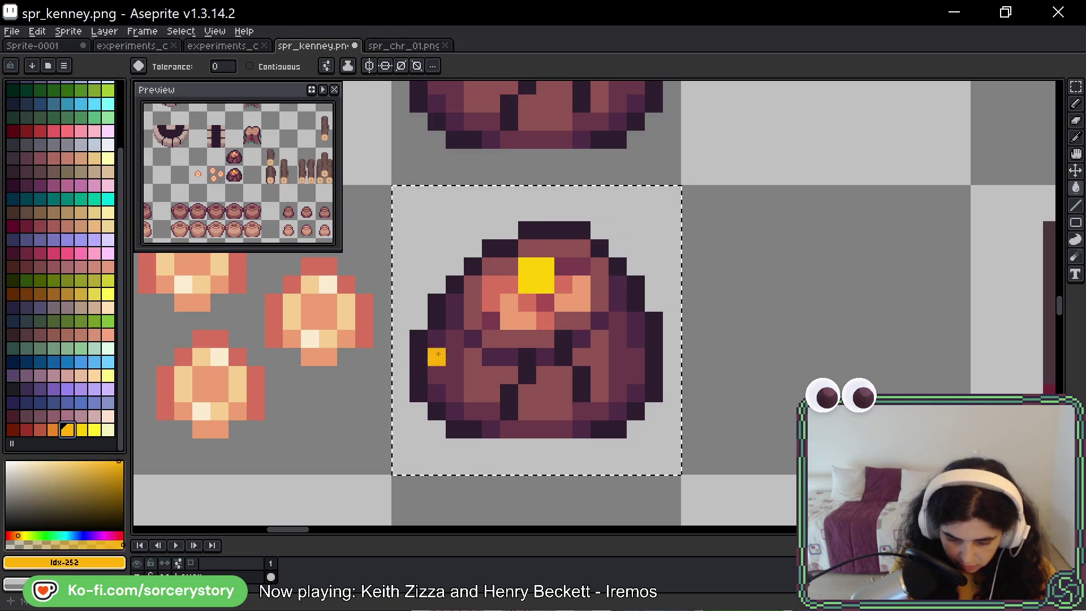
pyautogui.click(512, 313)
pyautogui.click(57, 431)
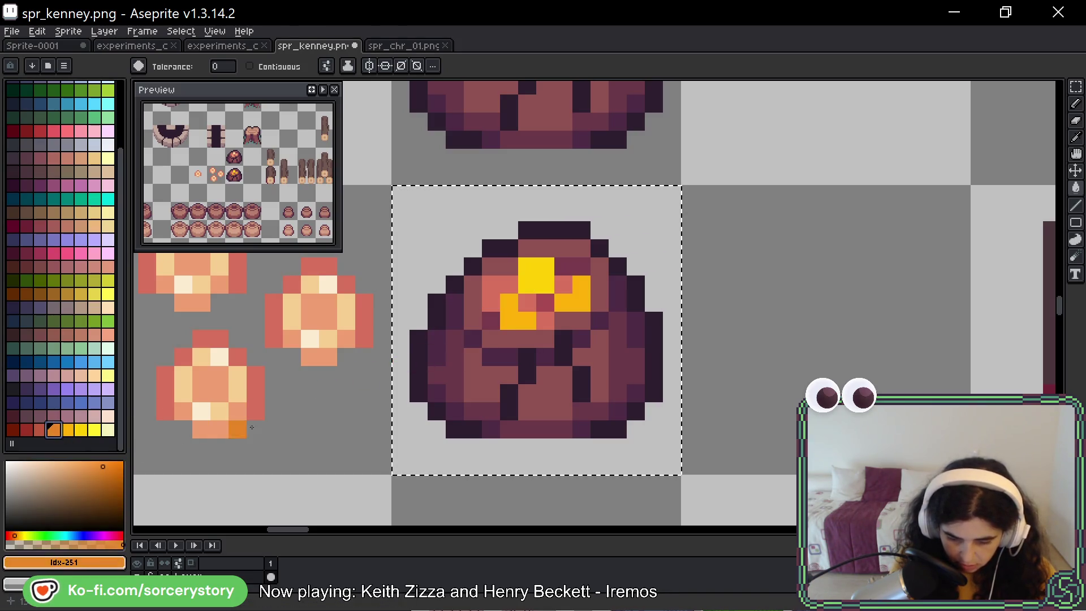
pyautogui.click(495, 291)
pyautogui.press('9')
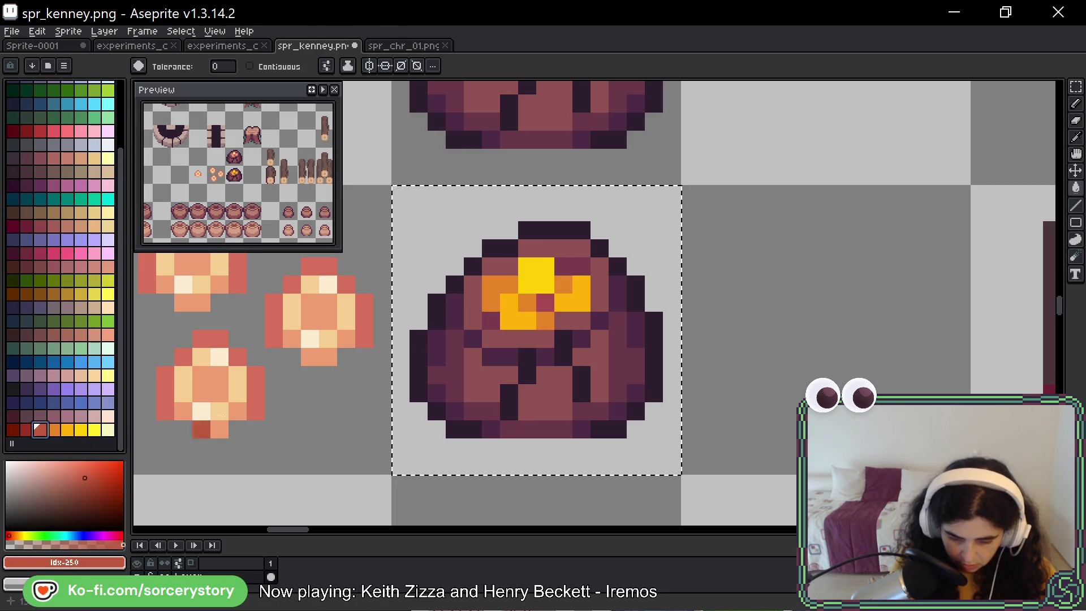
pyautogui.click(33, 431)
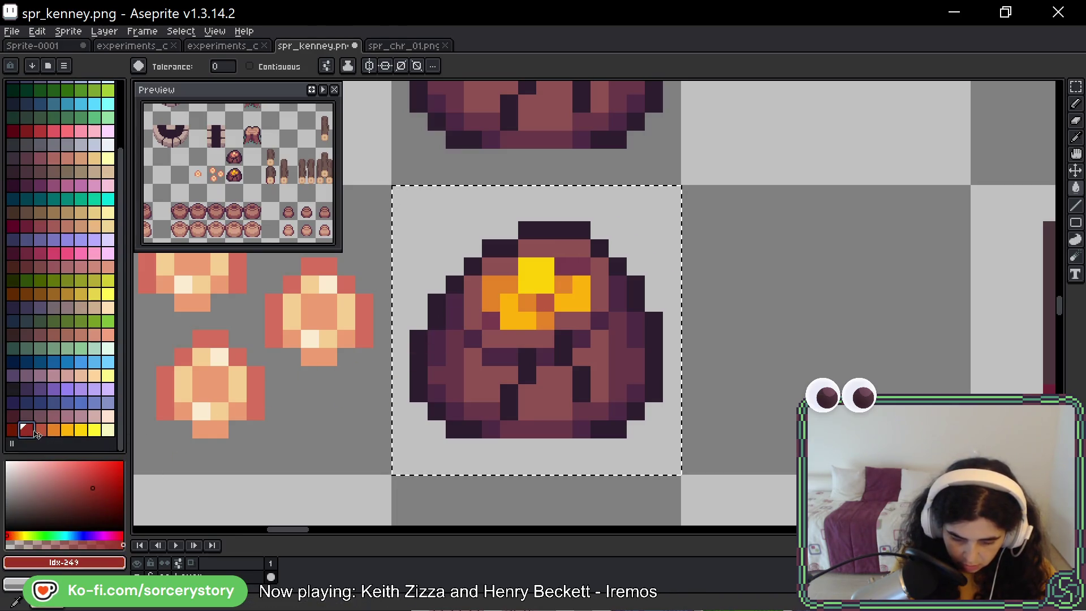
pyautogui.click(572, 268)
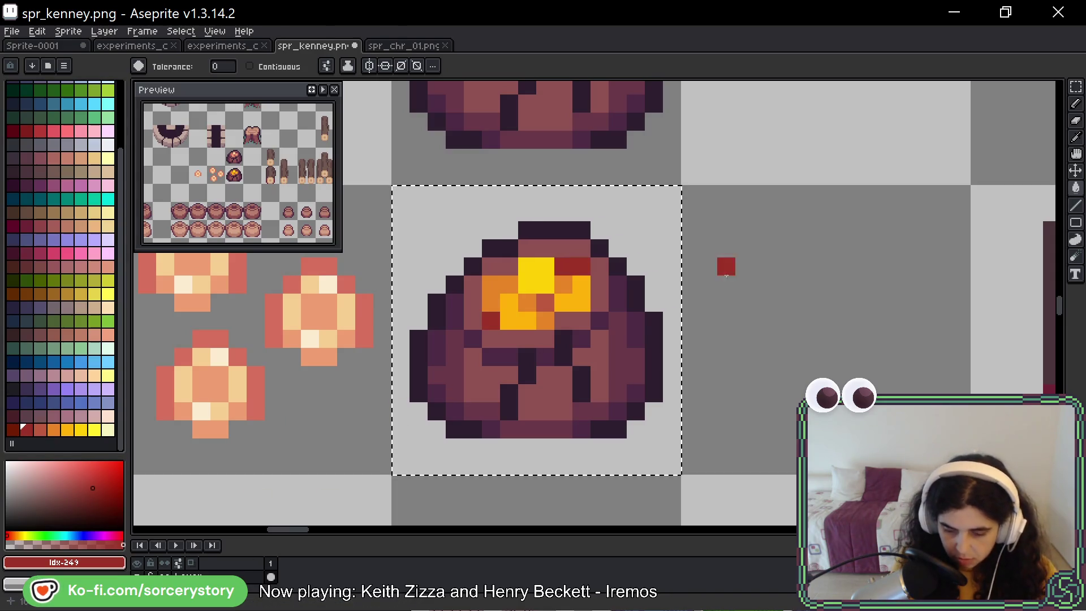
pyautogui.moveTo(778, 284)
pyautogui.mouseDown()
pyautogui.moveTo(725, 287)
pyautogui.moveTo(682, 307)
pyautogui.mouseUp()
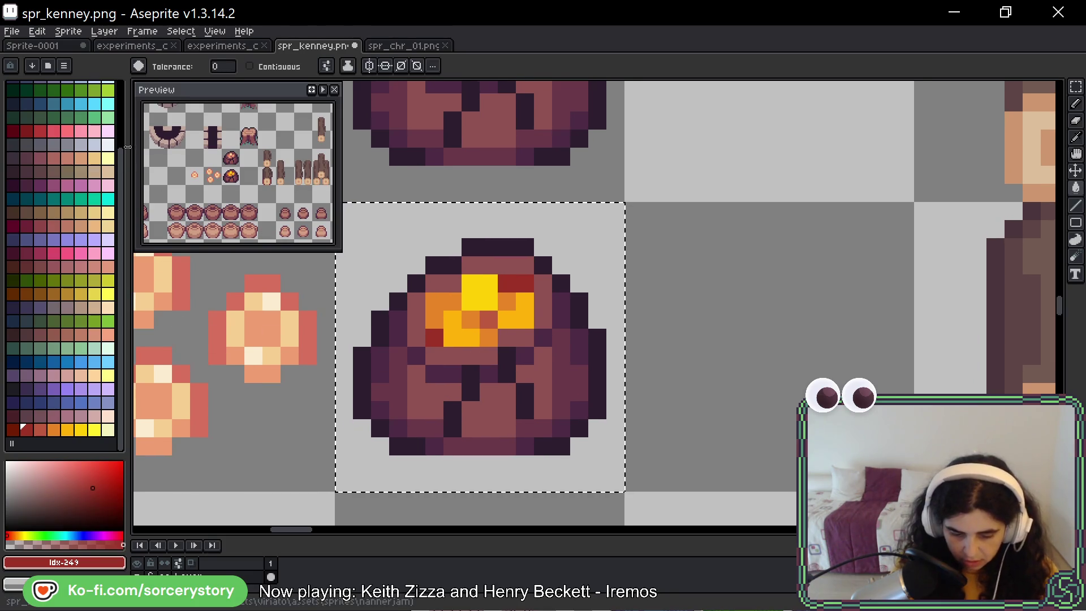
# Bucket-fill the ore pile's mauve body and purple shading with brown.
pyautogui.moveTo(124, 203)
pyautogui.mouseDown()
pyautogui.moveTo(127, 124)
pyautogui.moveTo(127, 247)
pyautogui.mouseUp()
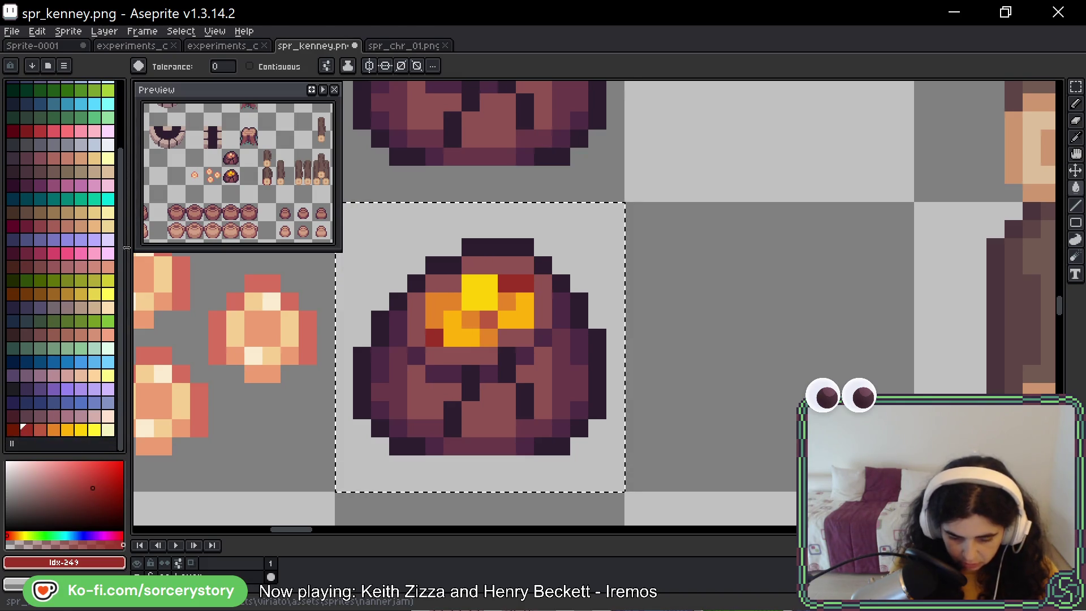
pyautogui.click(56, 336)
pyautogui.click(499, 418)
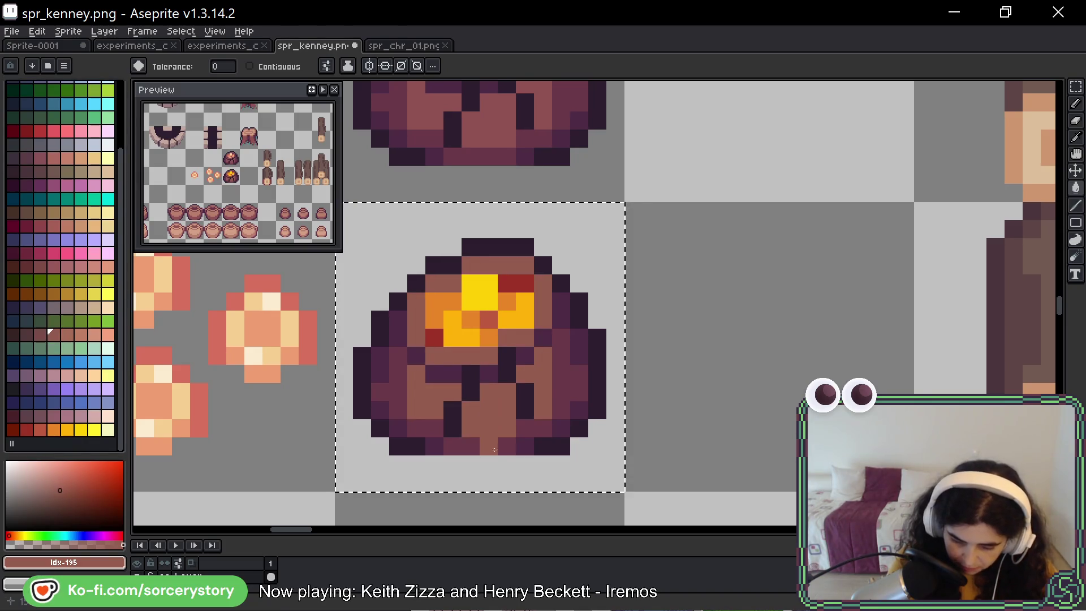
pyautogui.click(48, 334)
pyautogui.click(213, 469)
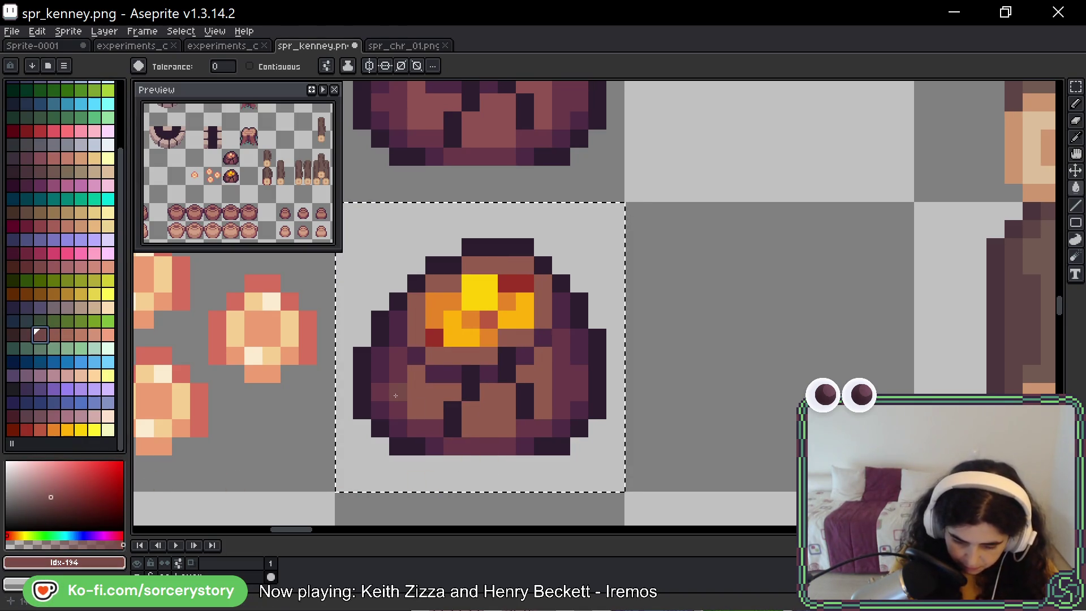
pyautogui.click(395, 396)
# Recolour the deep purple pixels and dark purple outline to dark brown.
pyautogui.click(32, 334)
pyautogui.click(289, 428)
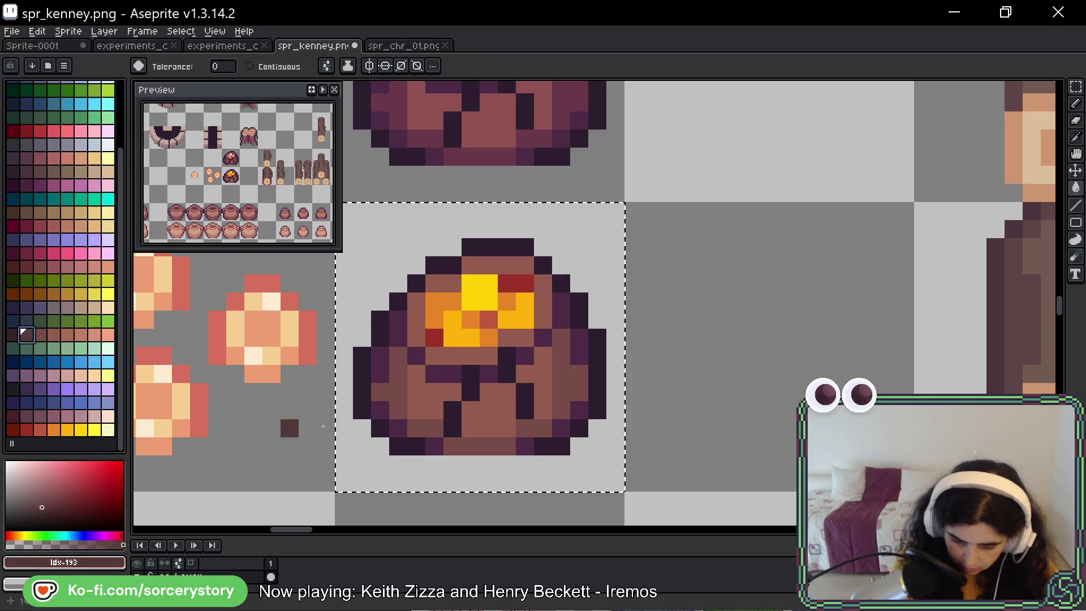
pyautogui.click(399, 336)
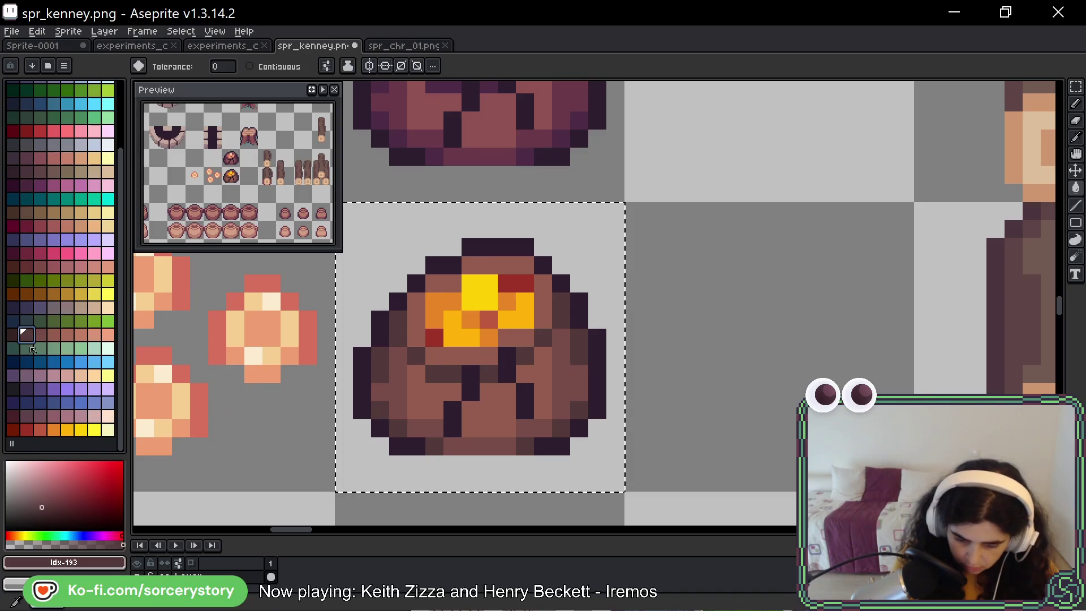
pyautogui.press('[')
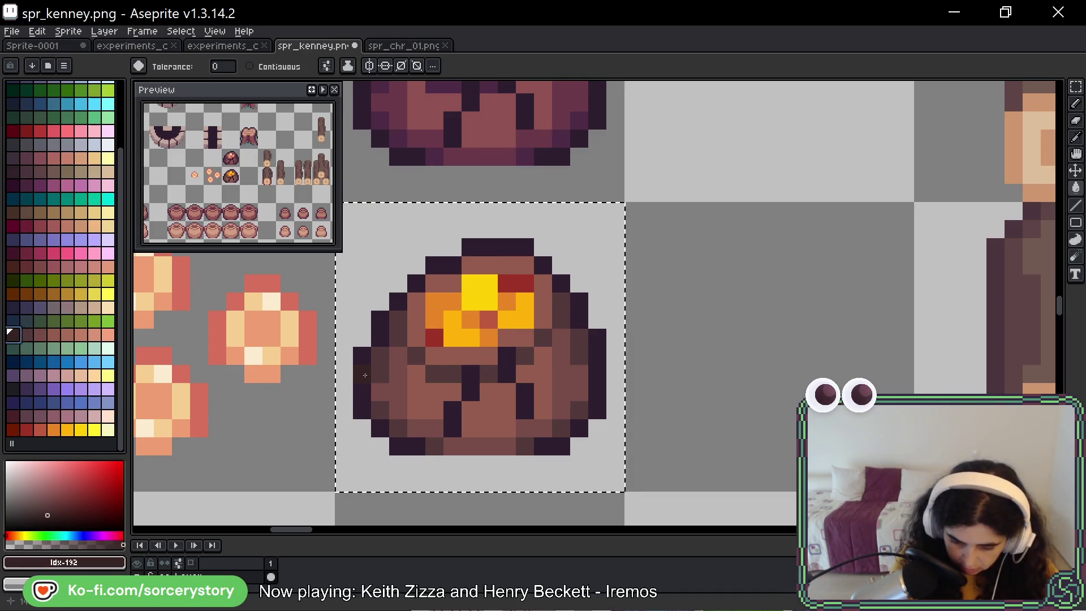
pyautogui.click(365, 375)
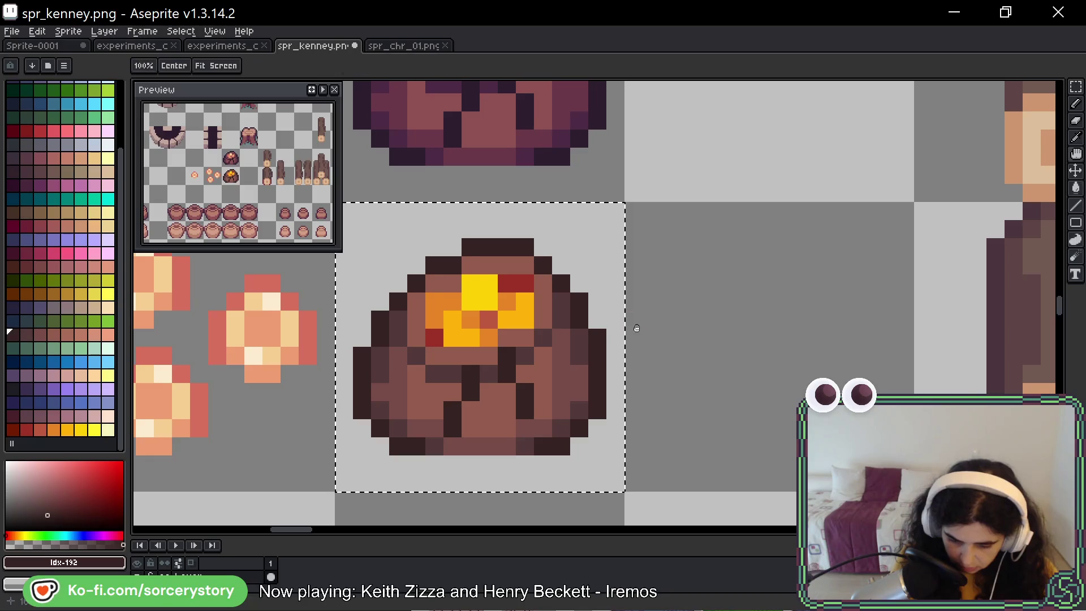
pyautogui.moveTo(625, 320); pyautogui.dragTo(587, 338)
# Eyedrop browns from the pile and pencil a lighter brown onto its top rim.
pyautogui.press('b')
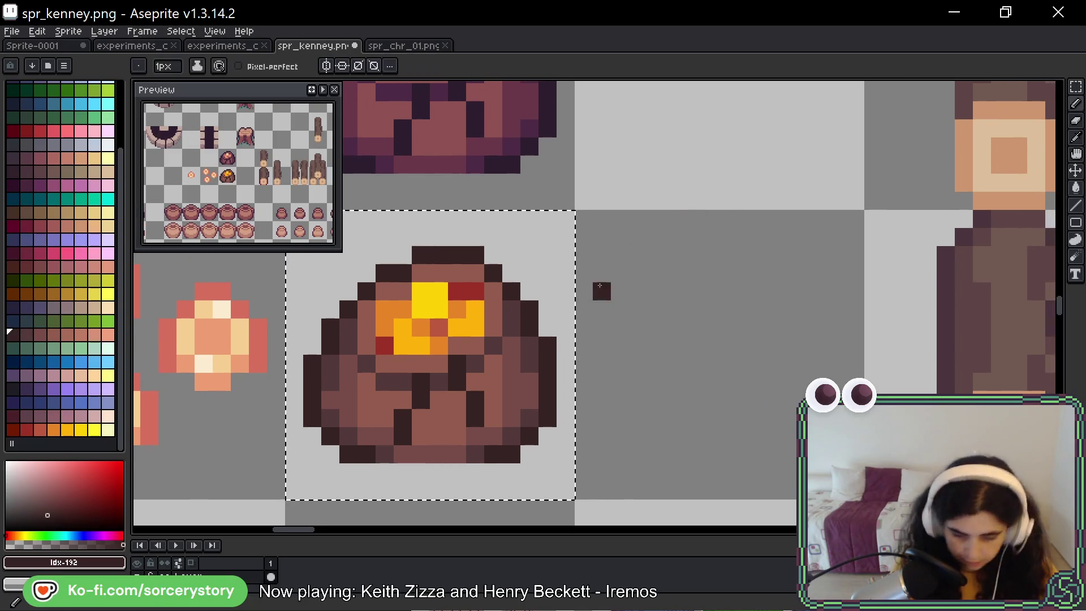
pyautogui.keyDown('alt'); pyautogui.click(549, 383); pyautogui.keyUp('alt')
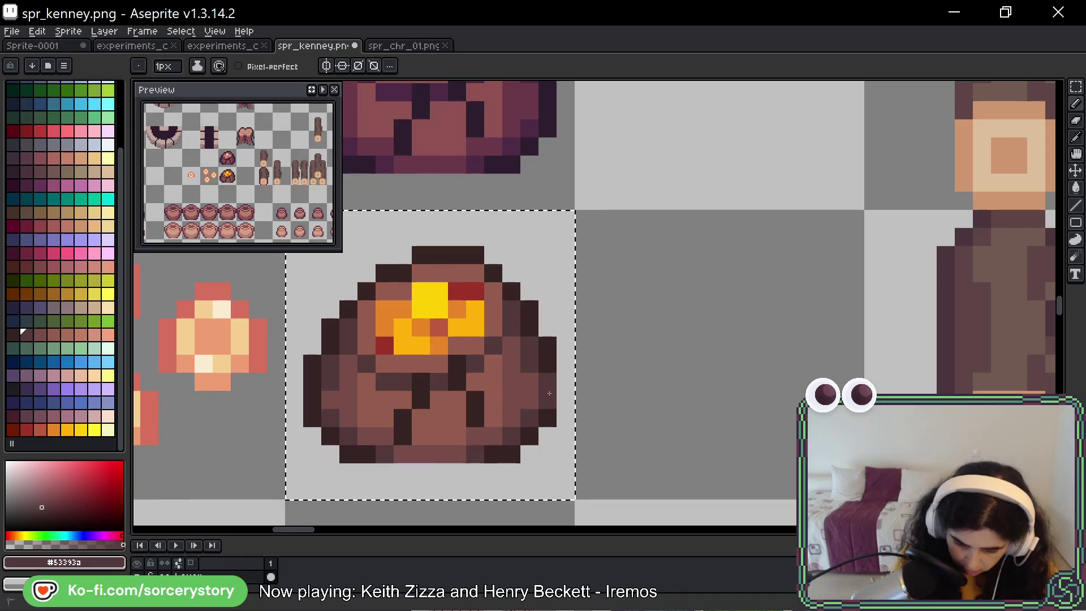
pyautogui.press('alt')
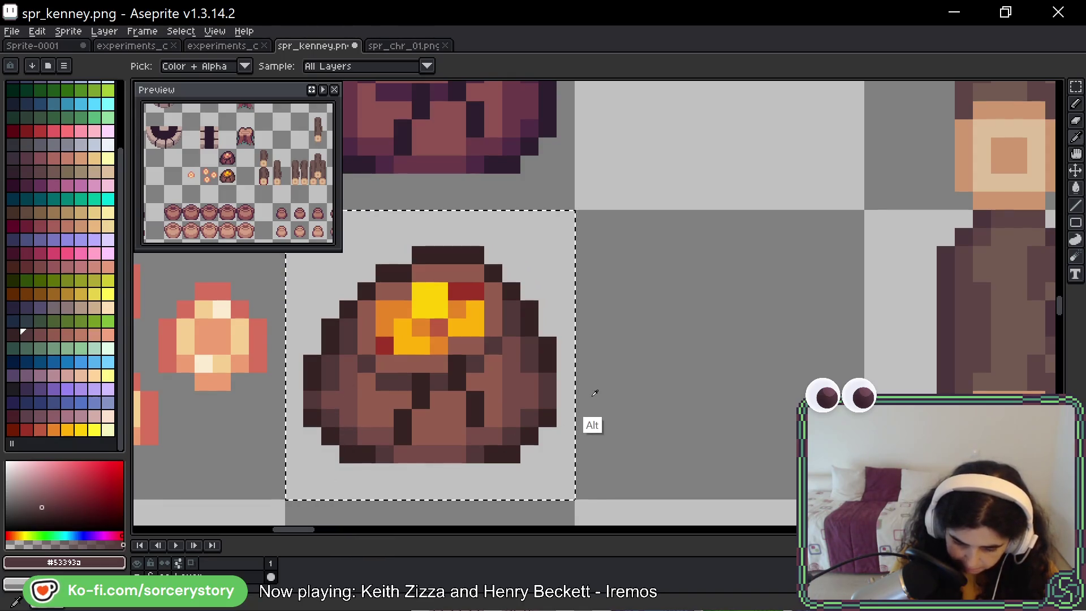
pyautogui.click(501, 313)
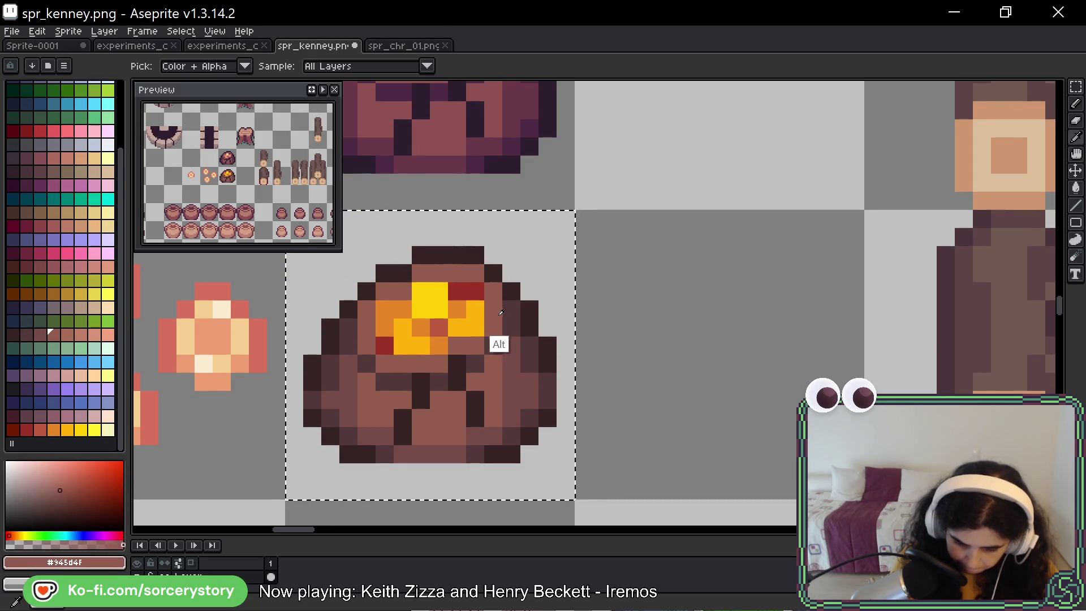
pyautogui.keyDown('alt'); pyautogui.click(511, 380); pyautogui.keyUp('alt')
pyautogui.click(518, 254)
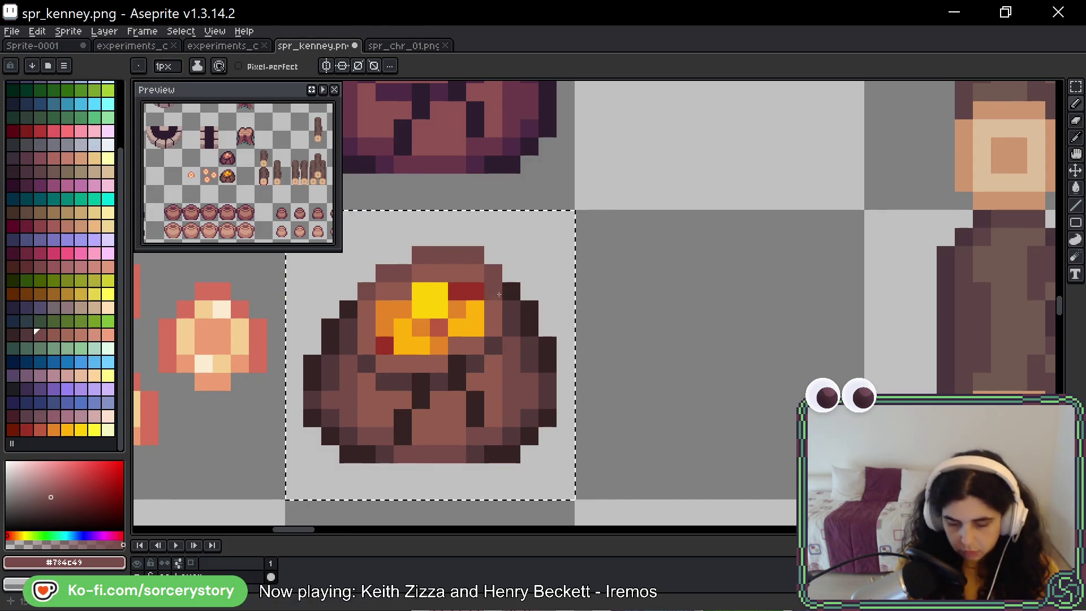
pyautogui.press('space')
pyautogui.moveTo(710, 290); pyautogui.dragTo(647, 306)
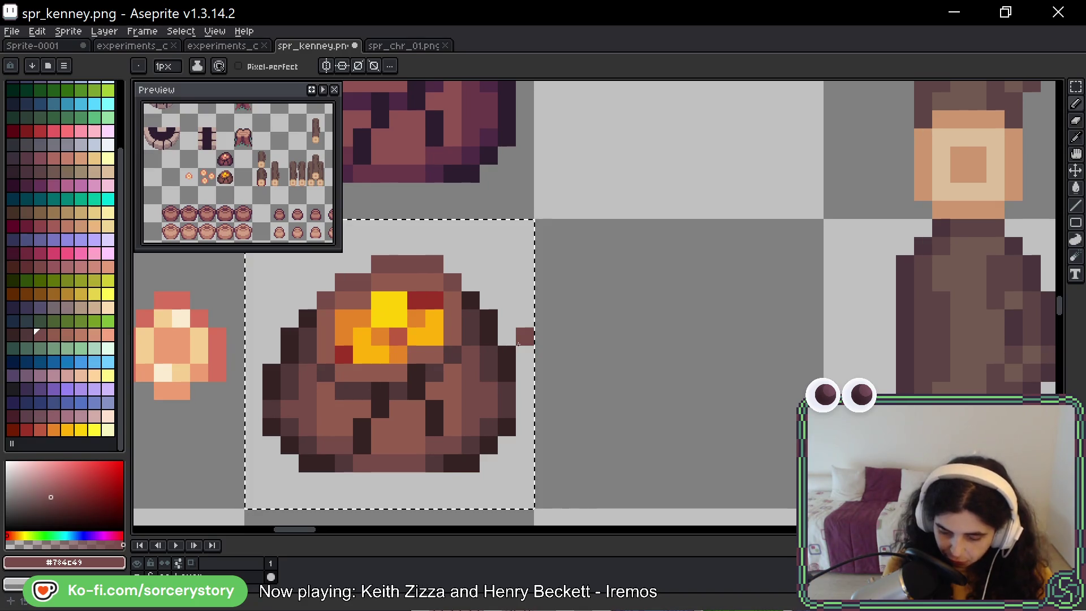
pyautogui.moveTo(555, 354); pyautogui.dragTo(747, 311)
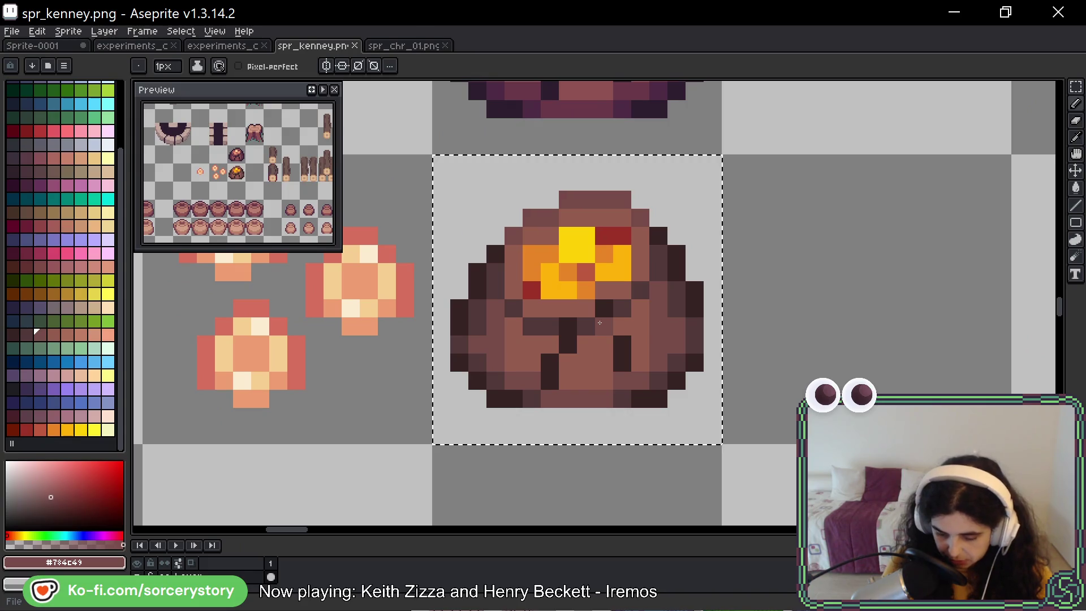
pyautogui.moveTo(759, 259)
pyautogui.mouseDown()
pyautogui.moveTo(752, 294)
pyautogui.moveTo(724, 299)
pyautogui.moveTo(720, 322)
pyautogui.moveTo(698, 321)
pyautogui.mouseUp()
# Zoom out, deselect the ore pile, then open the Forester's info in the game.
pyautogui.press('b')
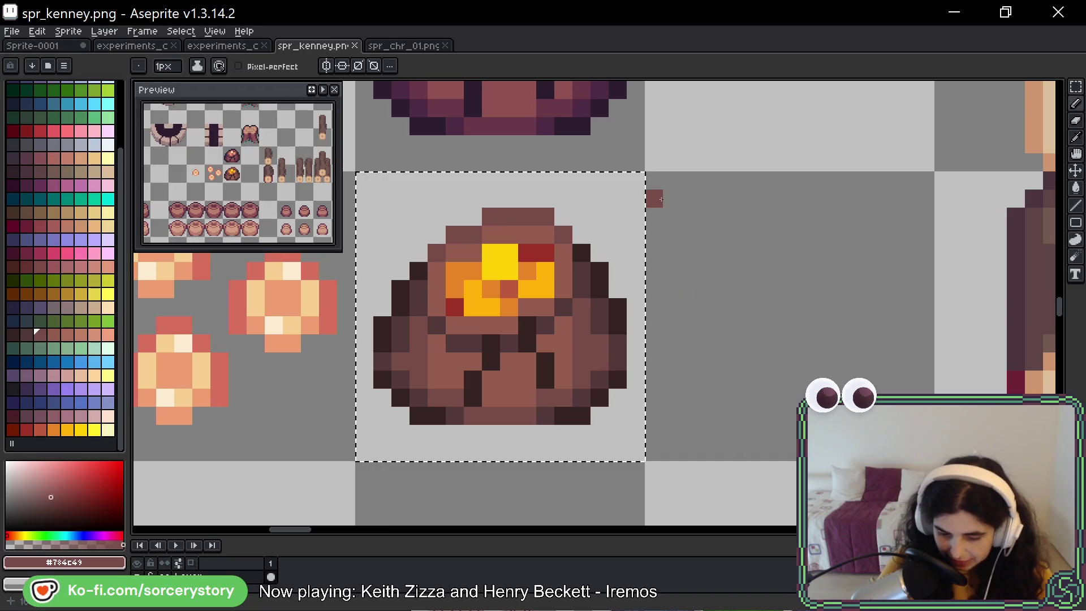
pyautogui.scroll(-4, 651, 251)
pyautogui.press('v')
pyautogui.hotkey('ctrl', 'd')
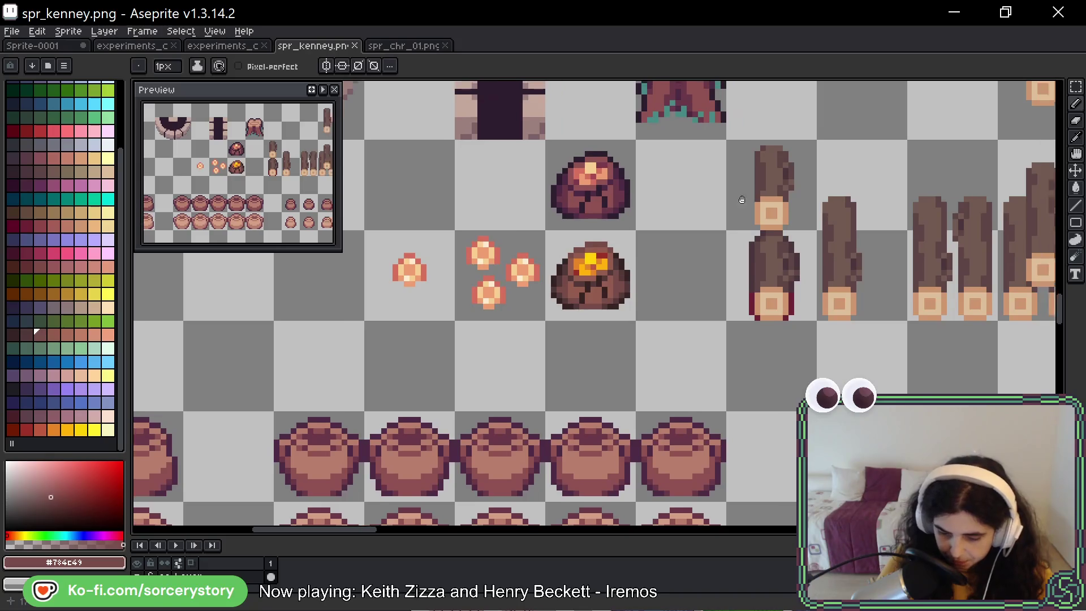
pyautogui.press('i')
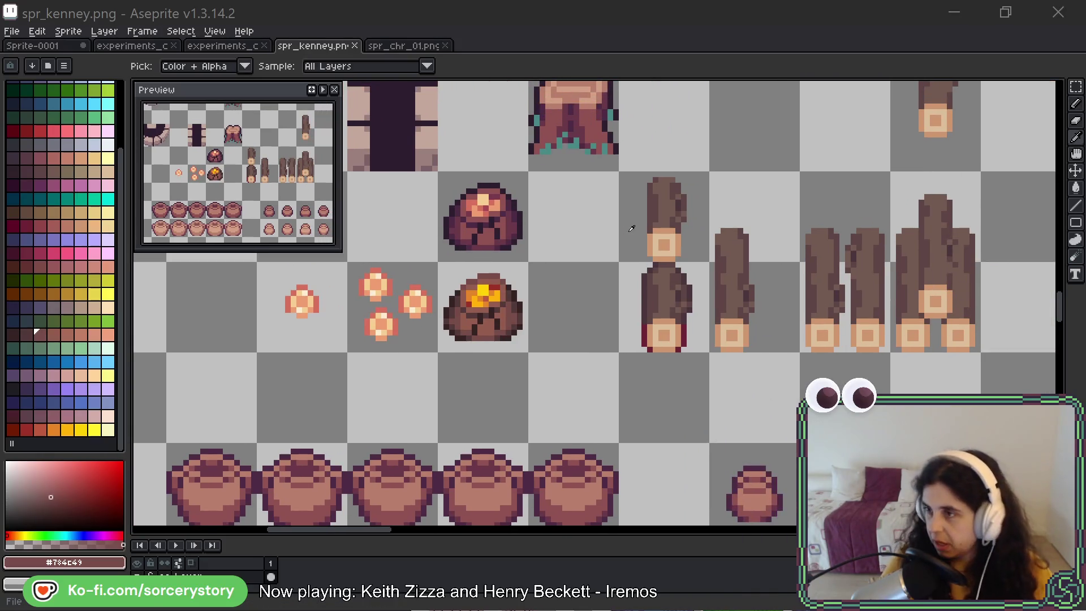
pyautogui.hotkey('alt', 'Tab')
pyautogui.click(611, 215)
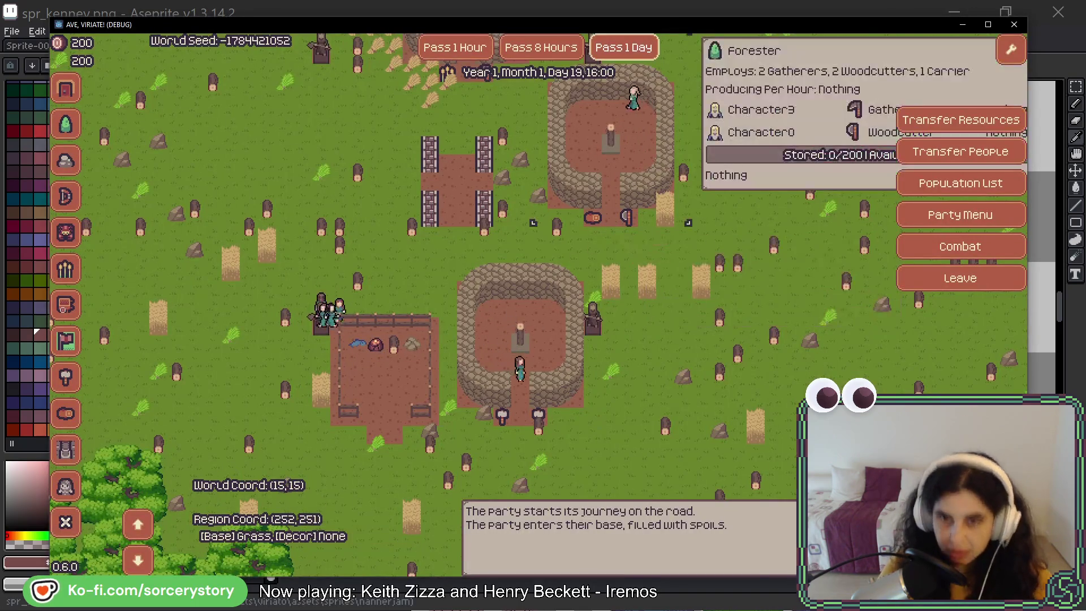
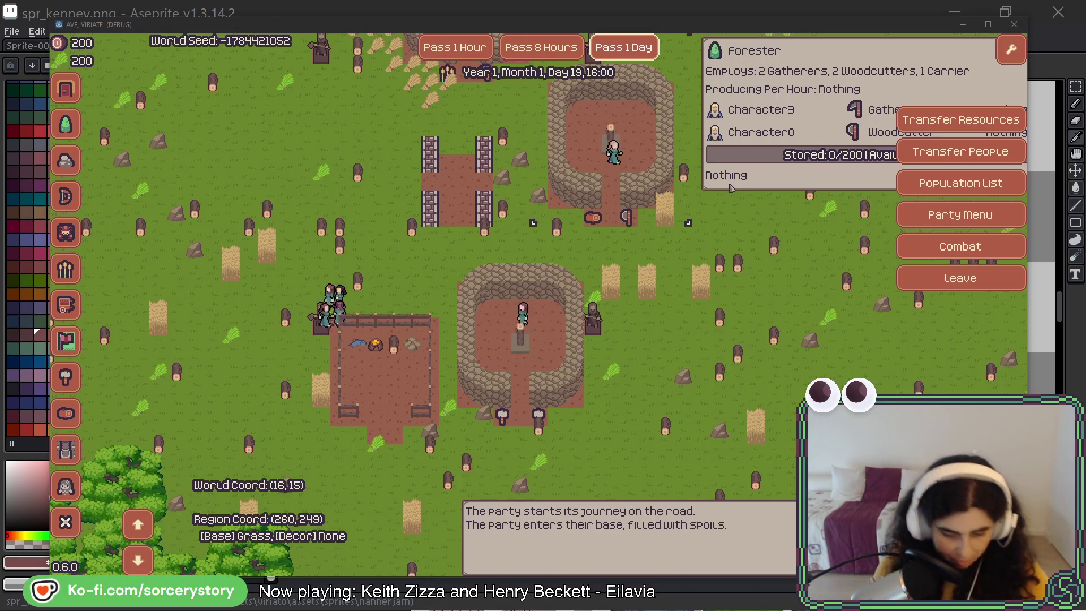
# Close the game and marquee-select the glowing ore sack tile in spr_kenney.png.
pyautogui.hotkey('alt', 'F4')
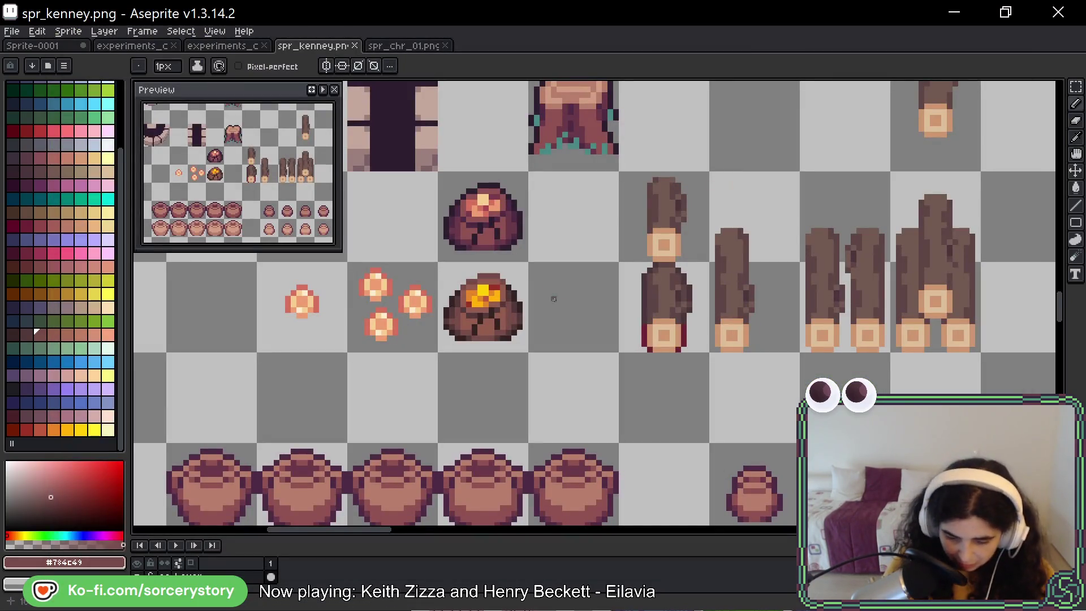
pyautogui.scroll(4, 480, 290)
pyautogui.moveTo(577, 148); pyautogui.dragTo(559, 275)
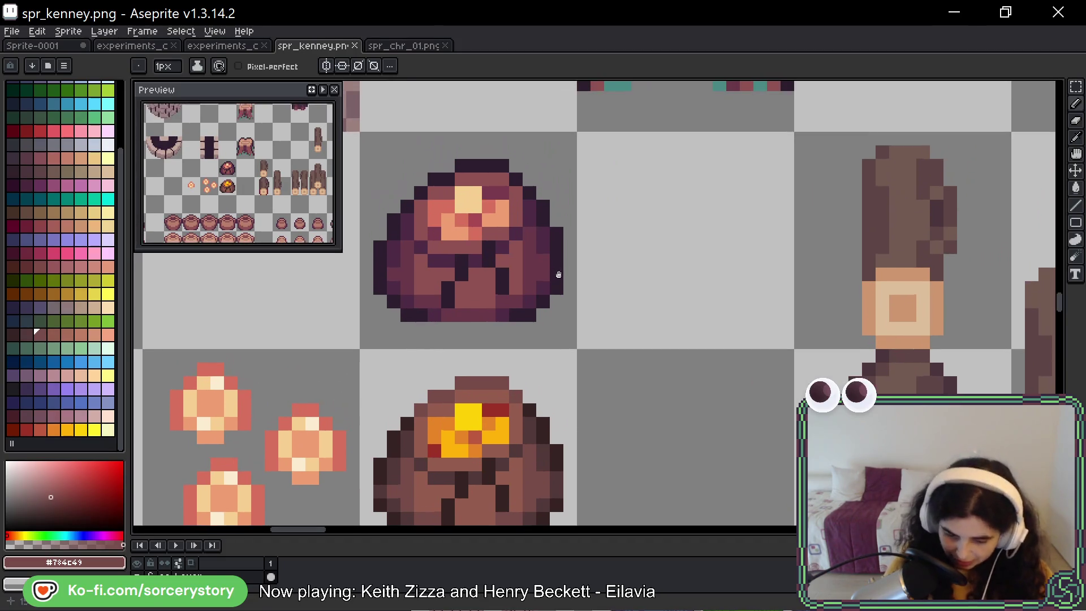
pyautogui.press('m')
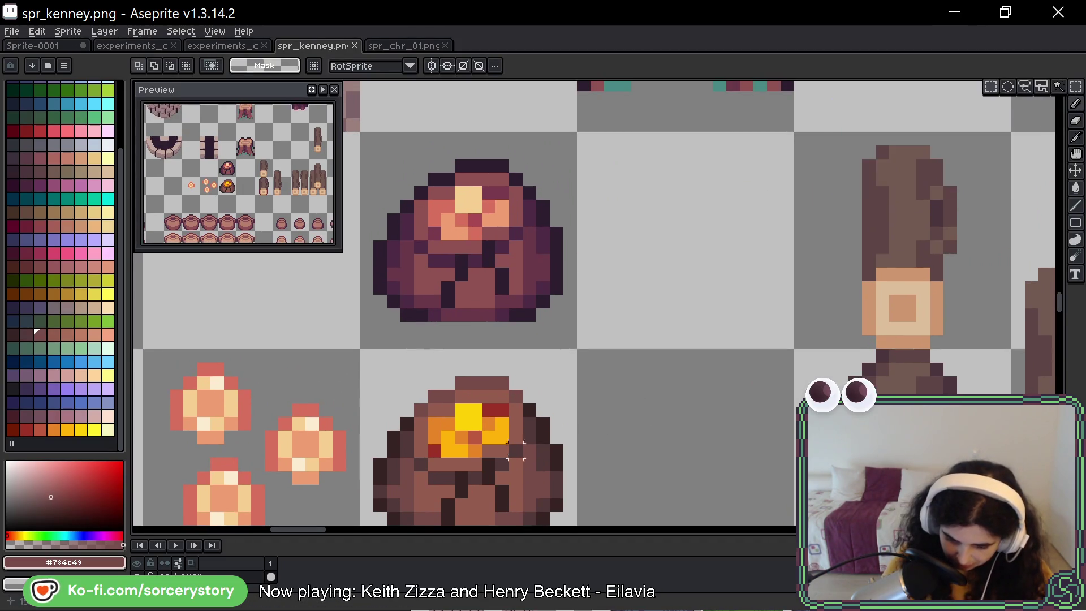
pyautogui.moveTo(516, 451); pyautogui.dragTo(385, 362)
# Paste the glowing rock into experiments_colors_06.png below the grass tiles.
pyautogui.click(404, 45)
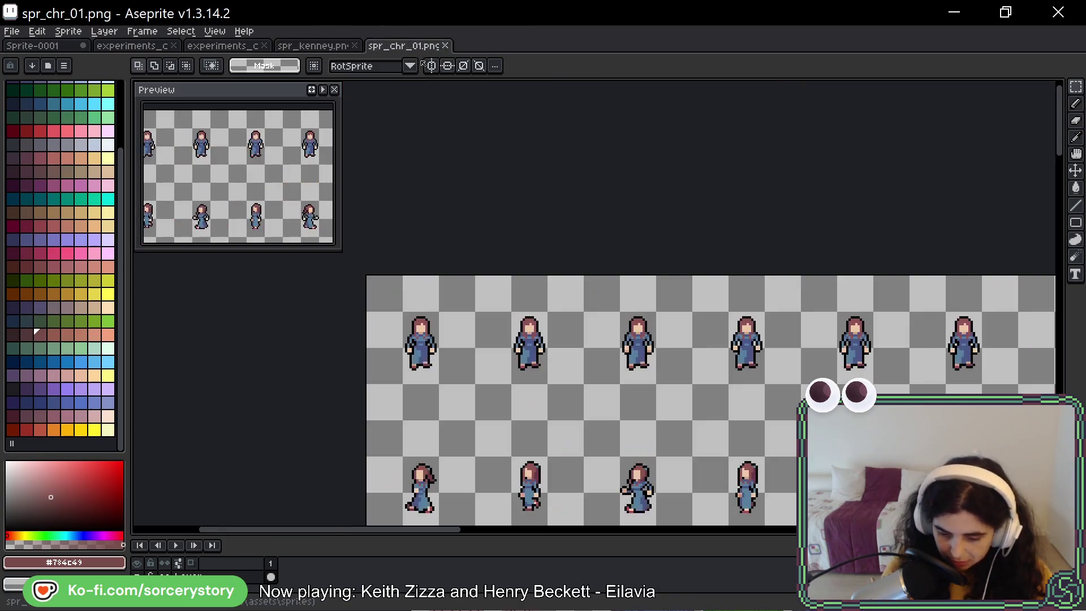
pyautogui.click(224, 45)
pyautogui.scroll(-3, 735, 335)
pyautogui.moveTo(736, 335)
pyautogui.mouseDown()
pyautogui.moveTo(470, 180)
pyautogui.moveTo(469, 335)
pyautogui.moveTo(507, 196)
pyautogui.mouseUp()
pyautogui.hotkey('ctrl', 'v')
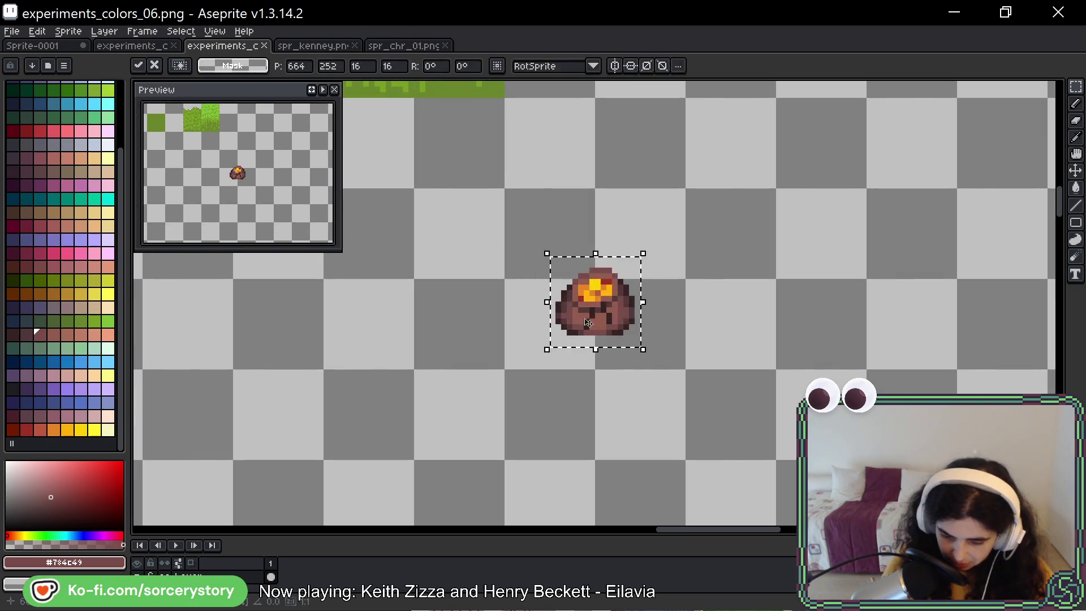
pyautogui.moveTo(583, 252); pyautogui.dragTo(673, 252)
pyautogui.click(521, 218)
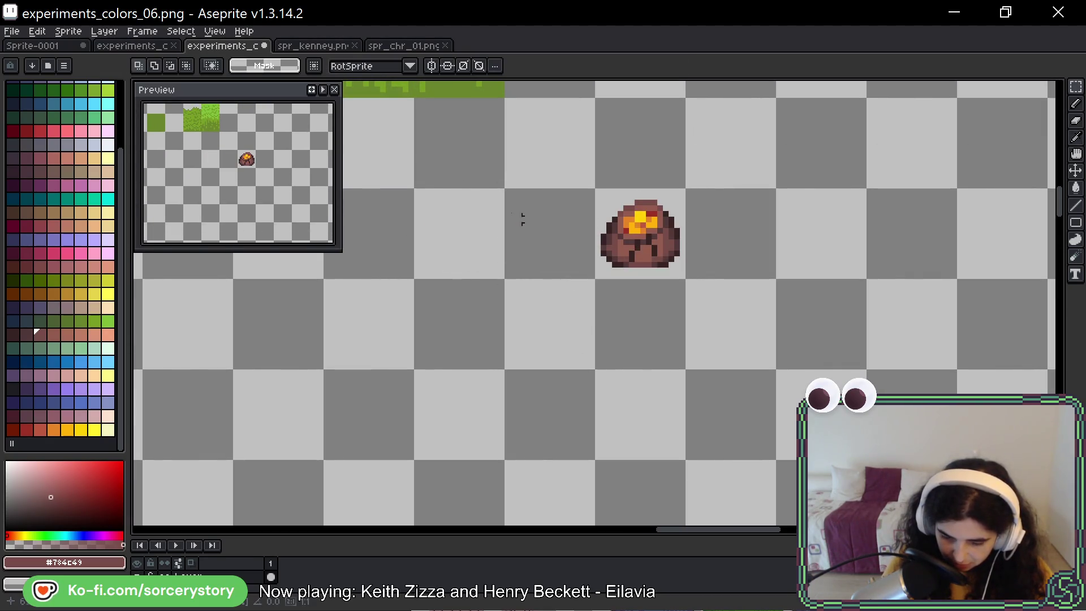
pyautogui.scroll(-2, 592, 208)
pyautogui.moveTo(592, 209); pyautogui.dragTo(594, 382)
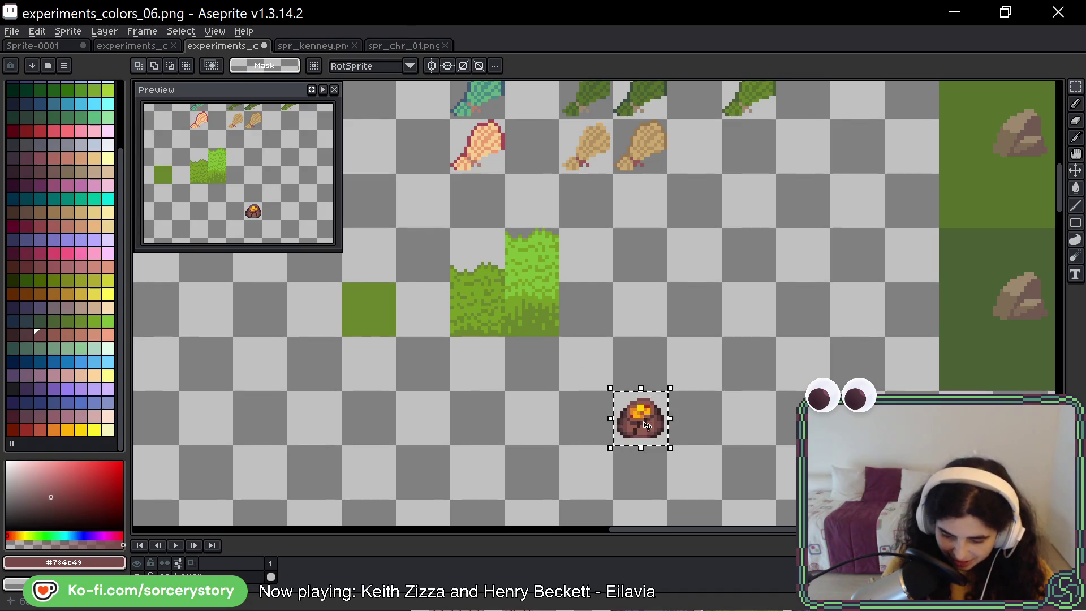
pyautogui.moveTo(604, 409); pyautogui.dragTo(550, 409)
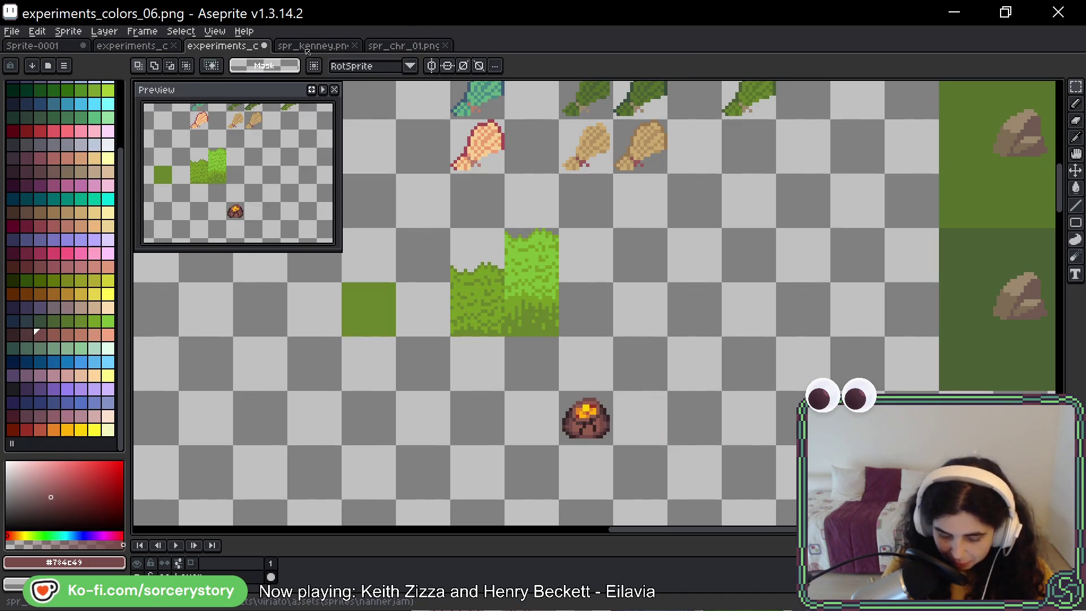
# Copy the plain rock from spr_kenney.png and paste it left of the glowing rock.
pyautogui.hotkey('ctrl', 'Tab')
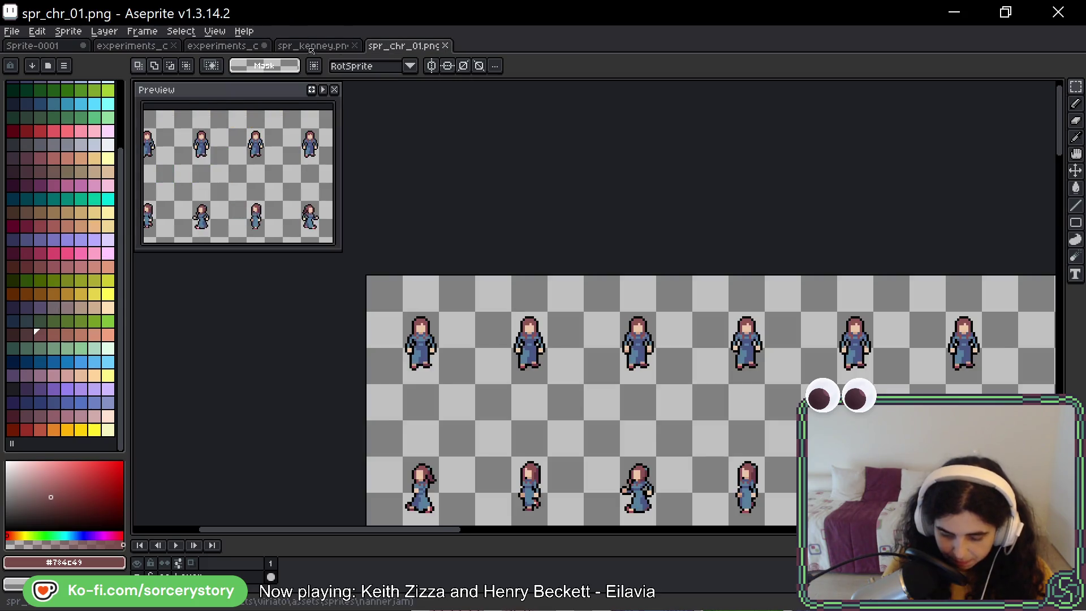
pyautogui.click(311, 50)
pyautogui.hotkey('ctrl', 'z')
pyautogui.hotkey('ctrl', 'z')
pyautogui.hotkey('ctrl', 'z')
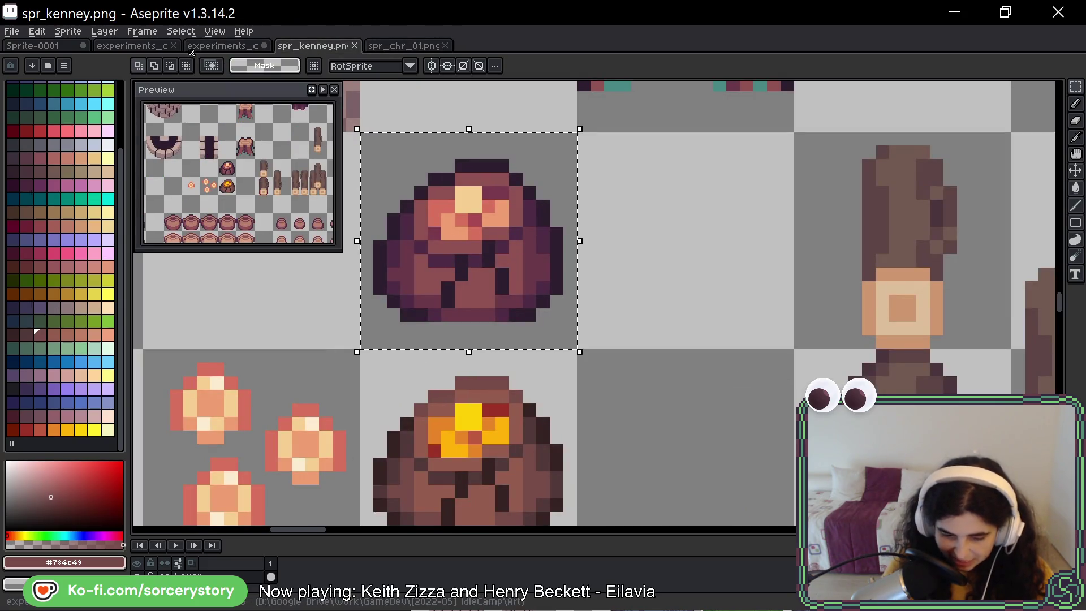
pyautogui.click(191, 50)
pyautogui.hotkey('ctrl', 'v')
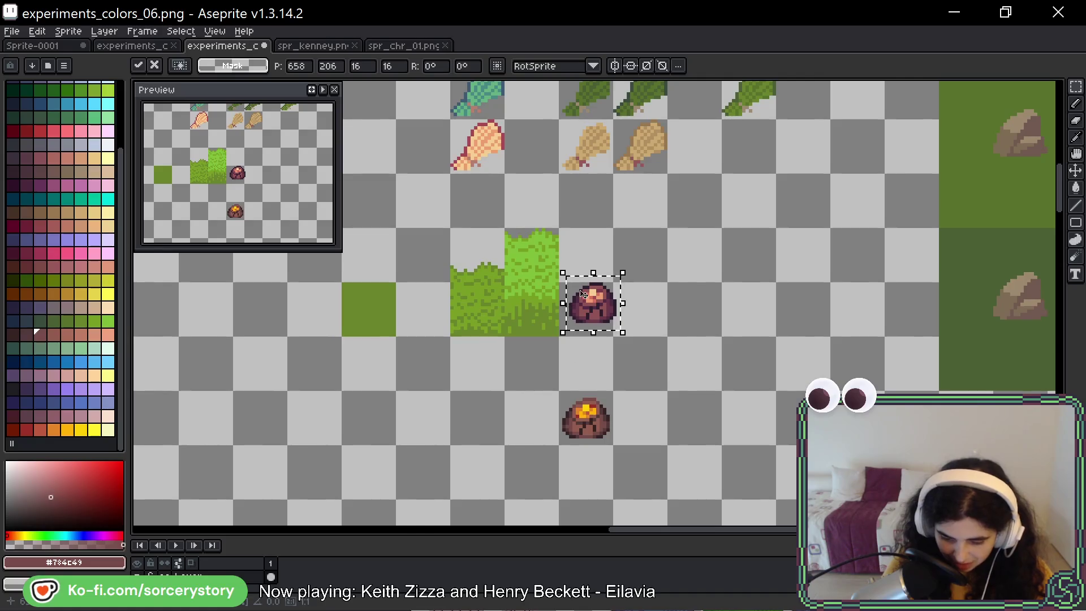
pyautogui.moveTo(583, 294); pyautogui.dragTo(472, 413)
pyautogui.hotkey('ctrl', 'd')
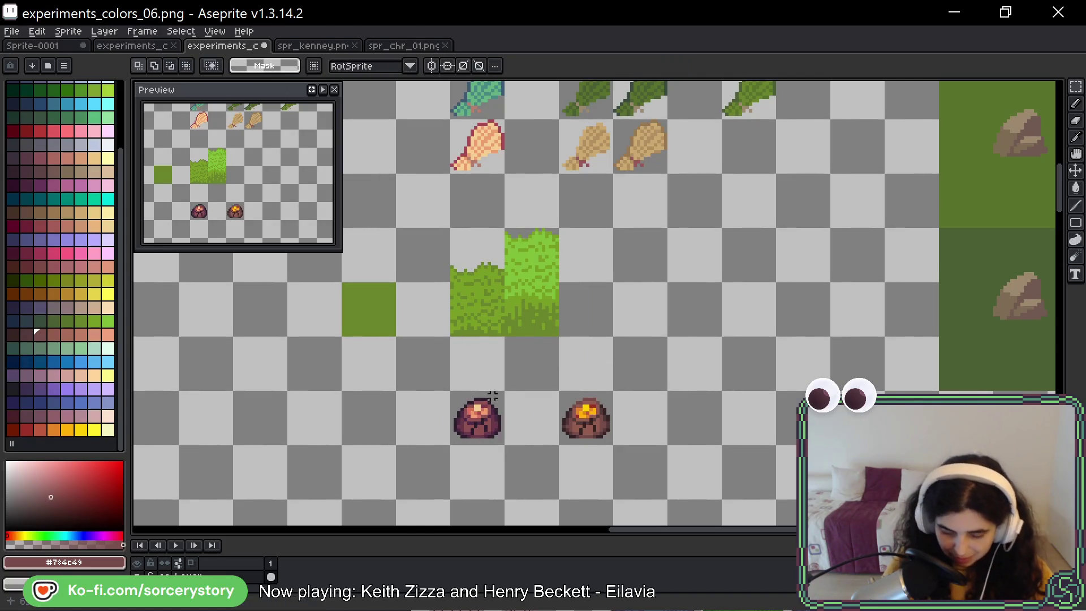
pyautogui.scroll(2, 496, 426)
pyautogui.press('alt')
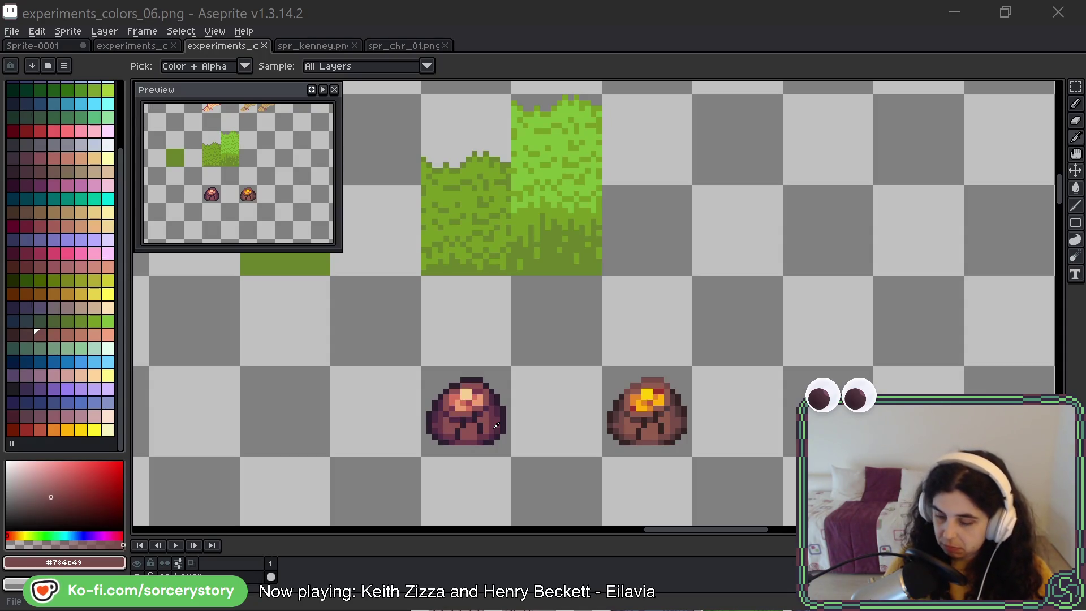
pyautogui.hotkey('alt', 'Tab')
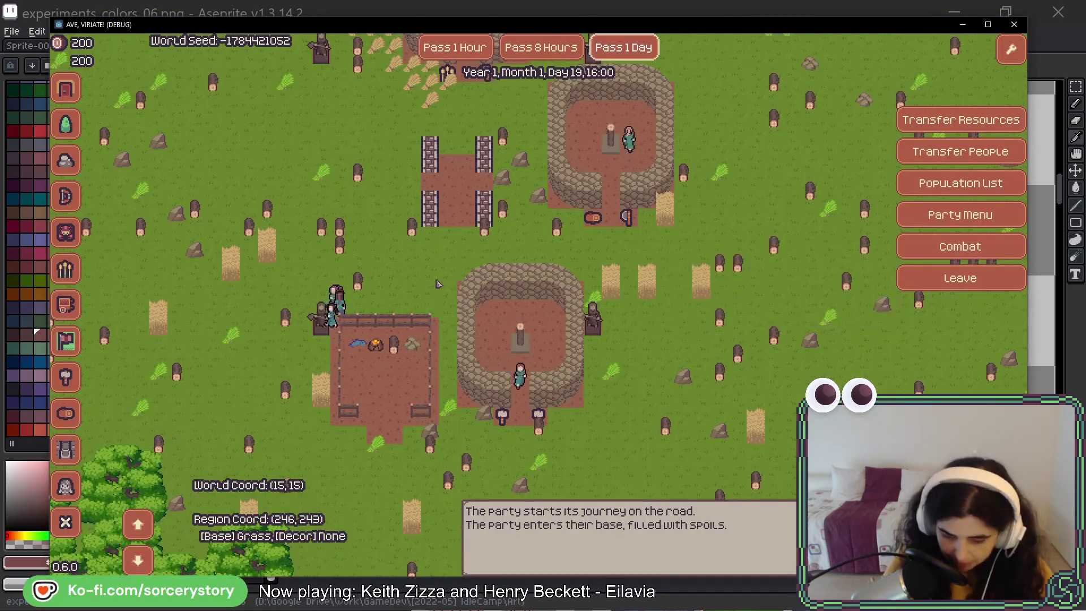
# Back in Aseprite, select the lower blue fish tile in spr_kenney.png.
pyautogui.moveTo(496, 246)
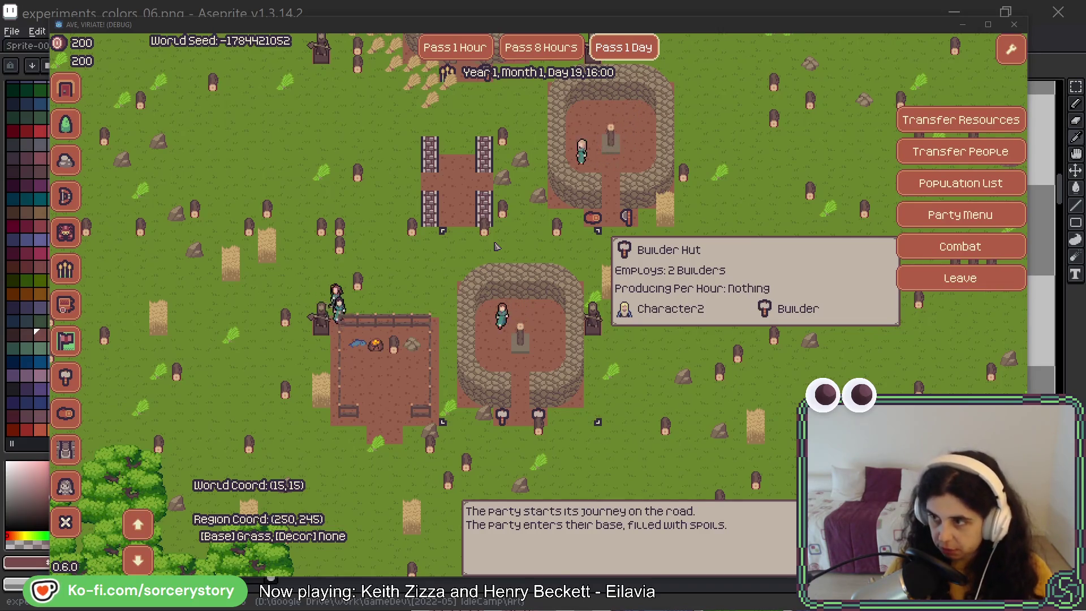
pyautogui.hotkey('alt', 'Tab')
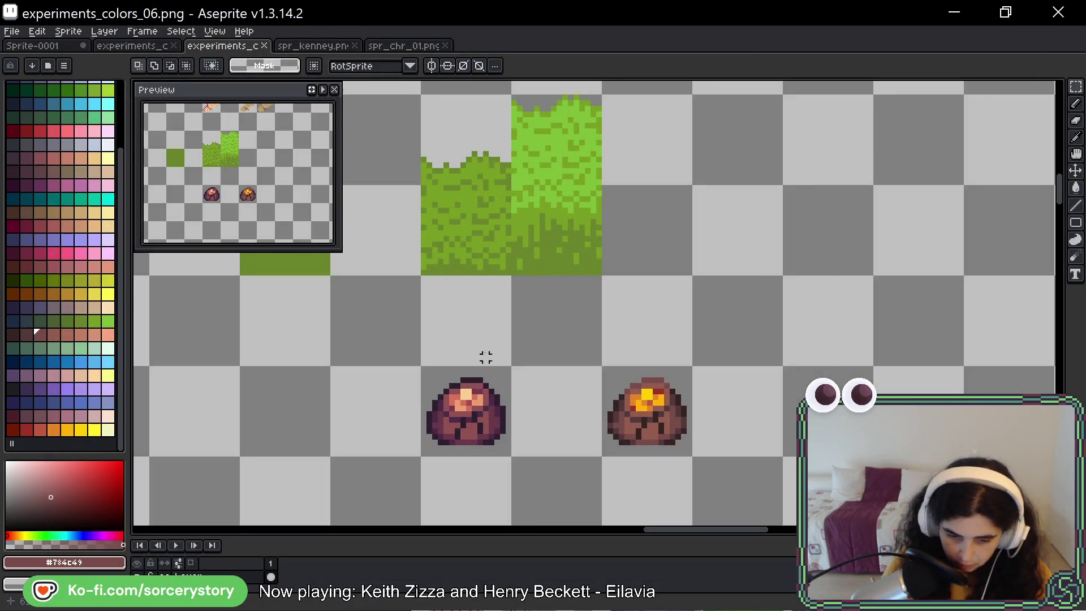
pyautogui.moveTo(485, 357); pyautogui.dragTo(452, 152)
pyautogui.hotkey('ctrl', 'Tab')
pyautogui.scroll(-1, 659, 333)
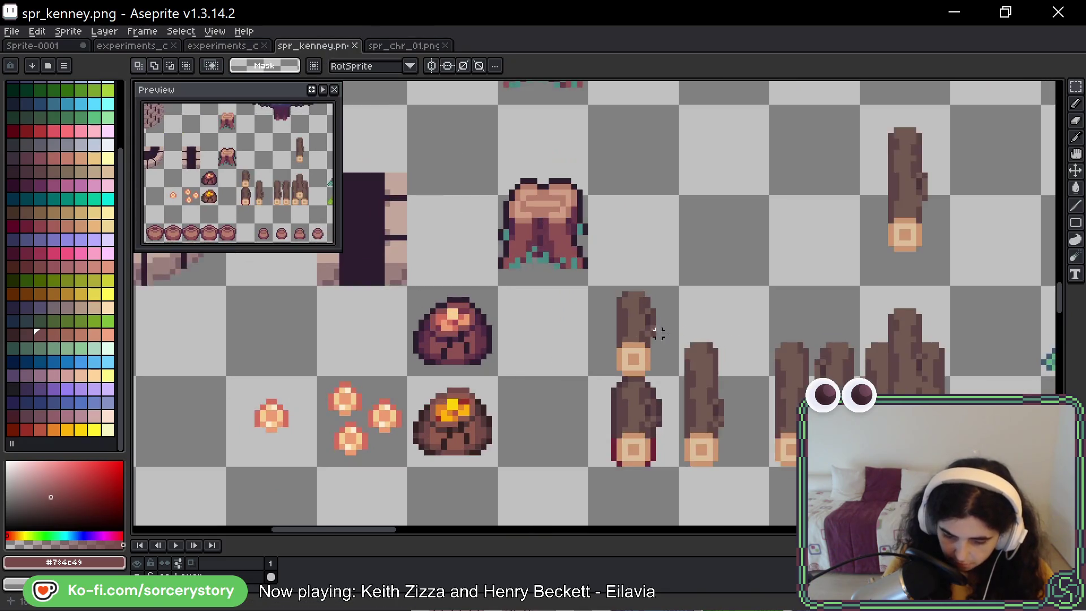
pyautogui.hscroll(5, 660, 333)
pyautogui.scroll(-3, 413, 311)
pyautogui.click(553, 293)
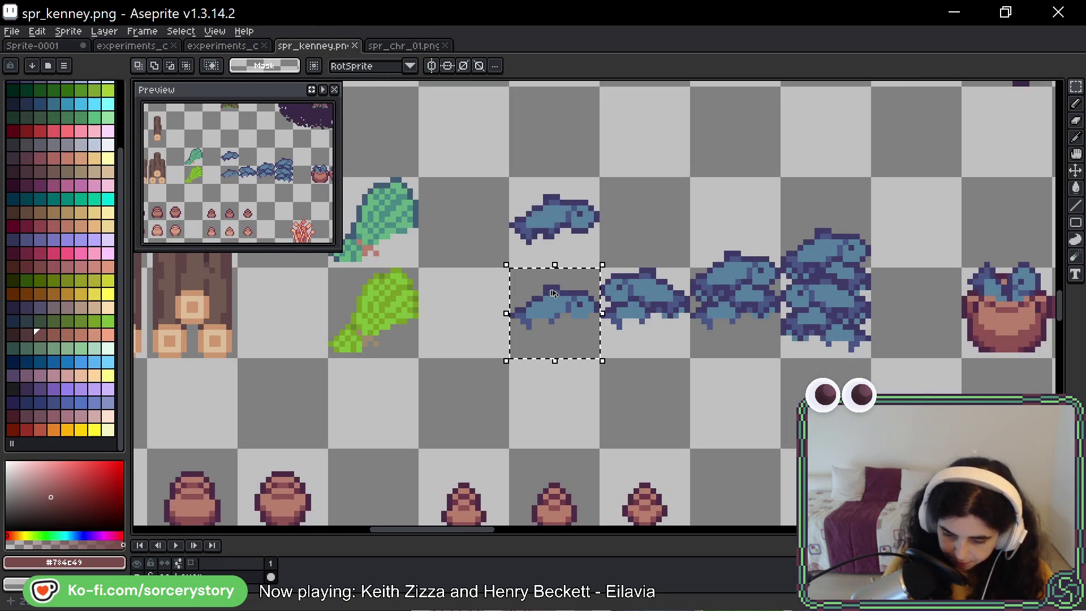
# Paste two copies of the fish below the plain rock in experiments_colors_06.png.
pyautogui.hotkey('ctrl', 'Tab')
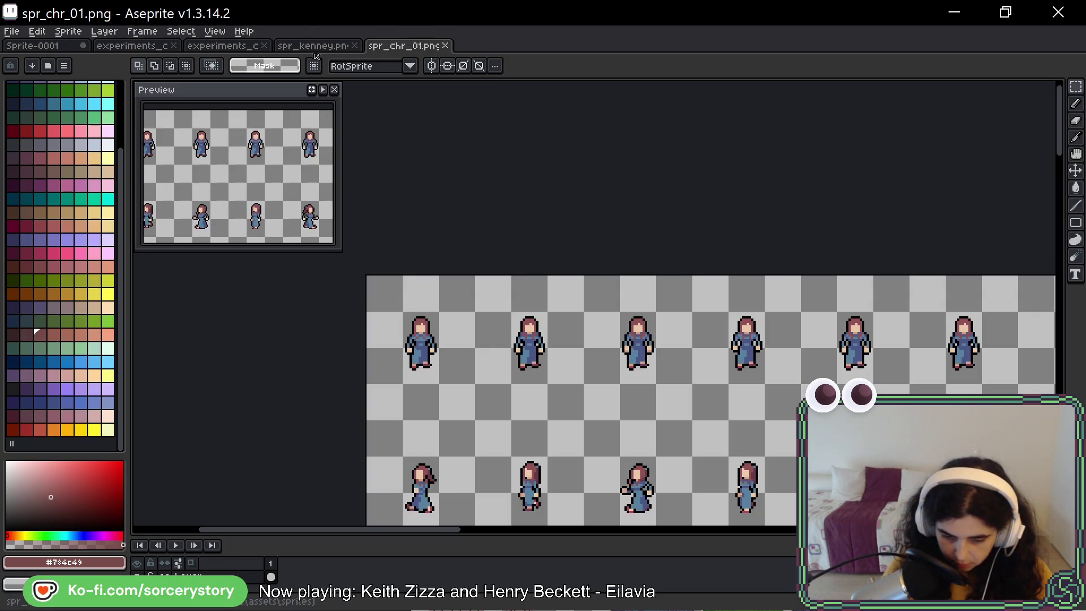
pyautogui.hotkey('ctrl', 'shift', 'Tab')
pyautogui.hotkey('ctrl', 'shift', 'Tab')
pyautogui.hotkey('ctrl', 'v')
pyautogui.moveTo(617, 325); pyautogui.dragTo(466, 325)
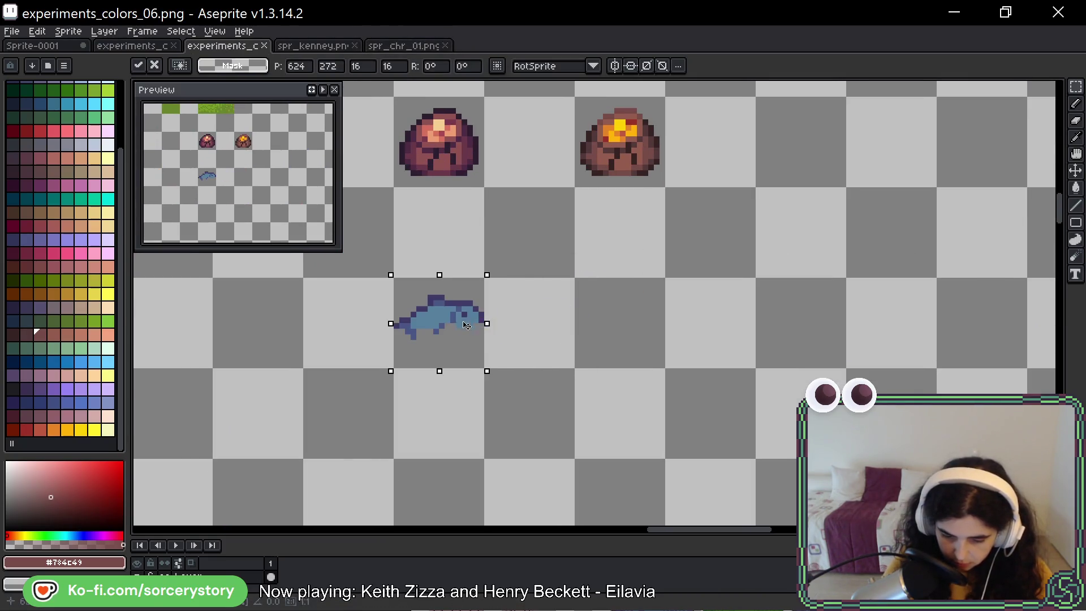
pyautogui.press('Return')
pyautogui.scroll(2, 459, 347)
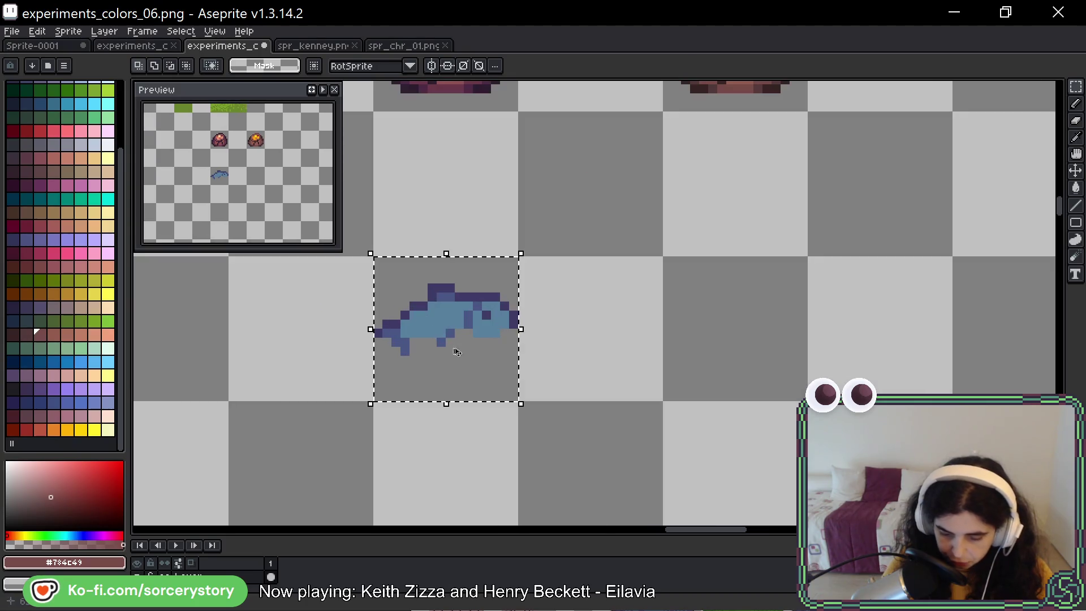
pyautogui.hotkey('ctrl', 'v')
pyautogui.scroll(3, 776, 340)
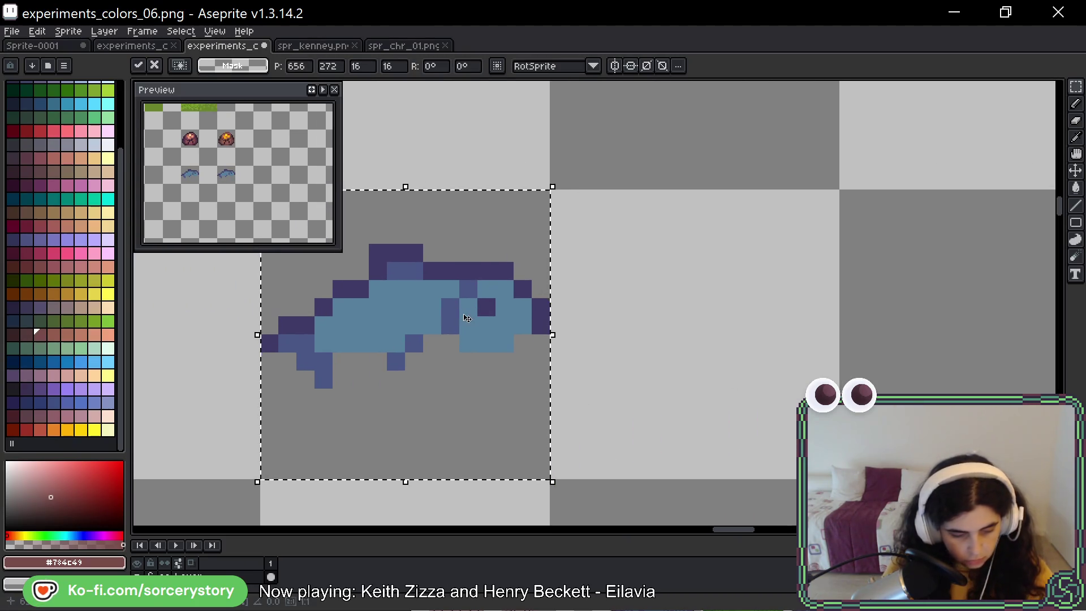
pyautogui.press('g')
pyautogui.click(463, 315)
pyautogui.hotkey('ctrl', 'z')
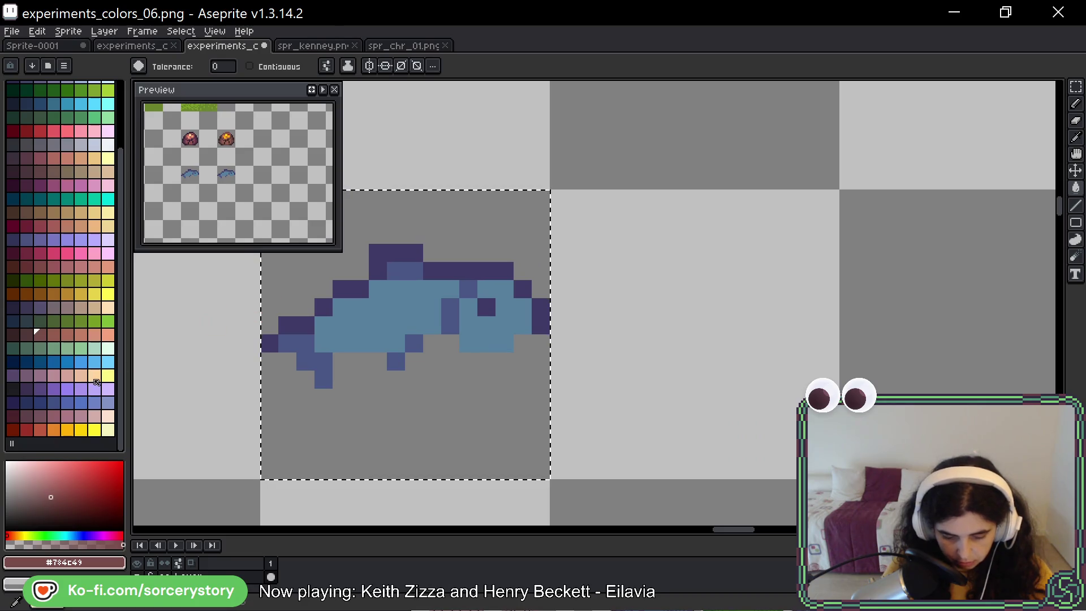
# Fill the copied fish's blue body with a light lavender swatch.
pyautogui.scroll(3, 99, 402)
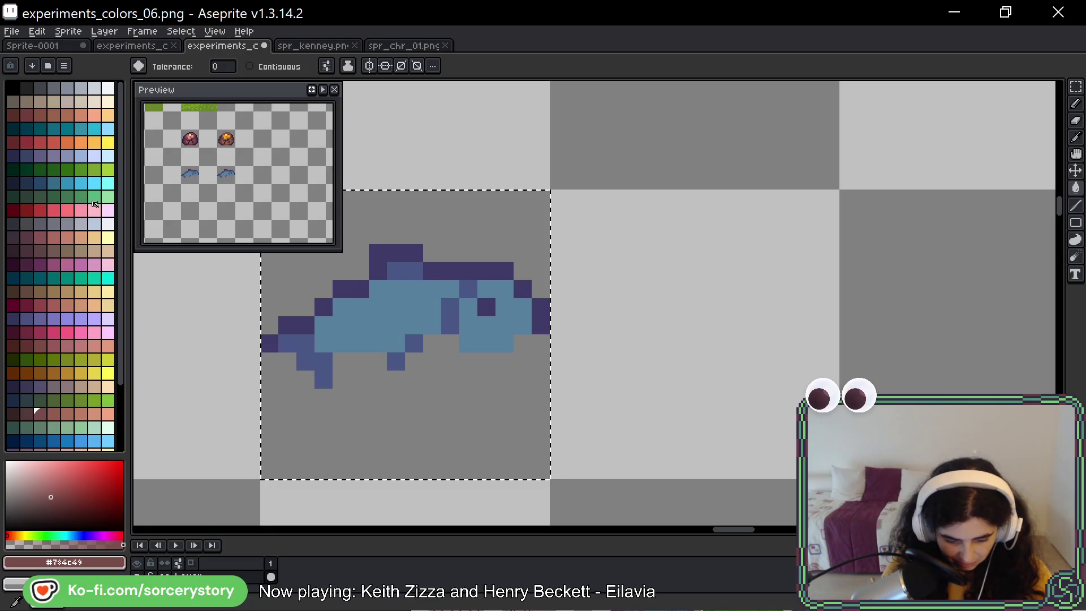
pyautogui.scroll(-3, 95, 209)
pyautogui.scroll(-1, 95, 376)
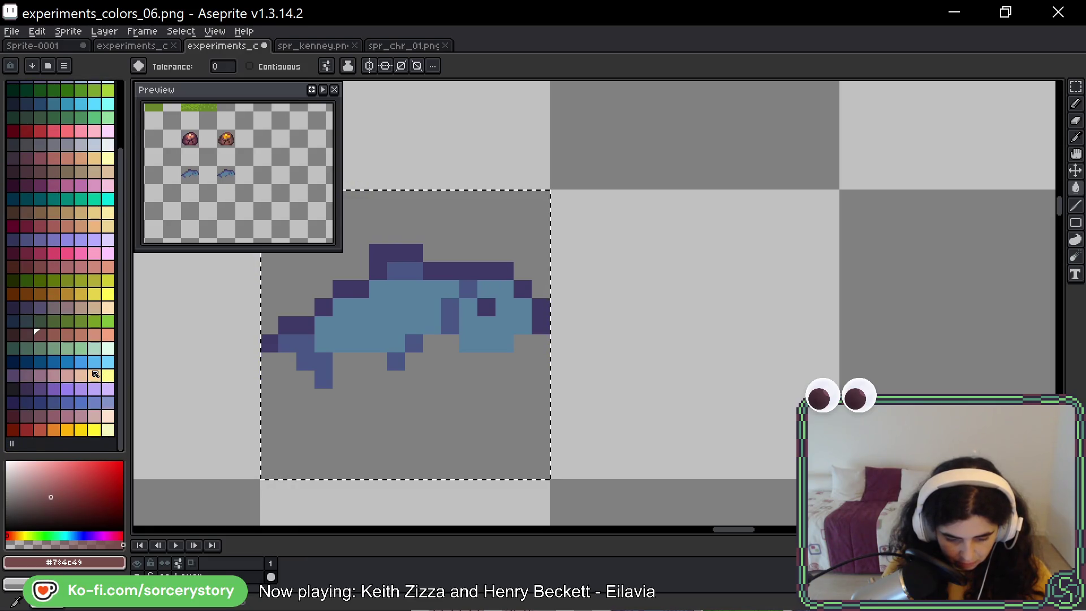
pyautogui.scroll(3, 56, 353)
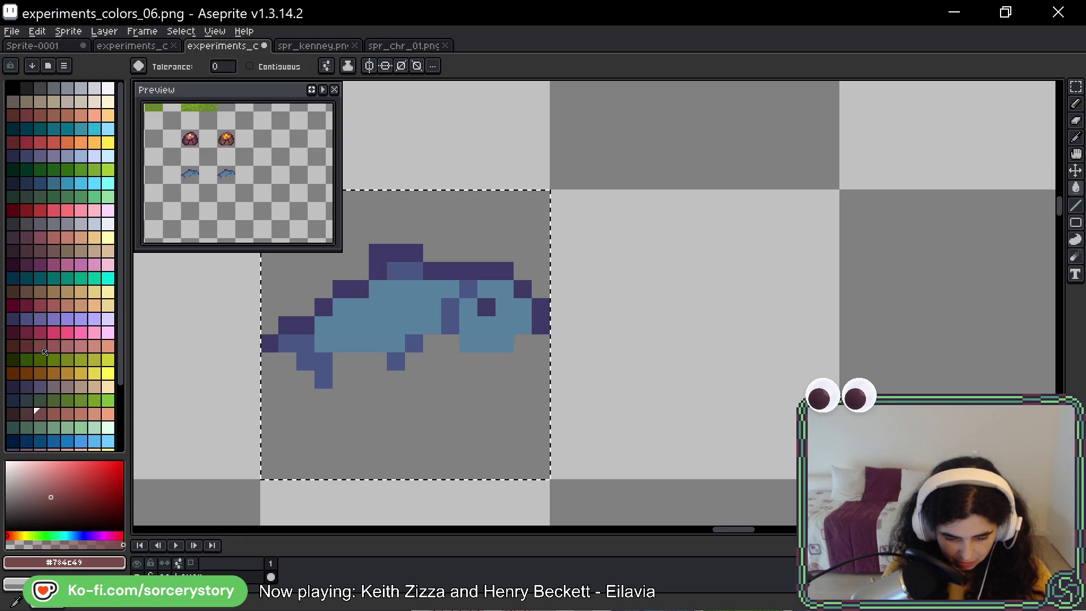
pyautogui.scroll(-3, 45, 353)
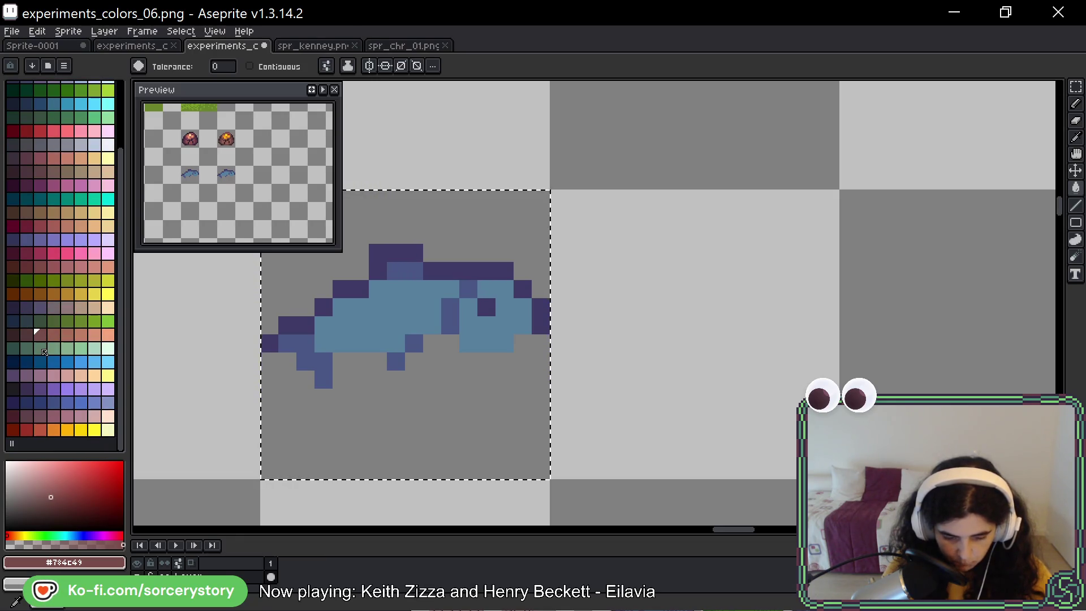
pyautogui.scroll(2, 45, 353)
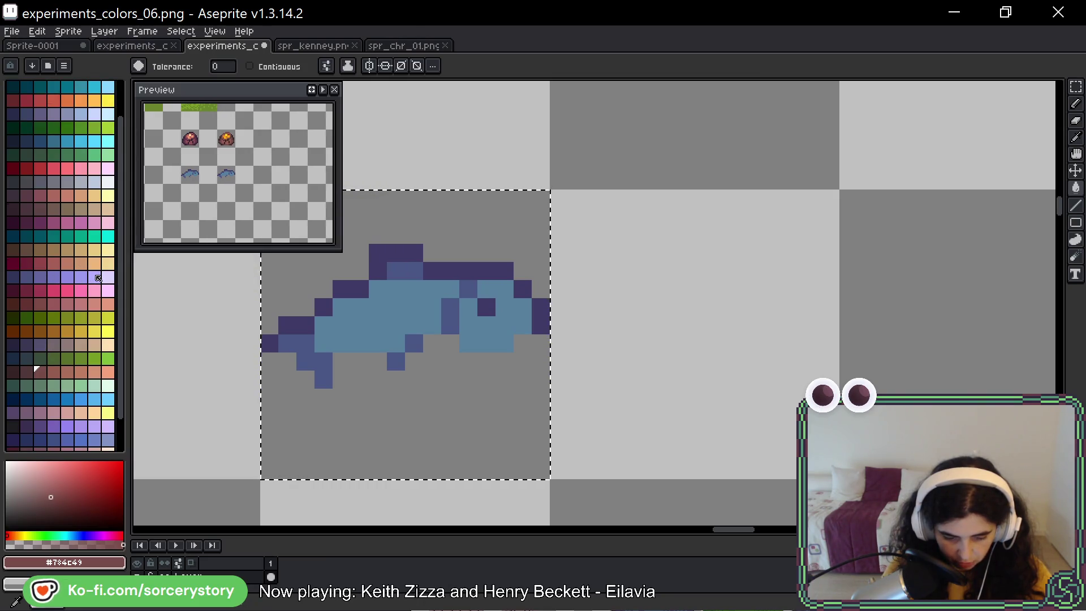
pyautogui.click(105, 281)
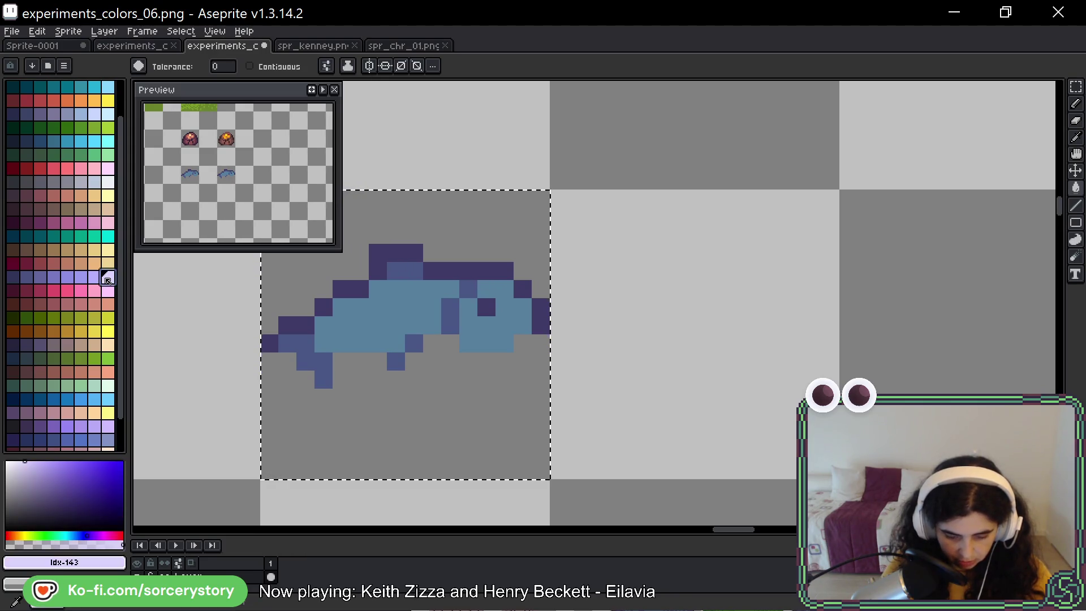
pyautogui.scroll(2, 108, 281)
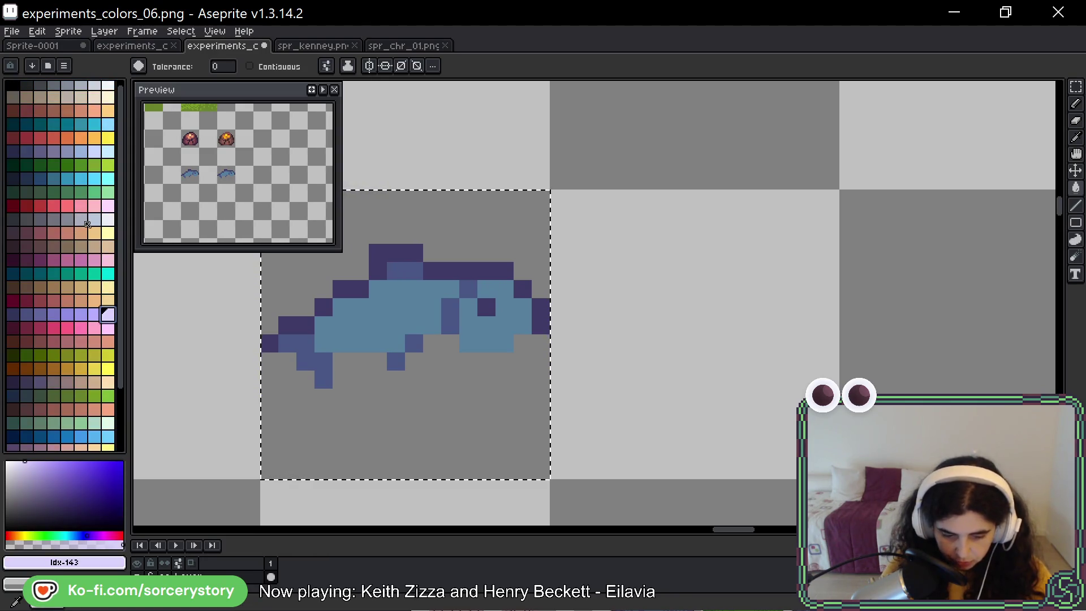
pyautogui.click(91, 220)
pyautogui.scroll(2, 453, 340)
pyautogui.click(460, 367)
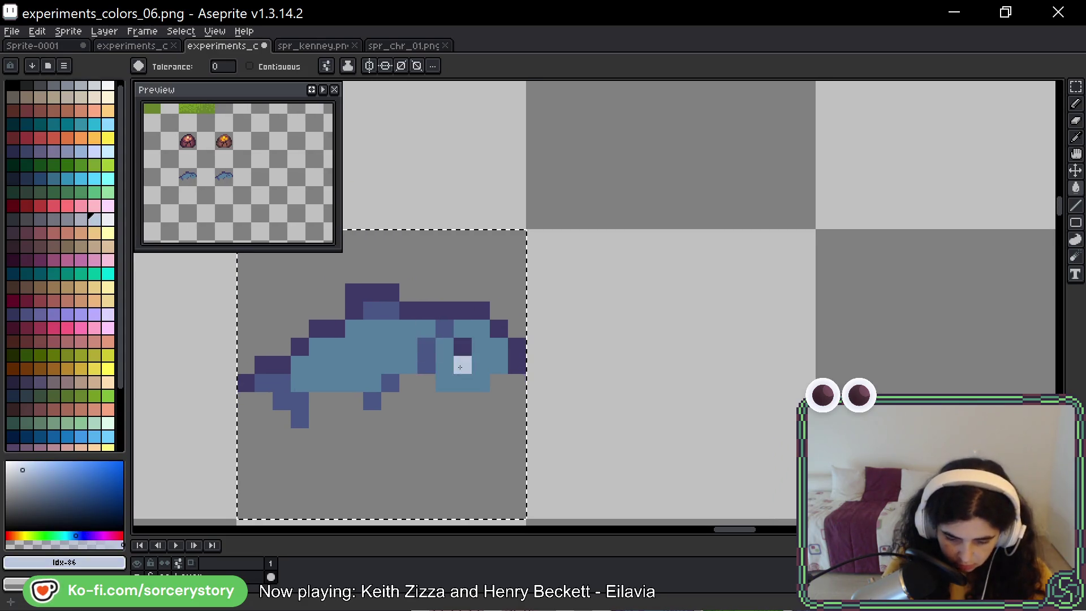
pyautogui.click(460, 367)
# Recolour the fish's mid-blue pixels and dark purple outline in grey-lavender shades.
pyautogui.click(82, 221)
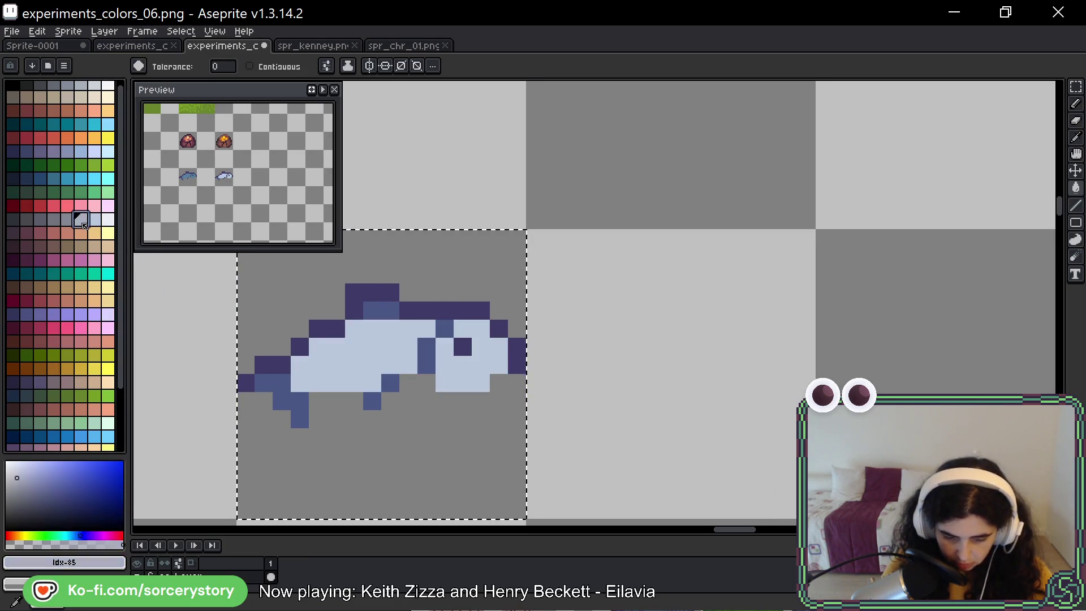
pyautogui.click(426, 351)
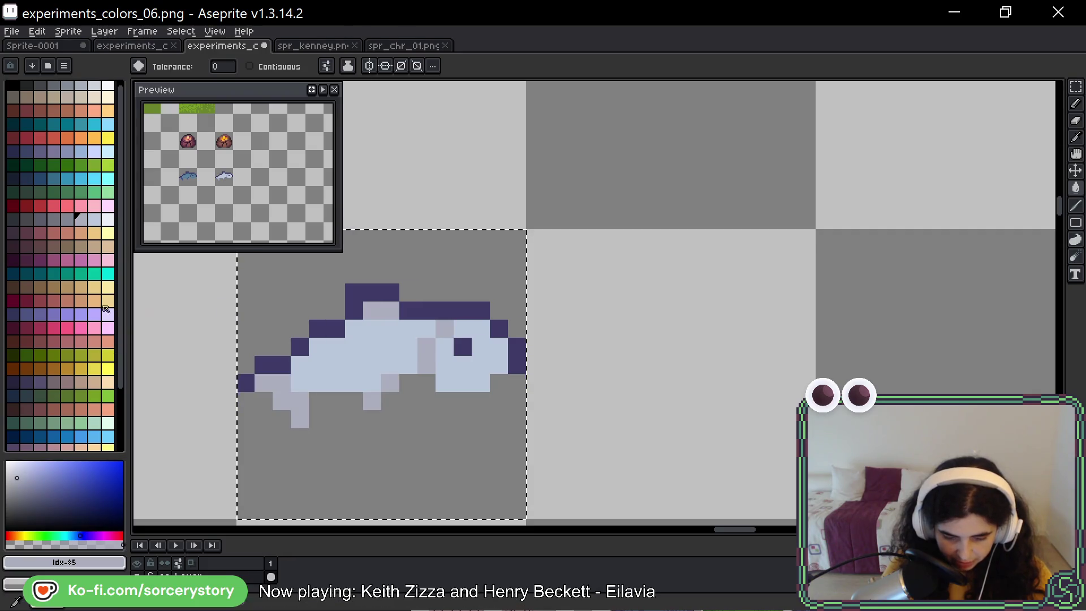
pyautogui.click(66, 219)
pyautogui.click(338, 327)
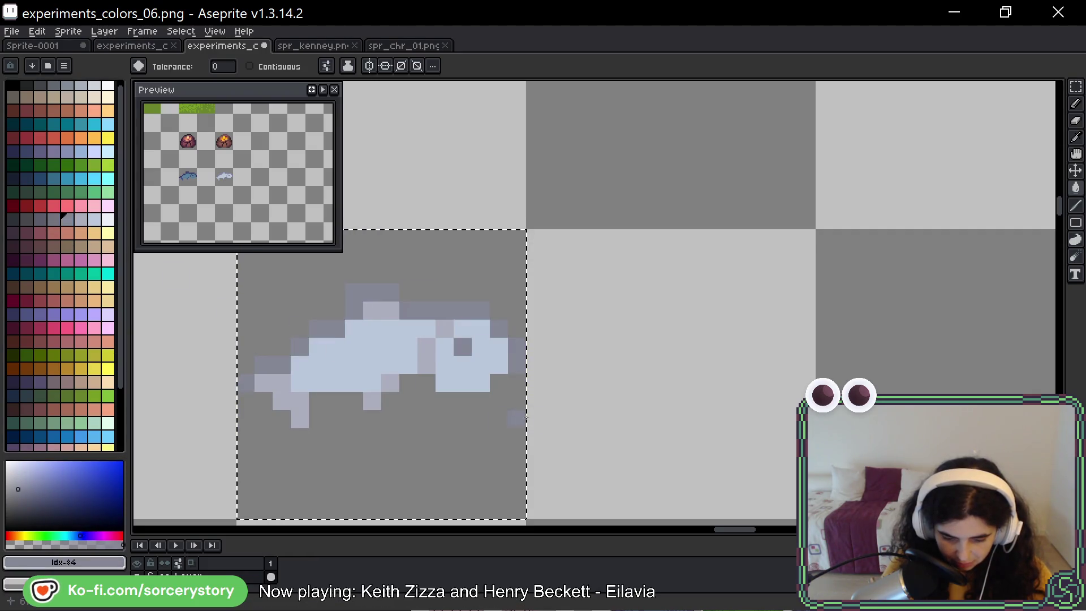
pyautogui.scroll(-4, 575, 409)
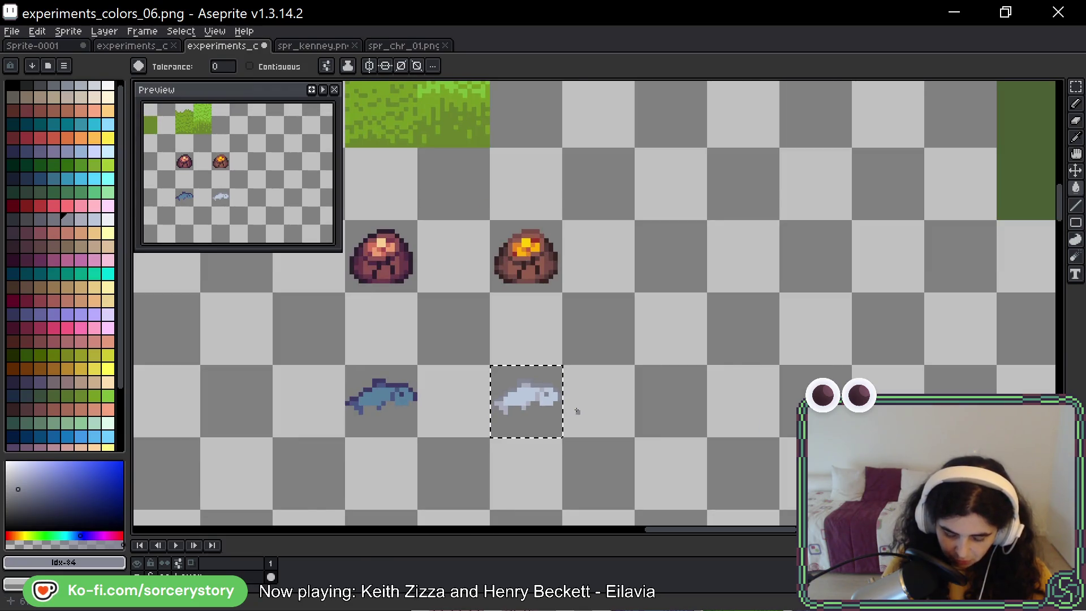
# Undo the pale fills and recolour the fish's body and outline in grey shades.
pyautogui.scroll(3, 577, 411)
pyautogui.hotkey('ctrl', 'z')
pyautogui.hotkey('ctrl', 'z')
pyautogui.hotkey('ctrl', 'z')
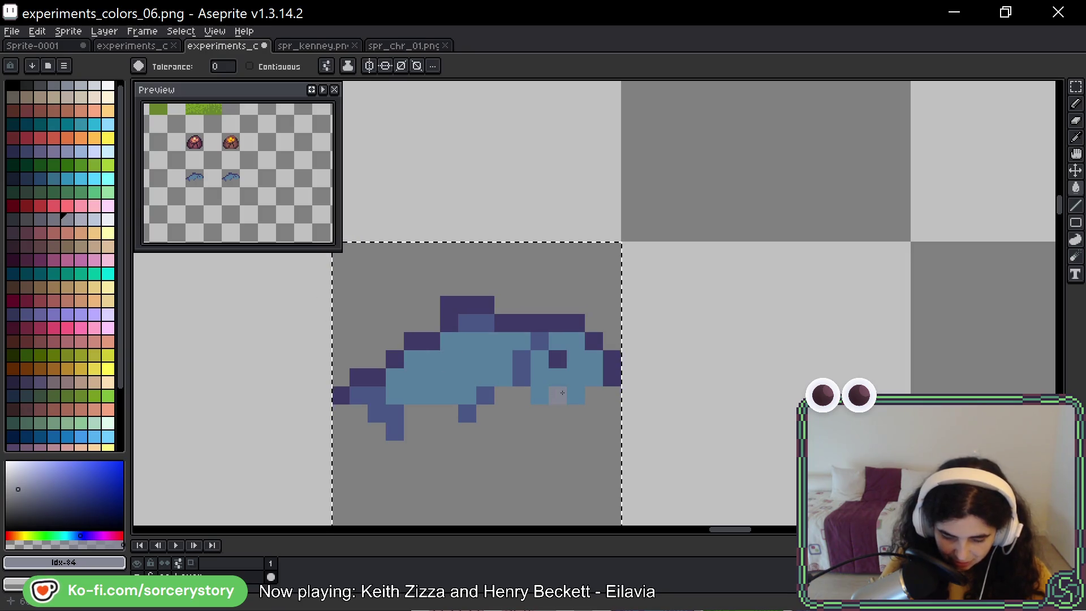
pyautogui.click(562, 393)
pyautogui.press('[')
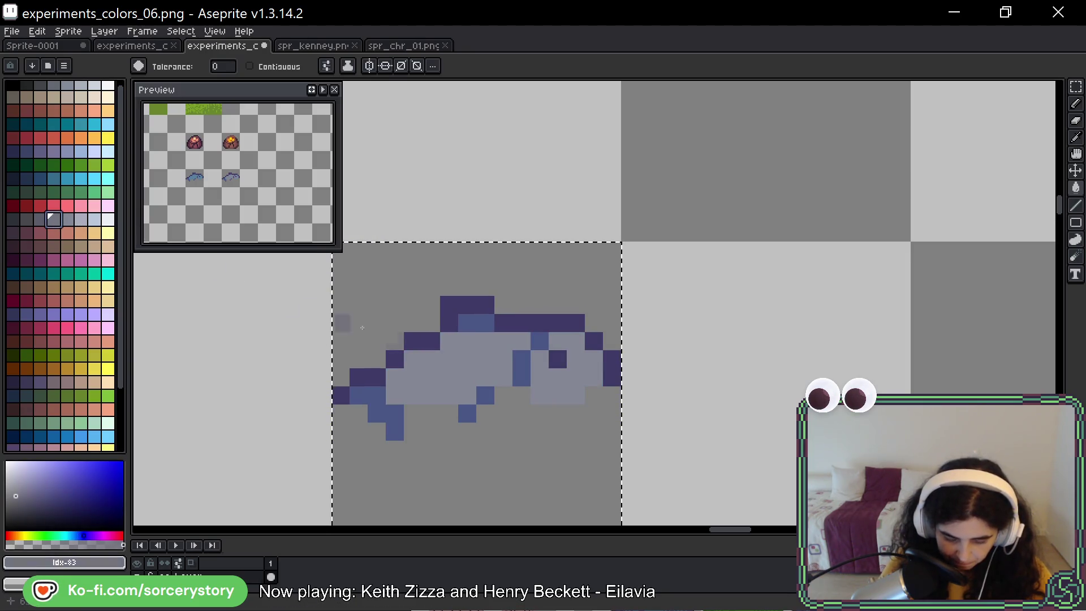
pyautogui.click(522, 360)
pyautogui.click(37, 221)
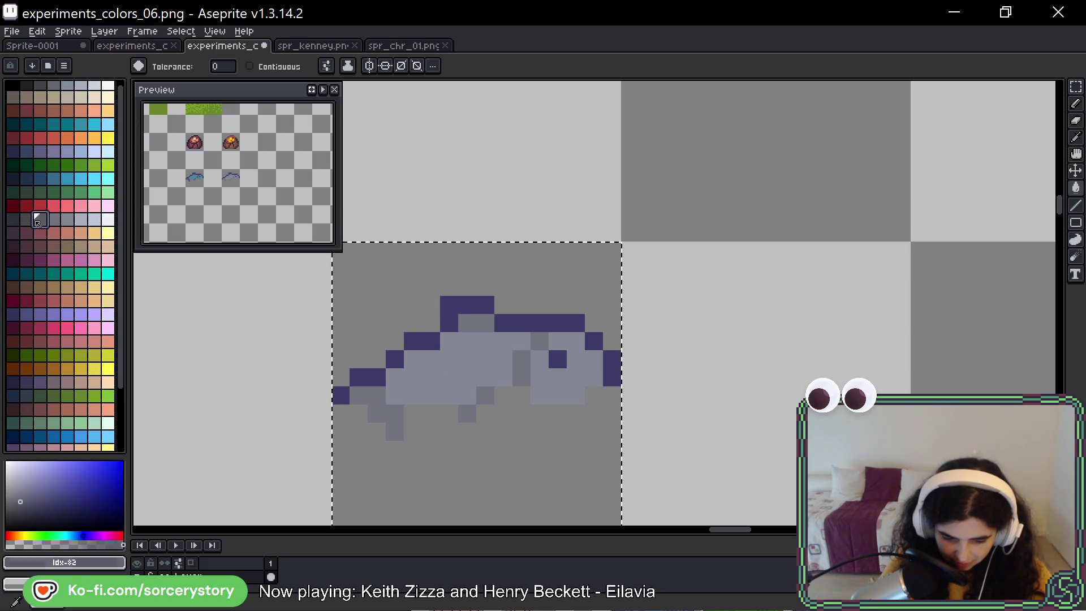
pyautogui.click(612, 368)
pyautogui.scroll(-5, 668, 413)
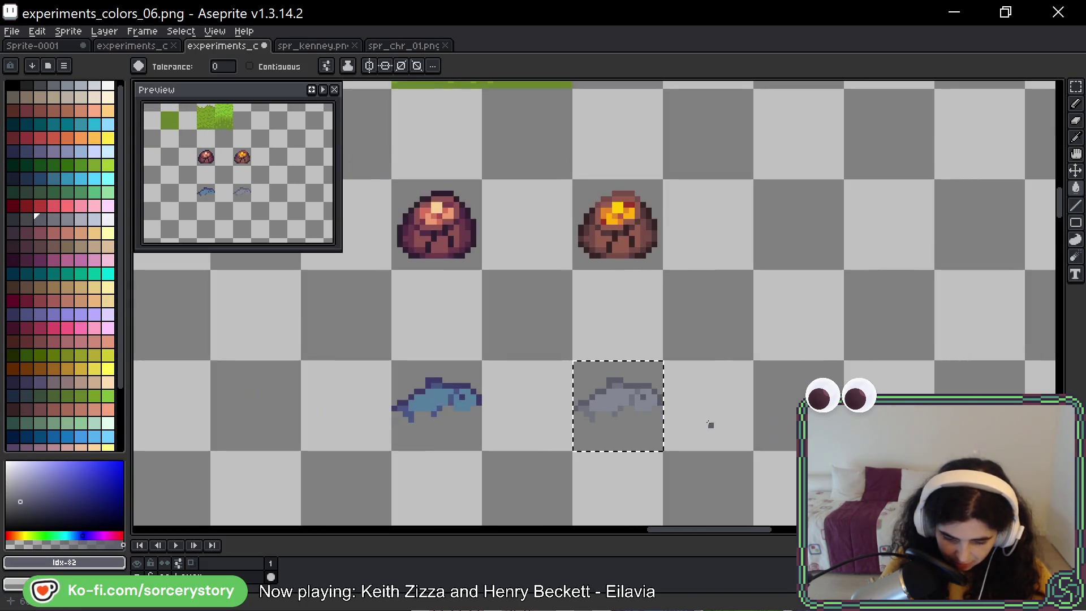
pyautogui.moveTo(750, 445); pyautogui.dragTo(590, 314)
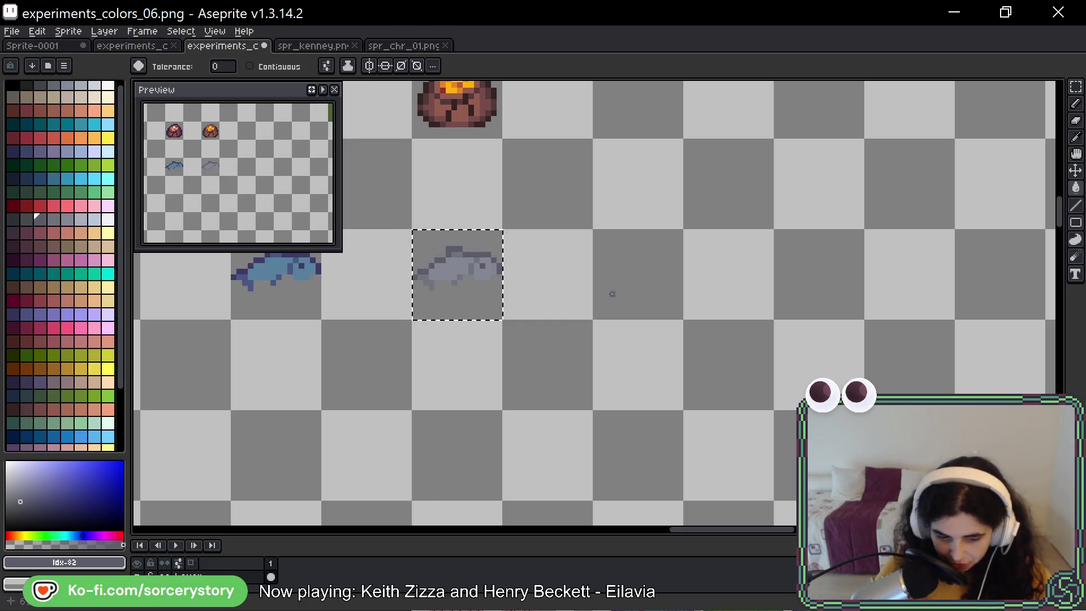
# Fill the fish's body light blue, with lavender-grey pixels and a darker lavender top outline.
pyautogui.click(95, 124)
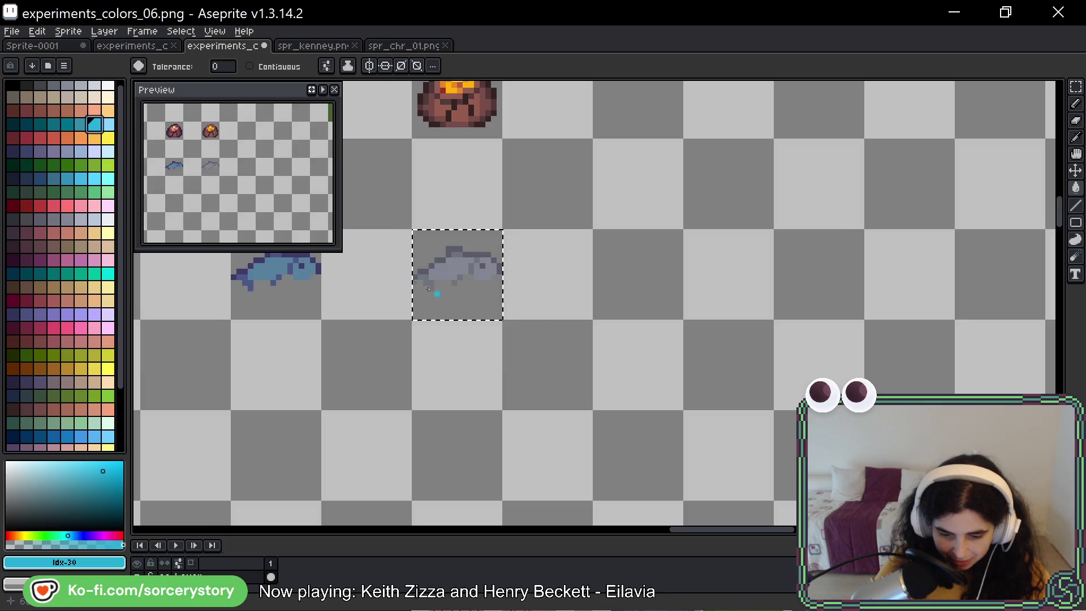
pyautogui.scroll(5, 438, 293)
pyautogui.scroll(-4, 568, 262)
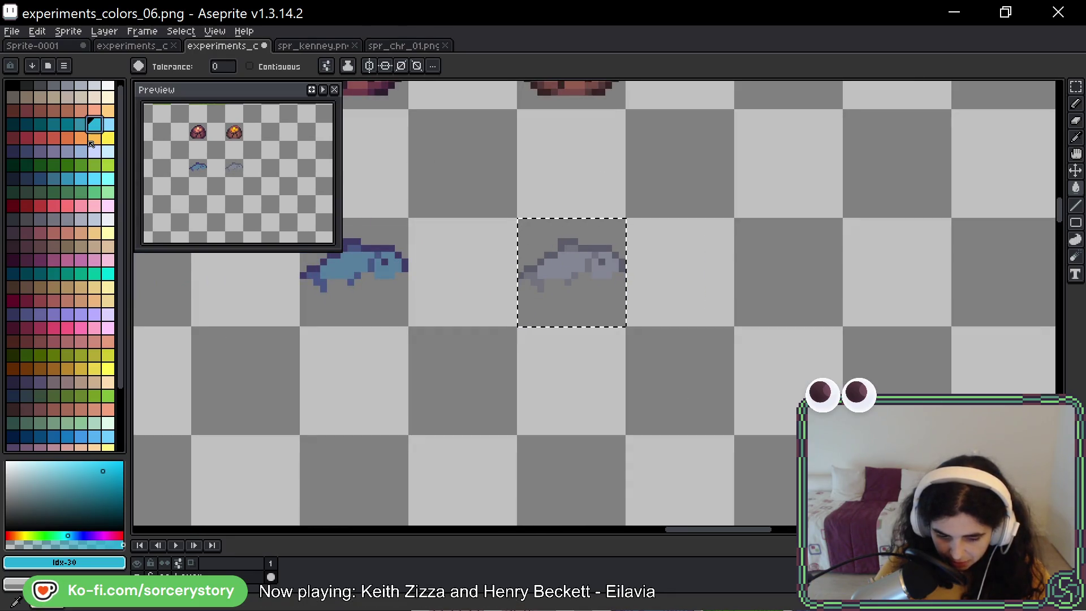
pyautogui.click(81, 124)
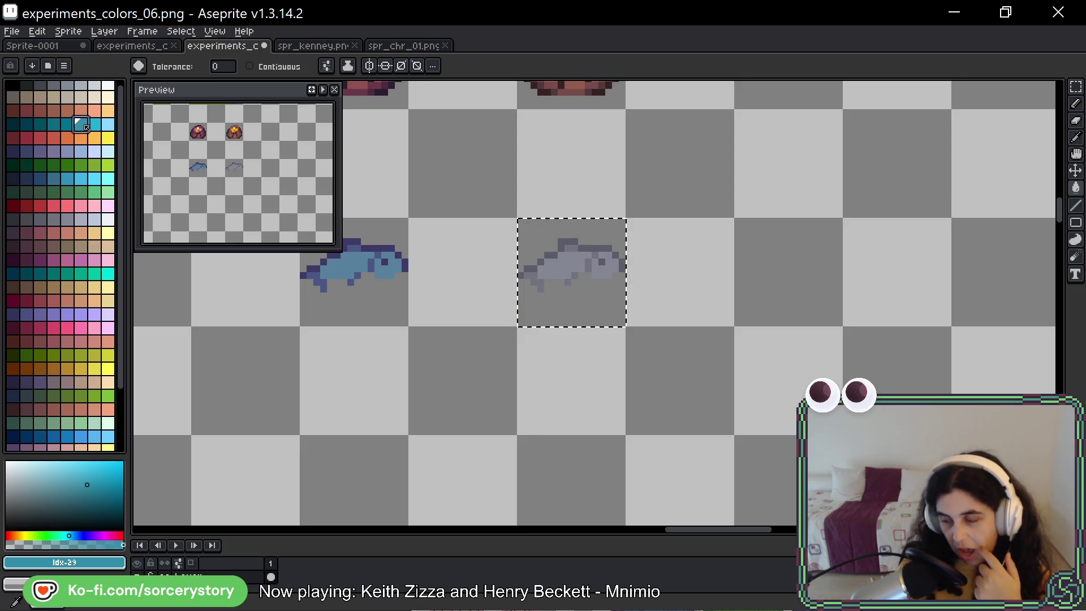
pyautogui.click(94, 151)
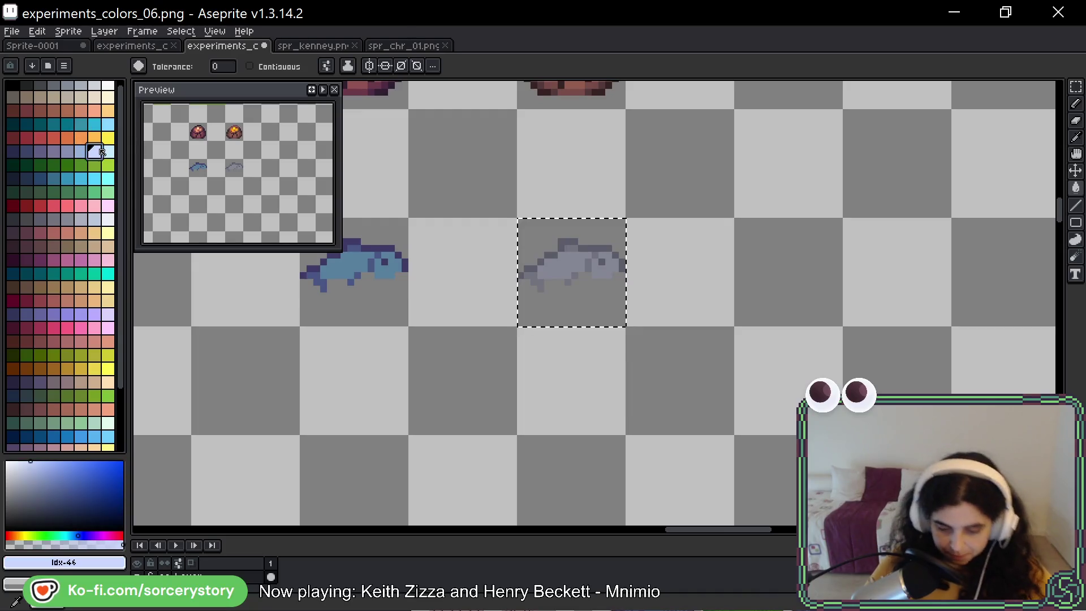
pyautogui.scroll(4, 668, 243)
pyautogui.click(375, 362)
pyautogui.scroll(-3, 566, 334)
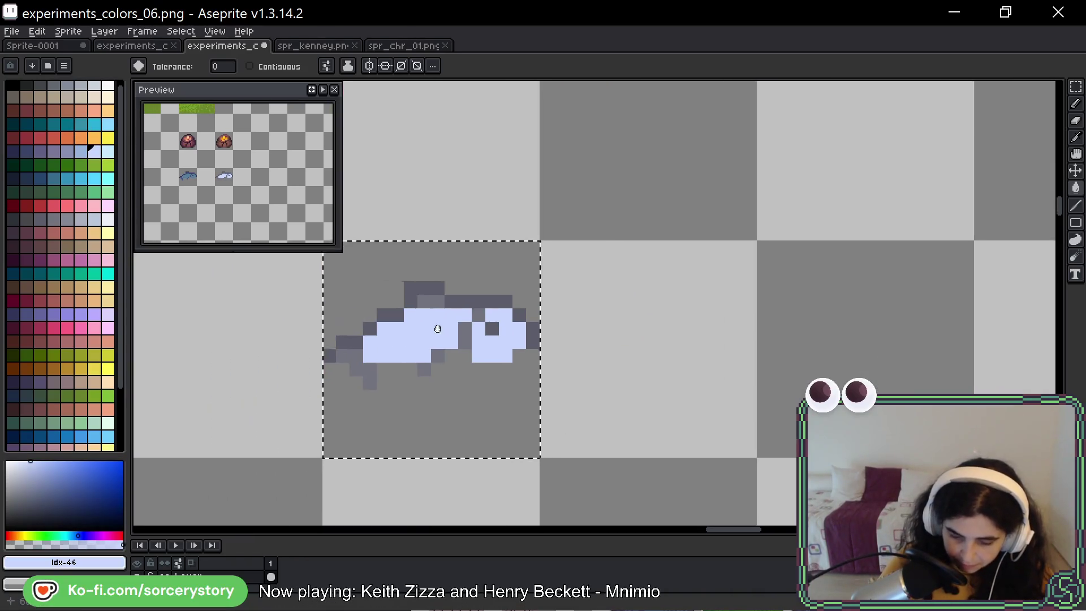
pyautogui.click(82, 151)
pyautogui.click(502, 324)
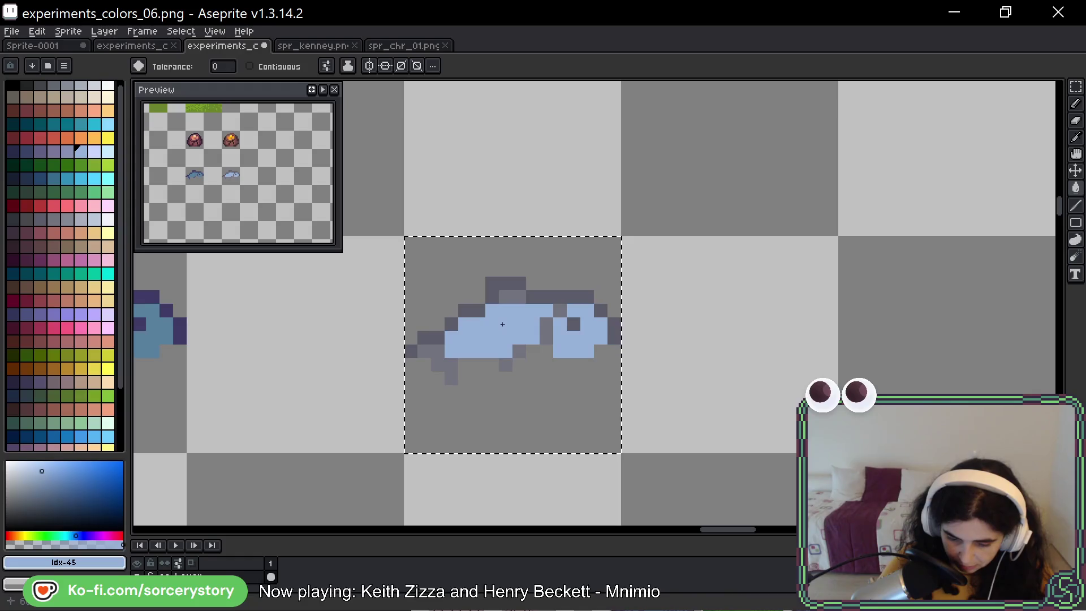
pyautogui.click(67, 151)
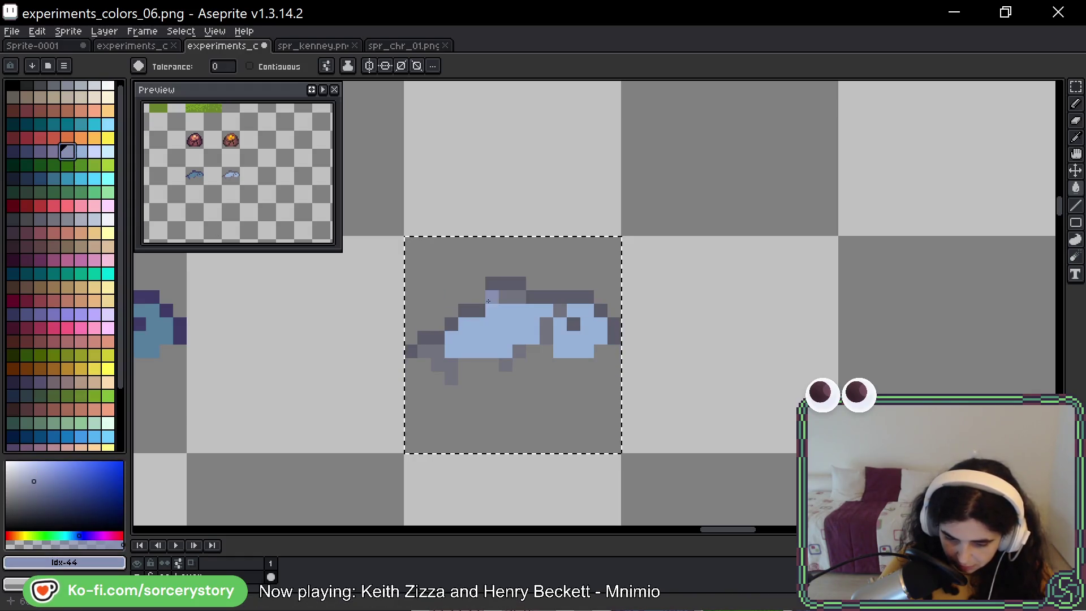
pyautogui.click(504, 297)
pyautogui.click(53, 151)
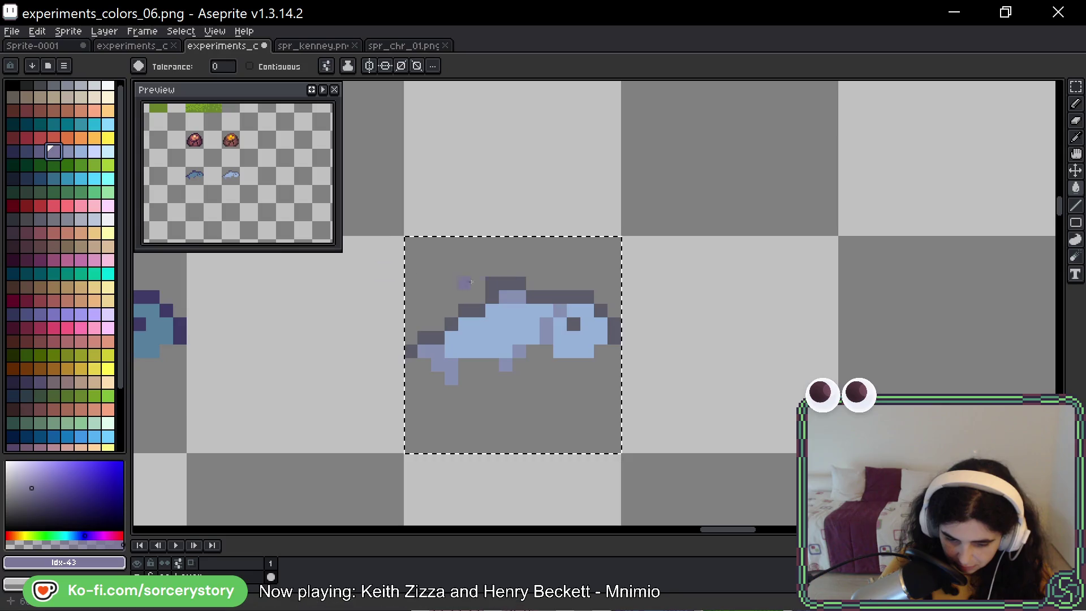
pyautogui.click(522, 297)
# Finish the fish with a lavender body and darker lavender shading below the eye.
pyautogui.scroll(-2, 523, 297)
pyautogui.click(619, 363)
pyautogui.scroll(2, 616, 364)
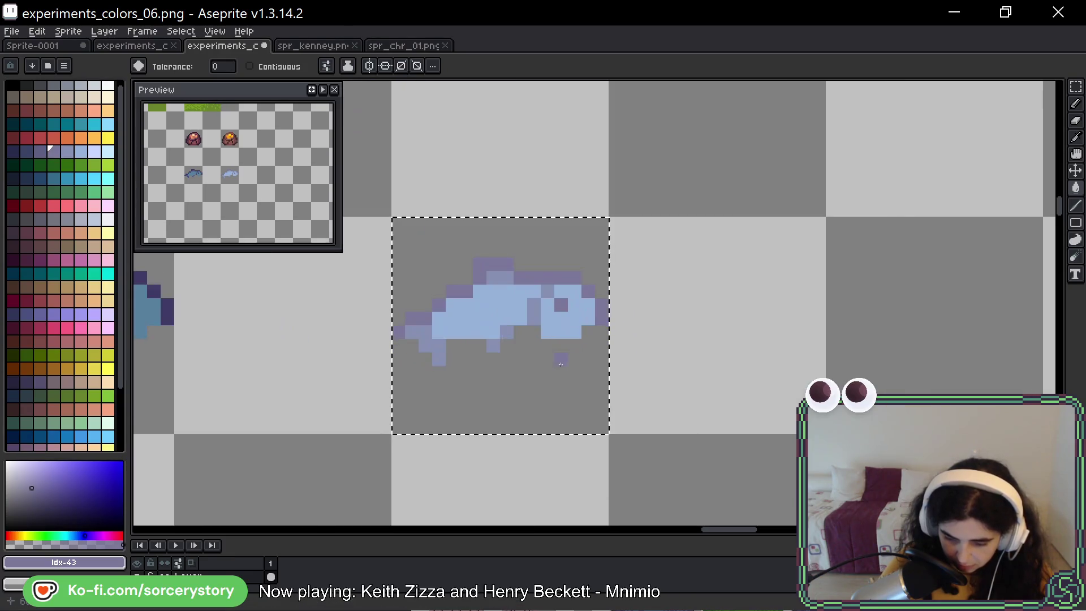
pyautogui.click(67, 151)
pyautogui.scroll(2, 452, 325)
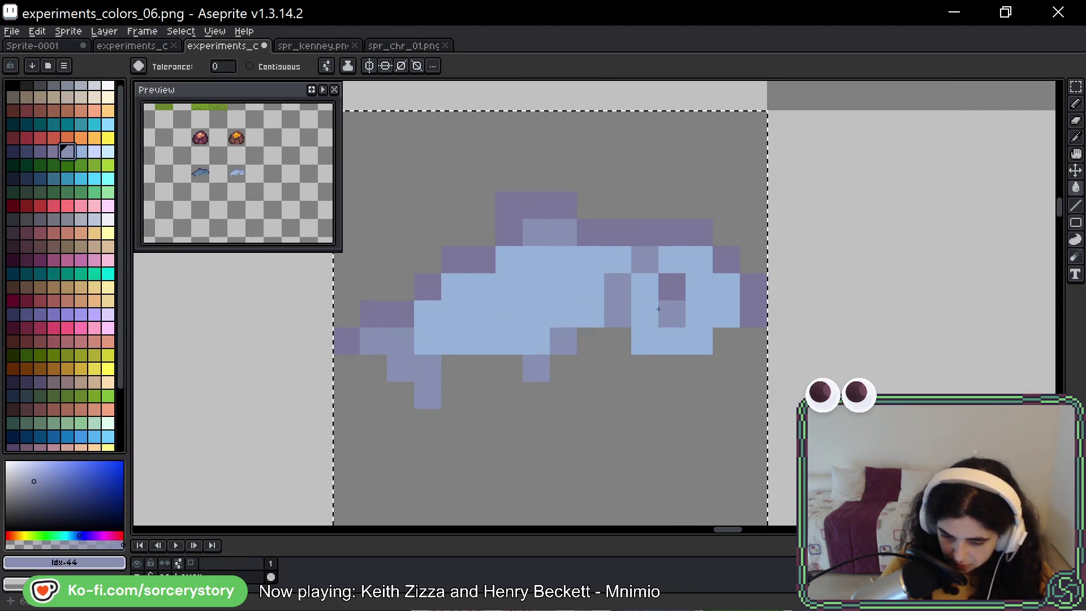
pyautogui.hotkey('ctrl', 'z')
pyautogui.hotkey('ctrl', 'z')
pyautogui.click(633, 323)
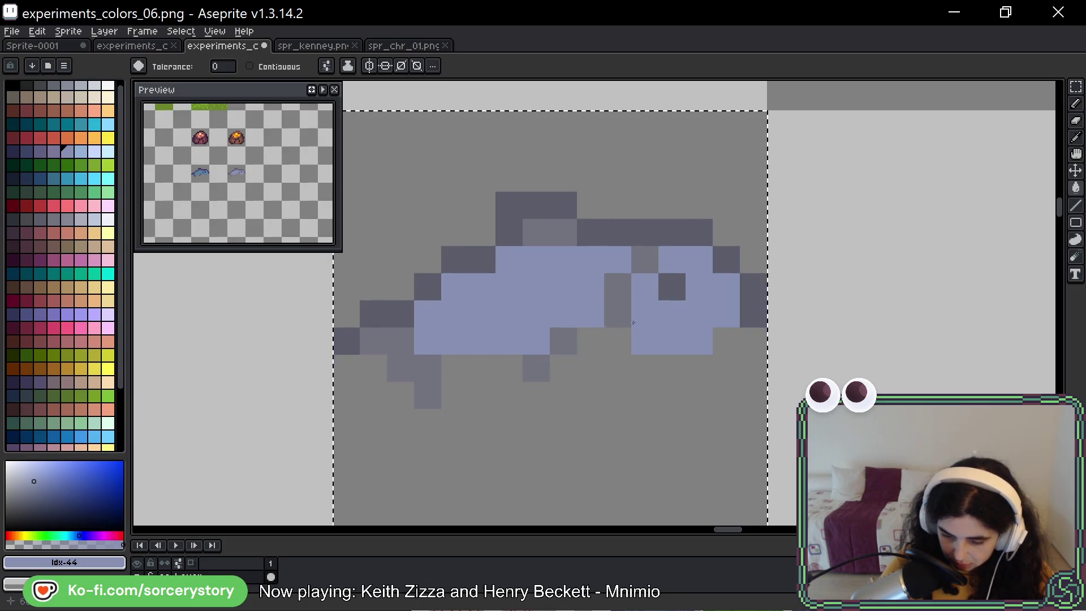
pyautogui.click(49, 152)
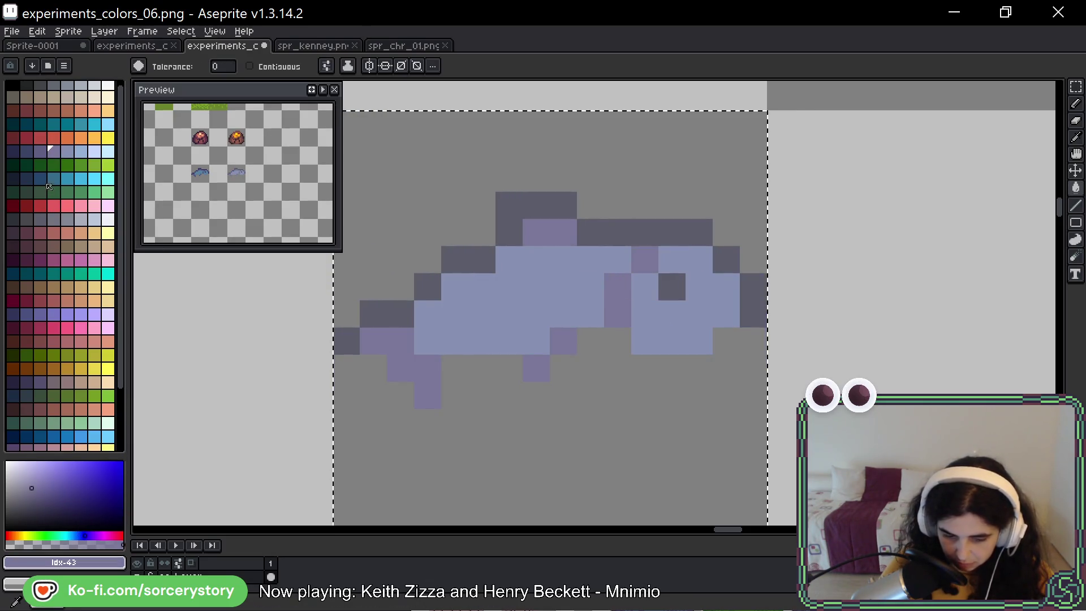
pyautogui.click(36, 151)
pyautogui.scroll(-4, 737, 329)
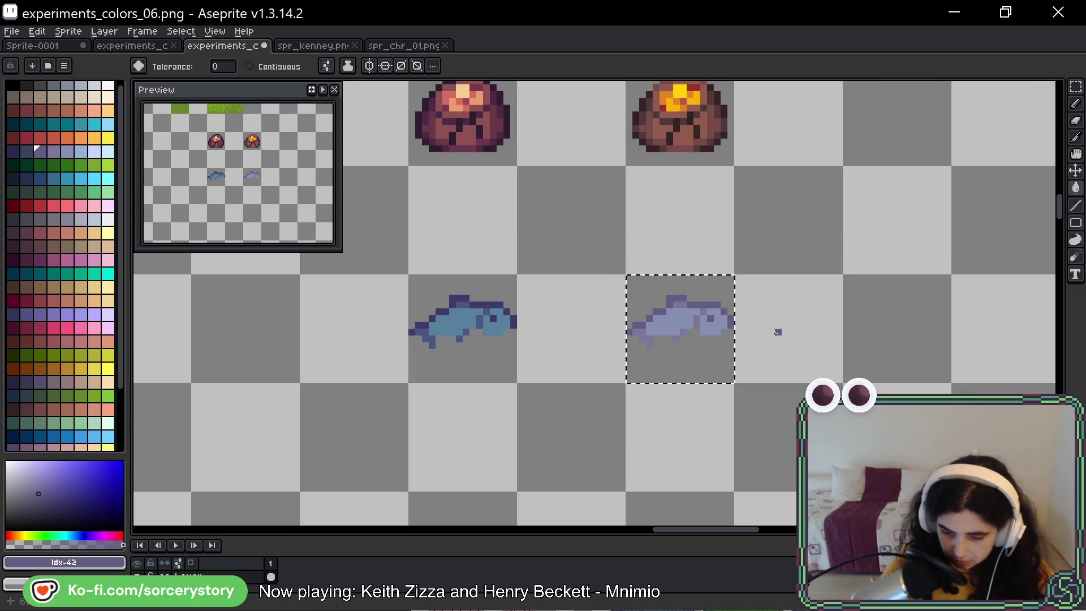
pyautogui.press('m')
pyautogui.moveTo(818, 291); pyautogui.dragTo(625, 307)
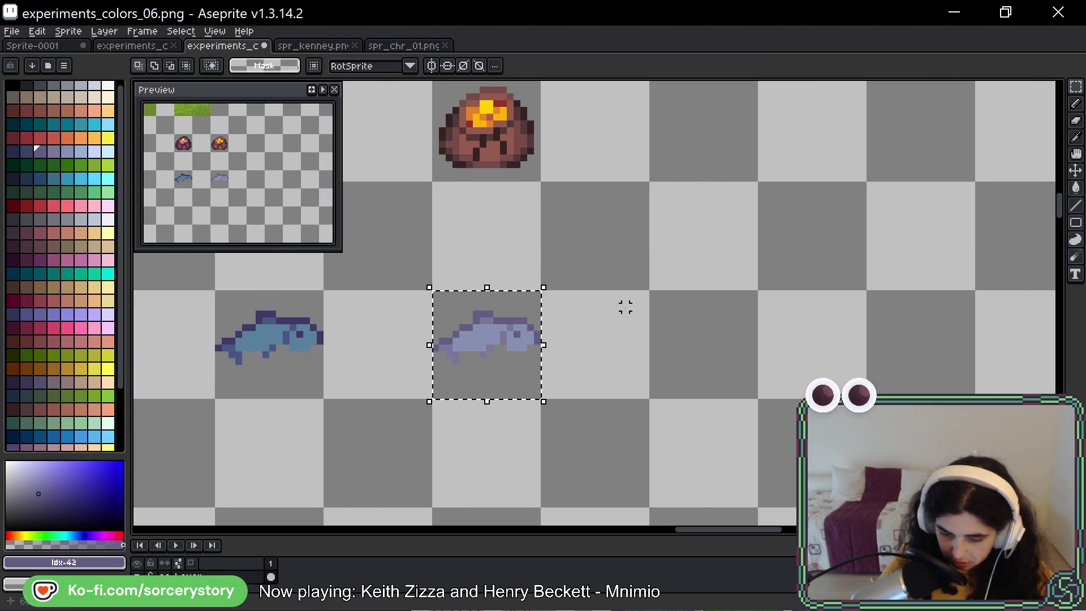
pyautogui.hotkey('ctrl', 'd')
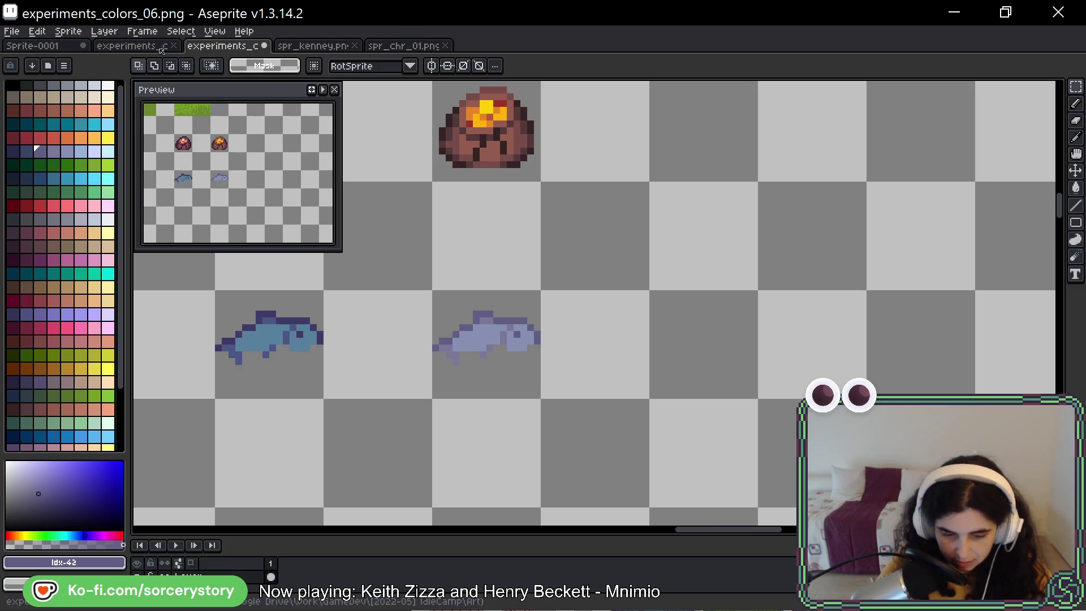
pyautogui.click(131, 46)
pyautogui.click(331, 47)
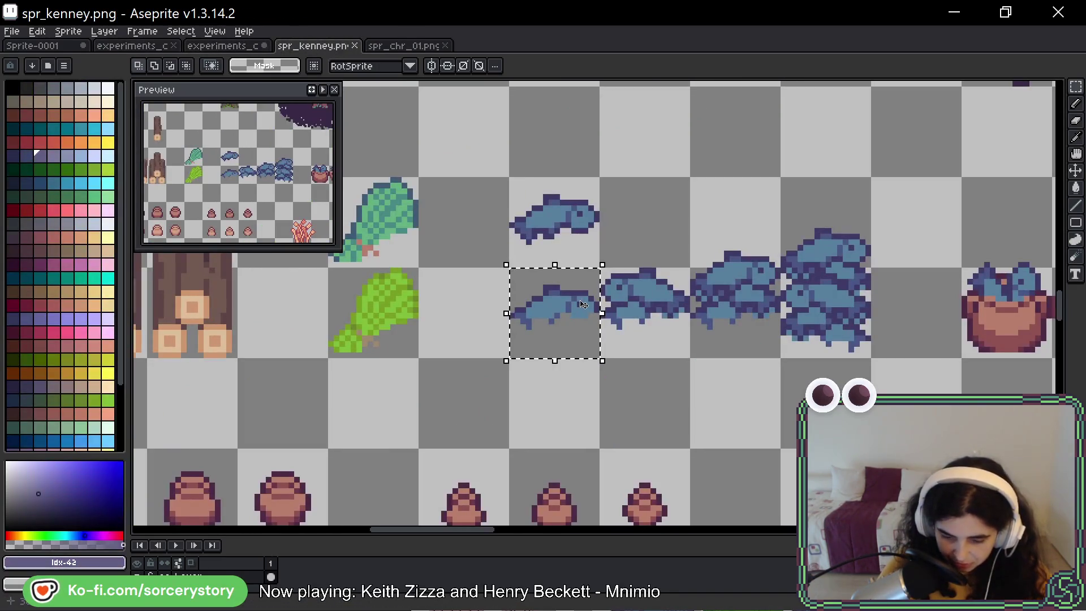
pyautogui.hotkey('ctrl', 'v')
pyautogui.press('Return')
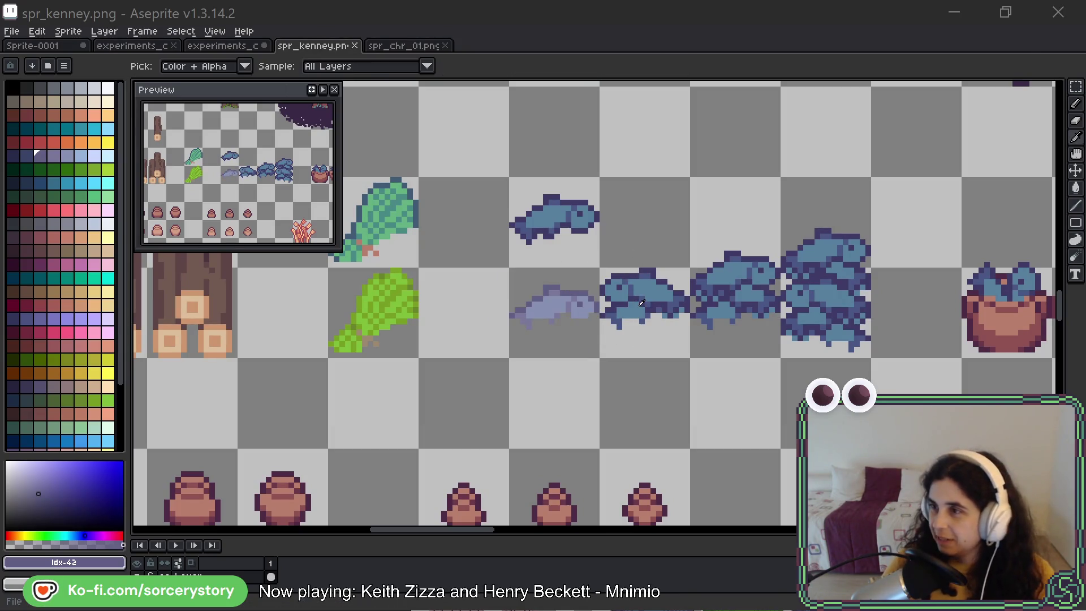
pyautogui.hotkey('alt', 'Tab')
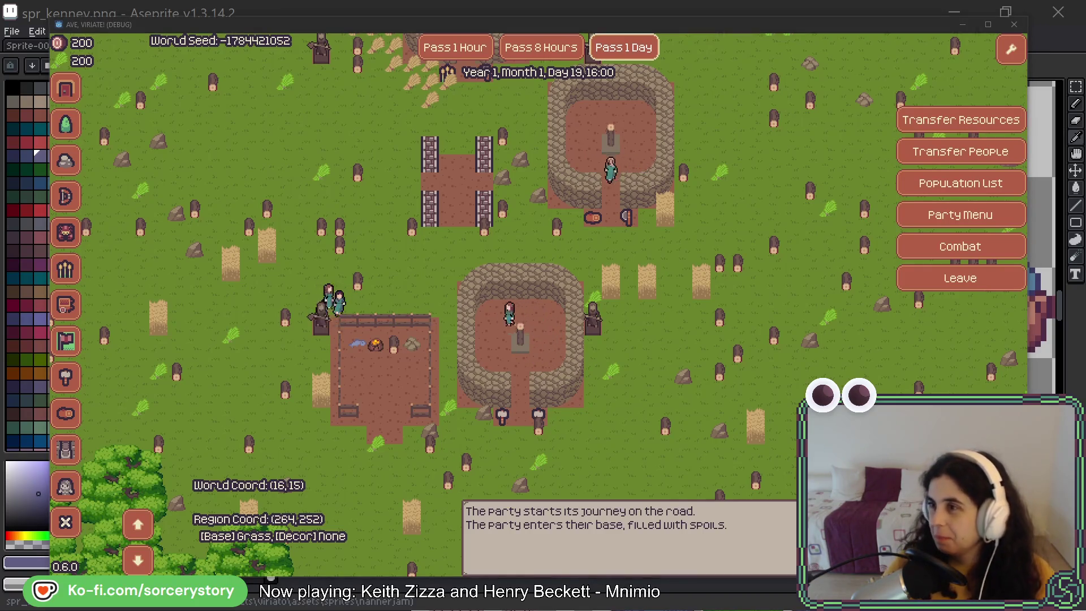
pyautogui.hotkey('alt', 'Tab')
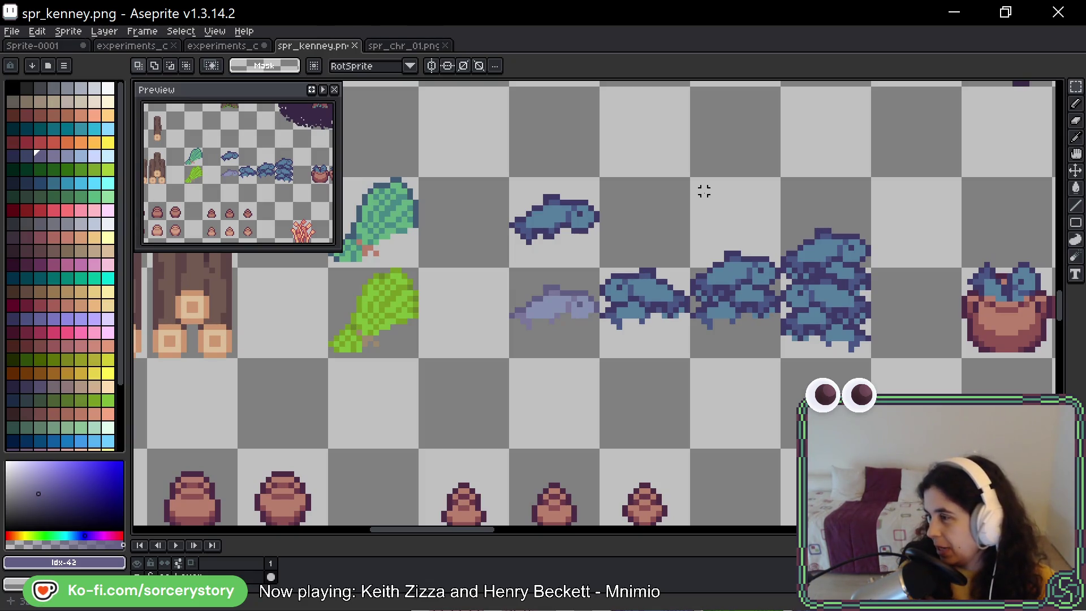
pyautogui.press('alt')
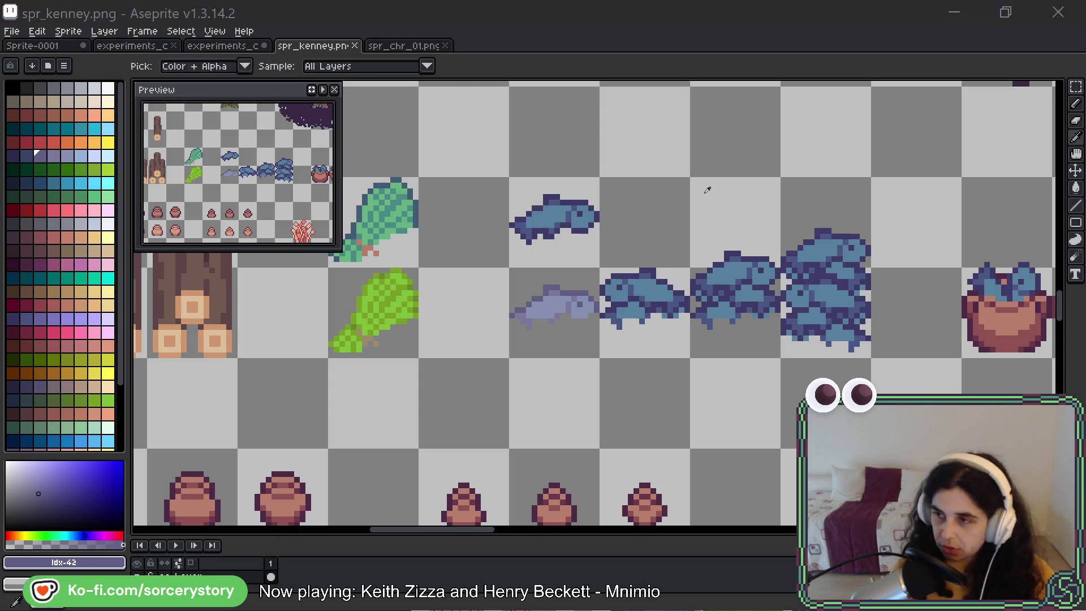
pyautogui.hotkey('alt', 'Tab')
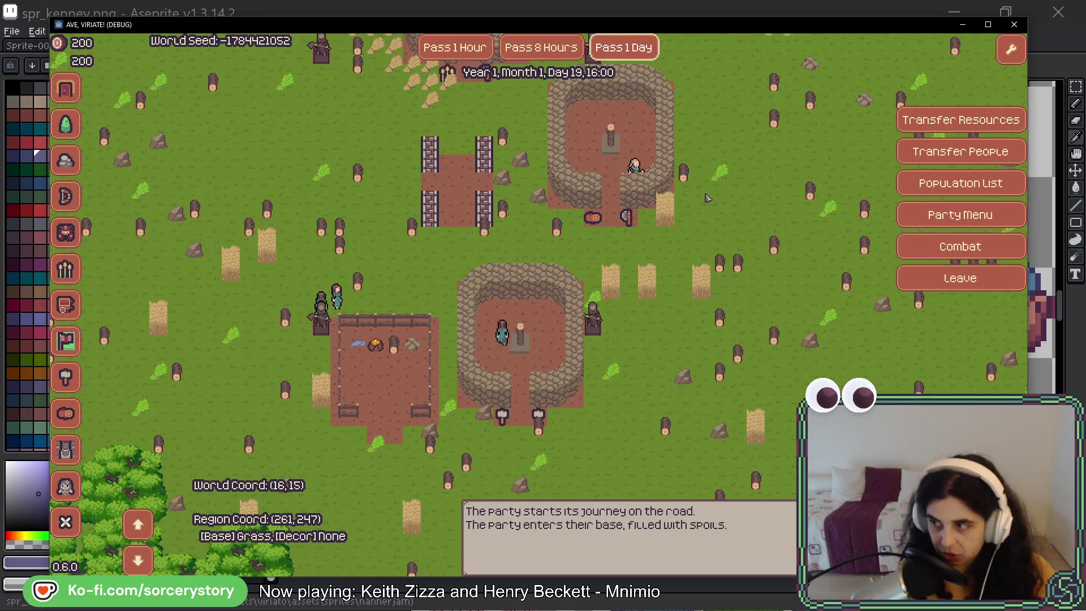
pyautogui.press('w')
pyautogui.press('d')
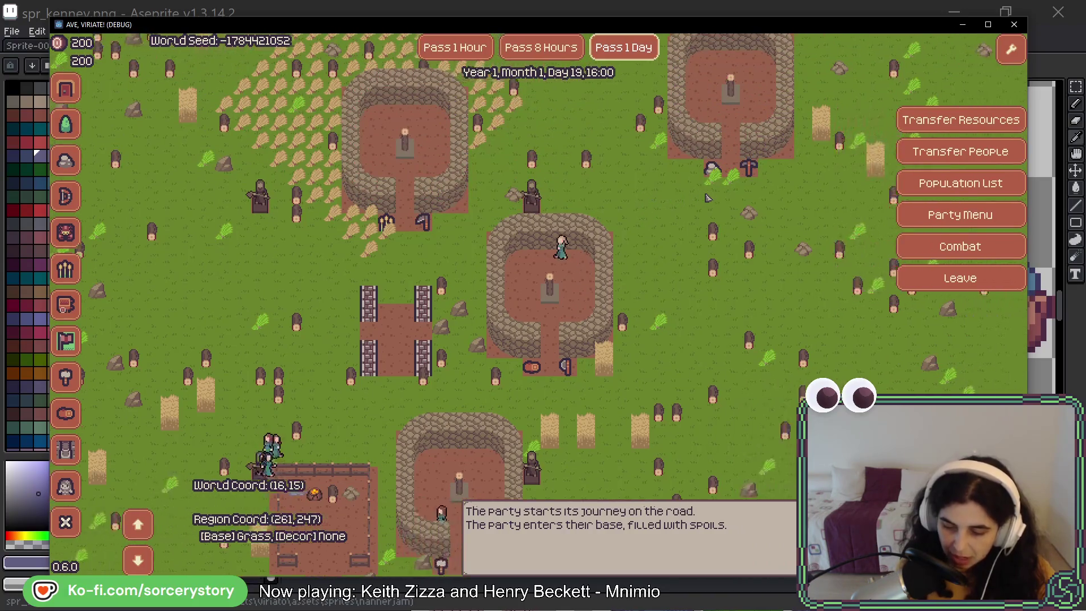
pyautogui.press('d')
pyautogui.press('Down')
pyautogui.press('Left')
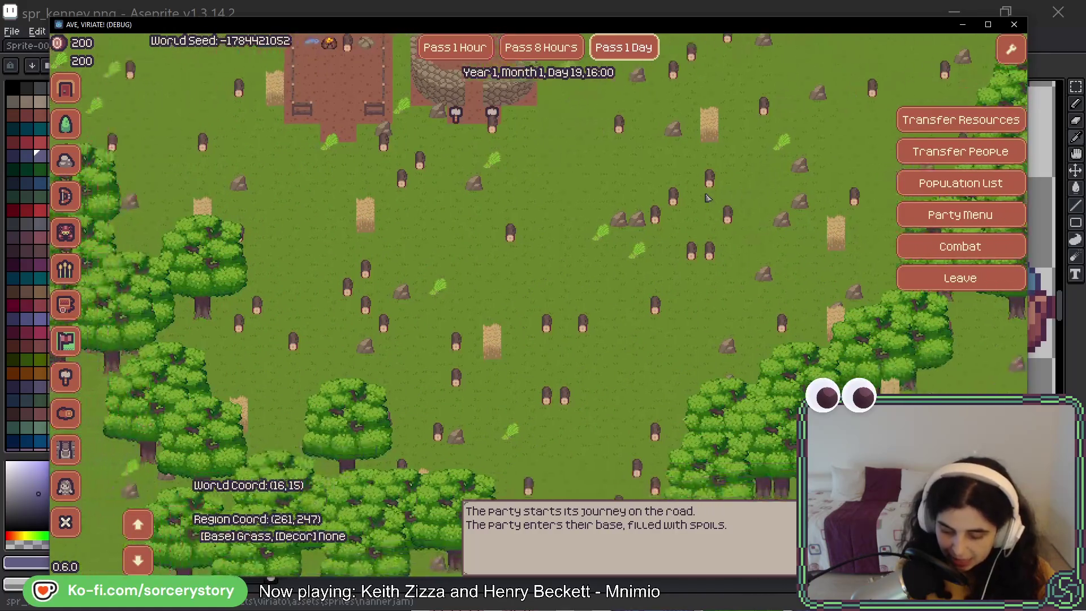
pyautogui.press('Up')
pyautogui.press('Up')
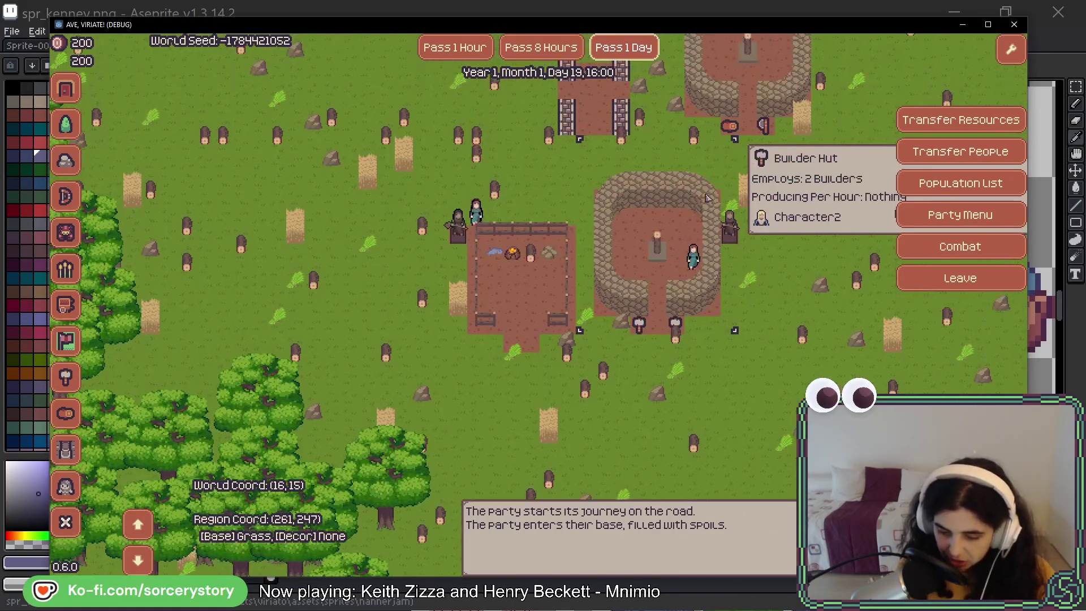
pyautogui.press('Up')
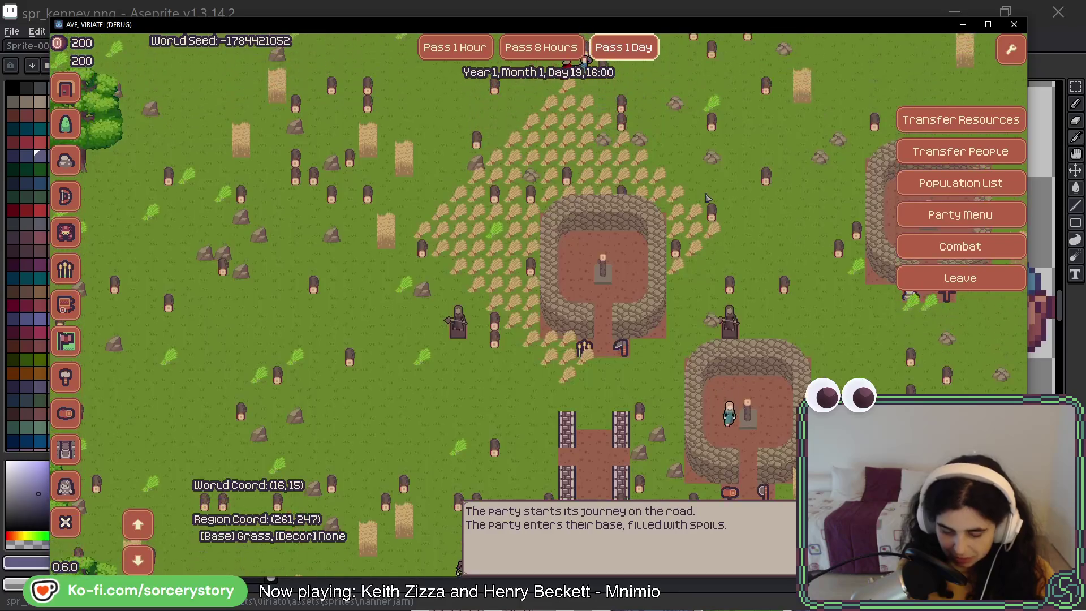
pyautogui.press('Up')
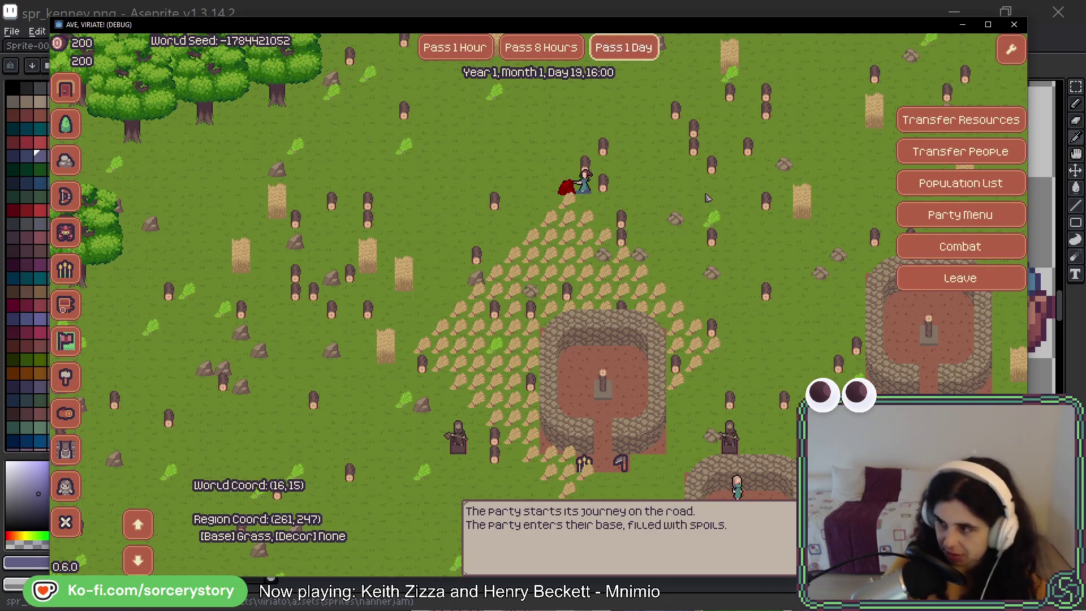
# Leave the base onto a road tile and start a combat encounter with the charge option.
pyautogui.click(944, 281)
pyautogui.click(693, 323)
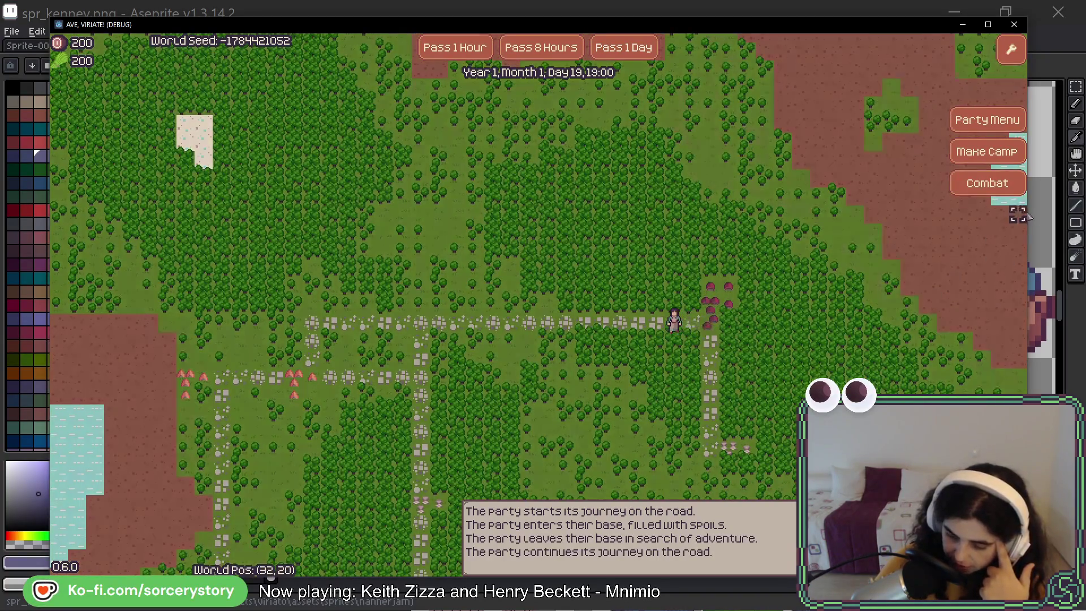
pyautogui.click(995, 186)
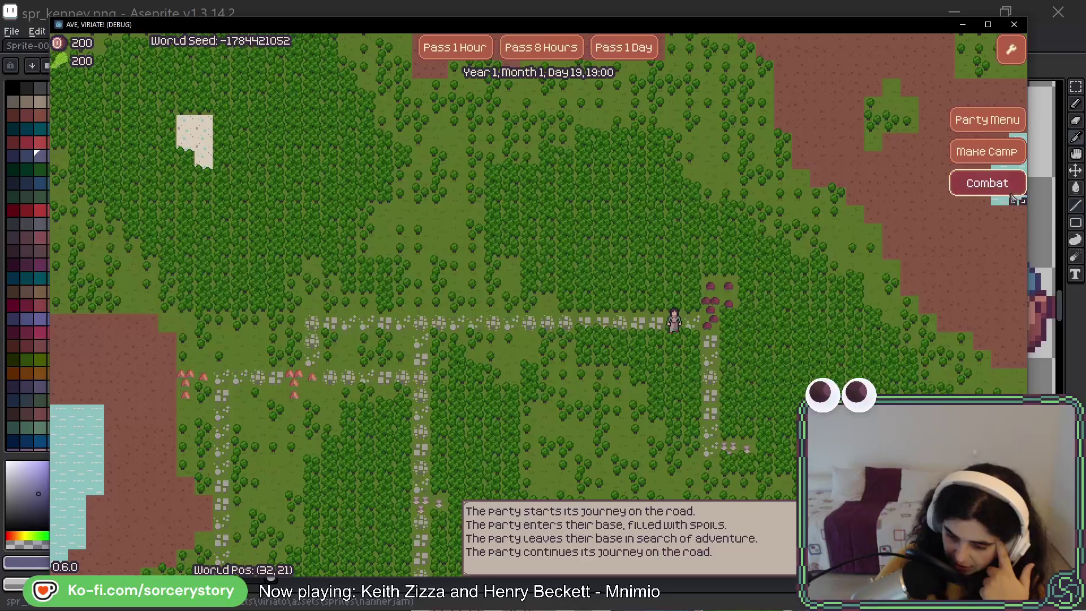
pyautogui.click(340, 318)
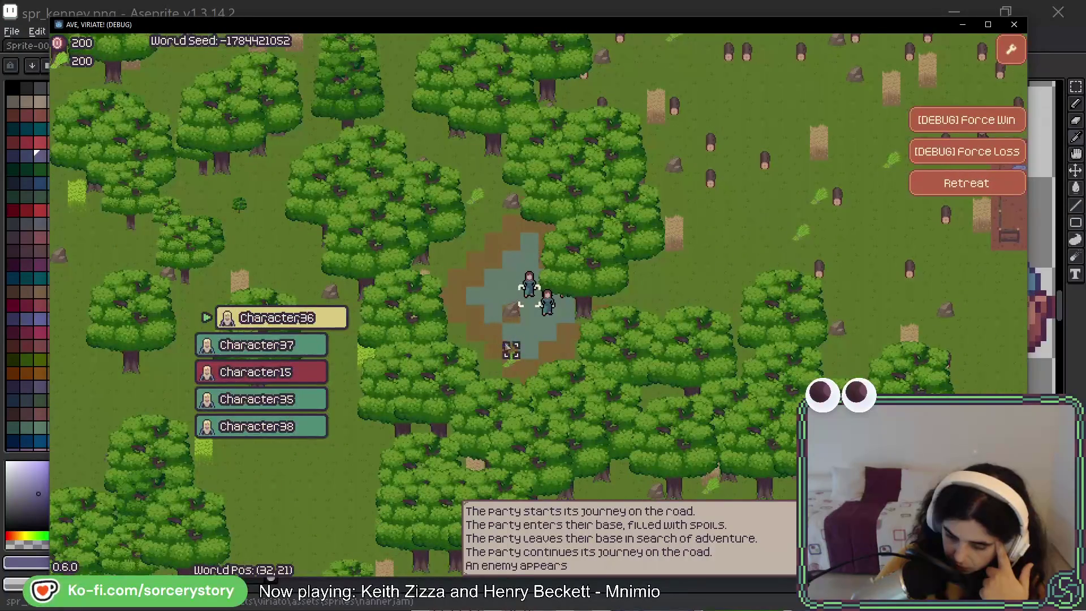
# Move the characters into position, attack Character15 with Character35, then retreat to the map.
pyautogui.click(512, 278)
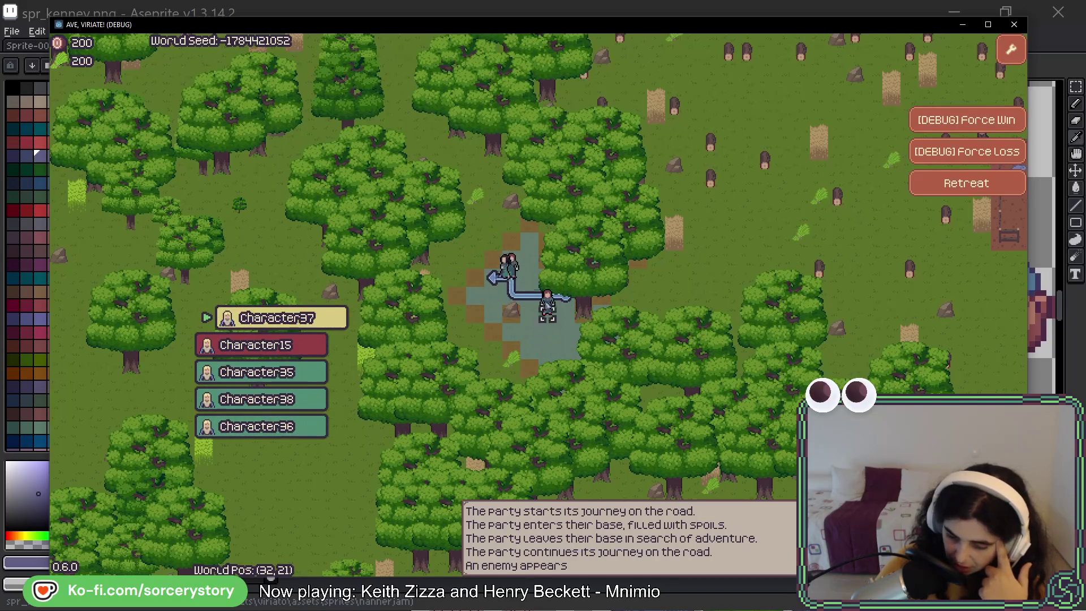
pyautogui.click(511, 274)
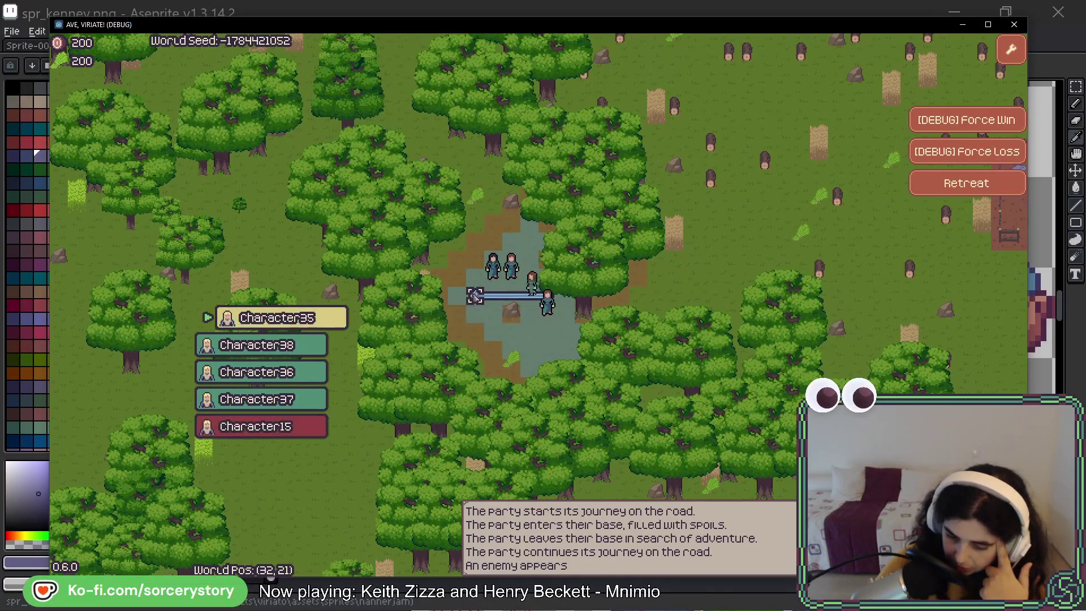
pyautogui.click(539, 320)
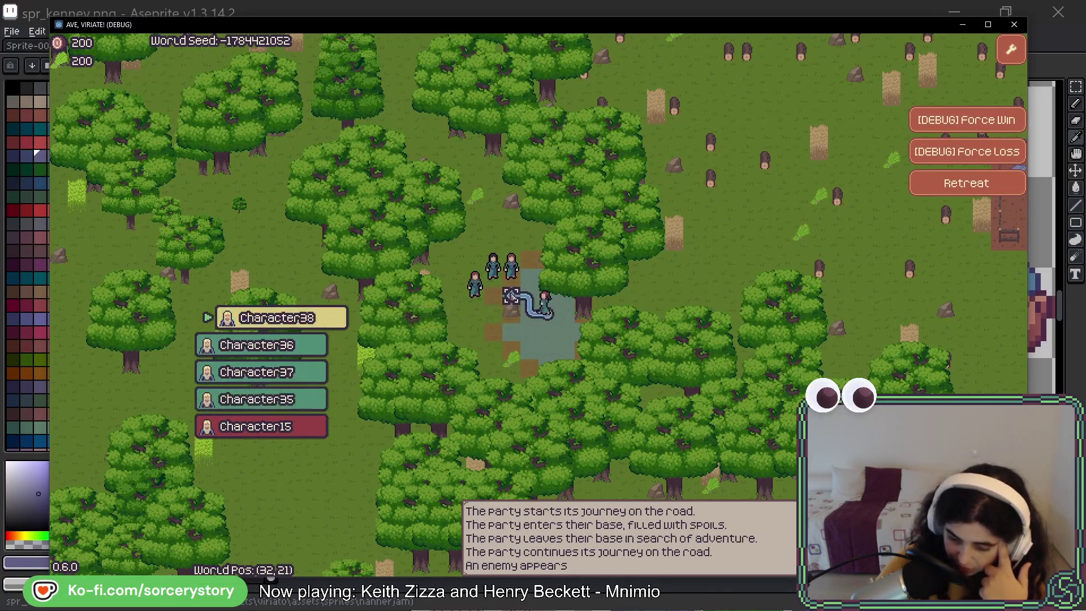
pyautogui.click(511, 295)
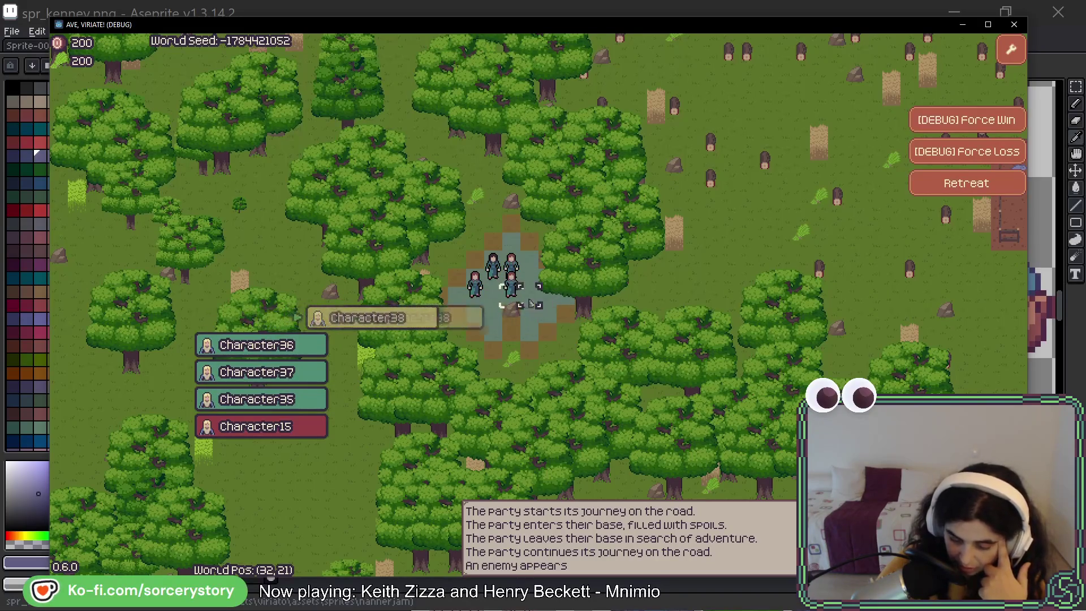
pyautogui.moveTo(486, 305)
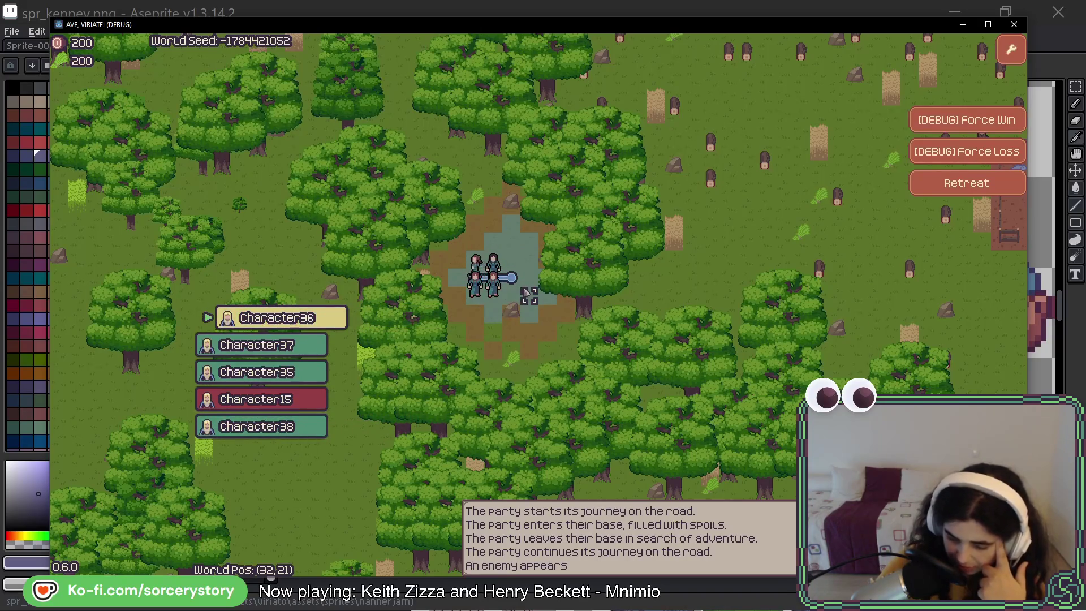
pyautogui.click(526, 294)
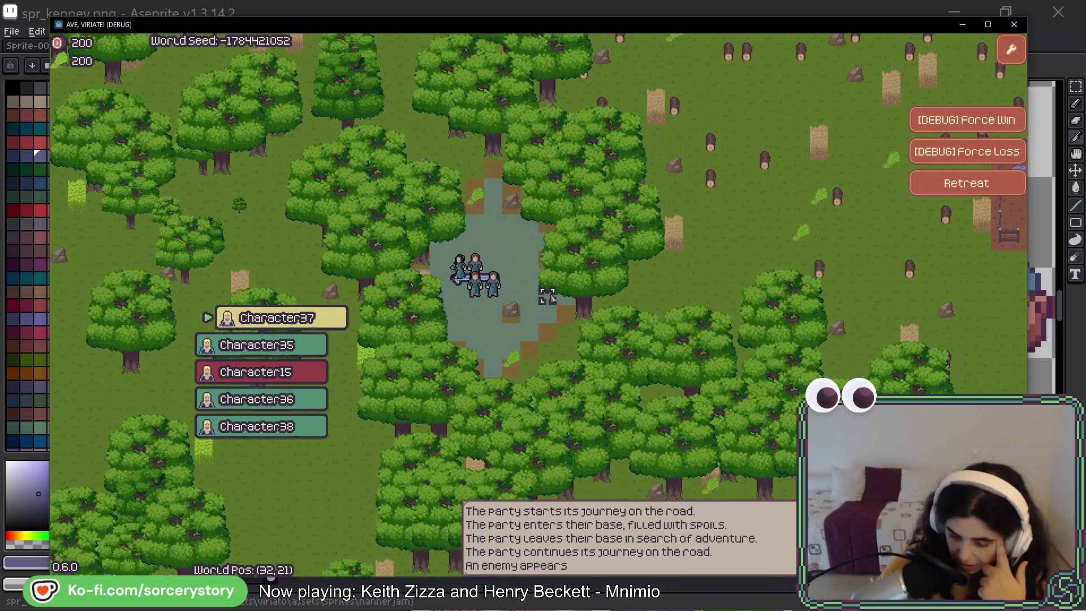
pyautogui.click(548, 296)
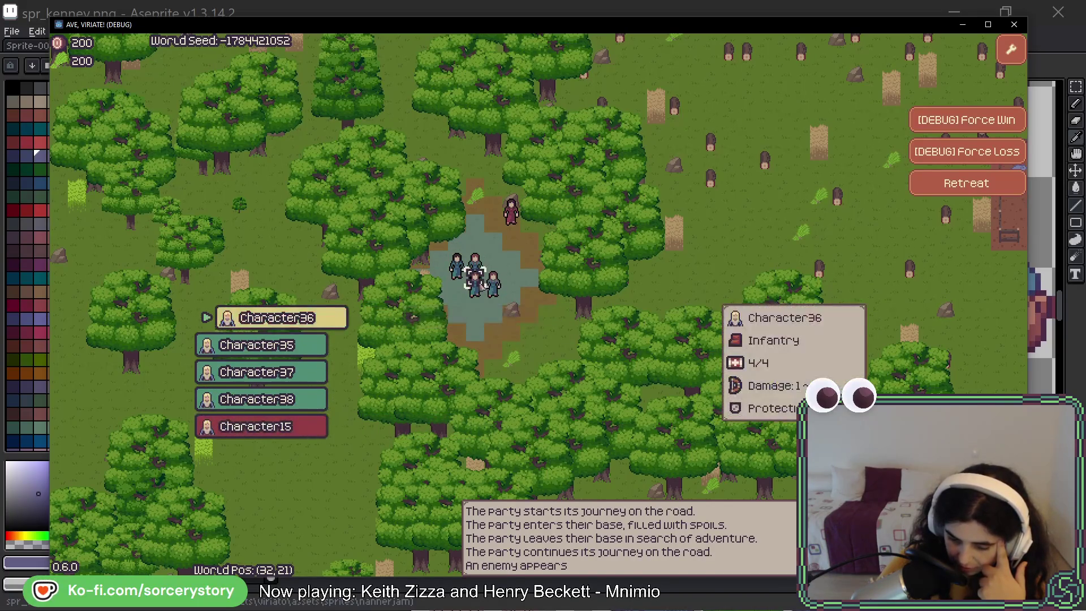
pyautogui.click(474, 278)
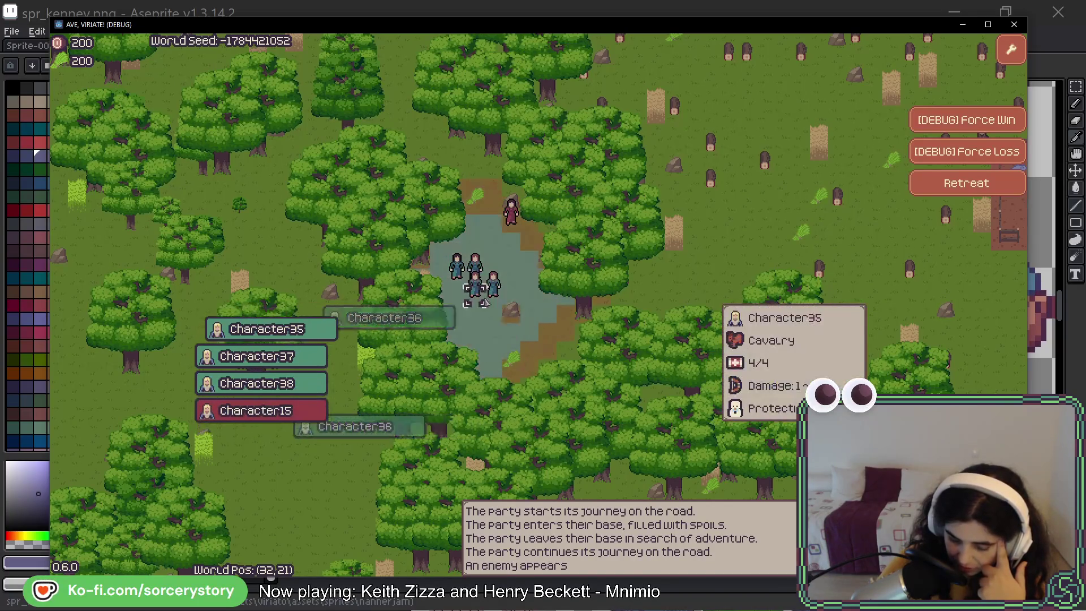
pyautogui.click(464, 277)
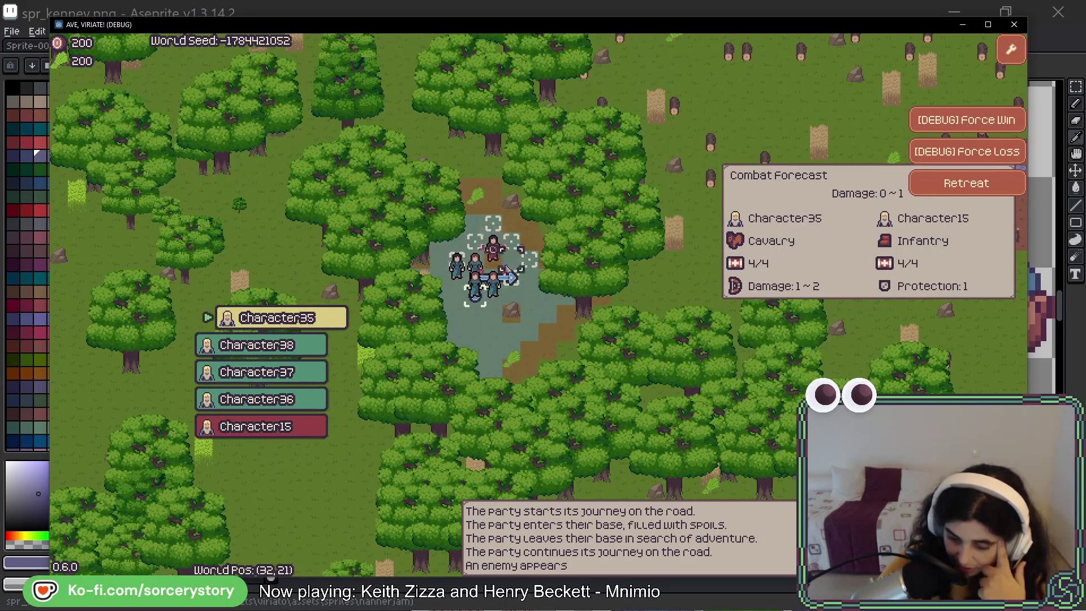
pyautogui.click(512, 264)
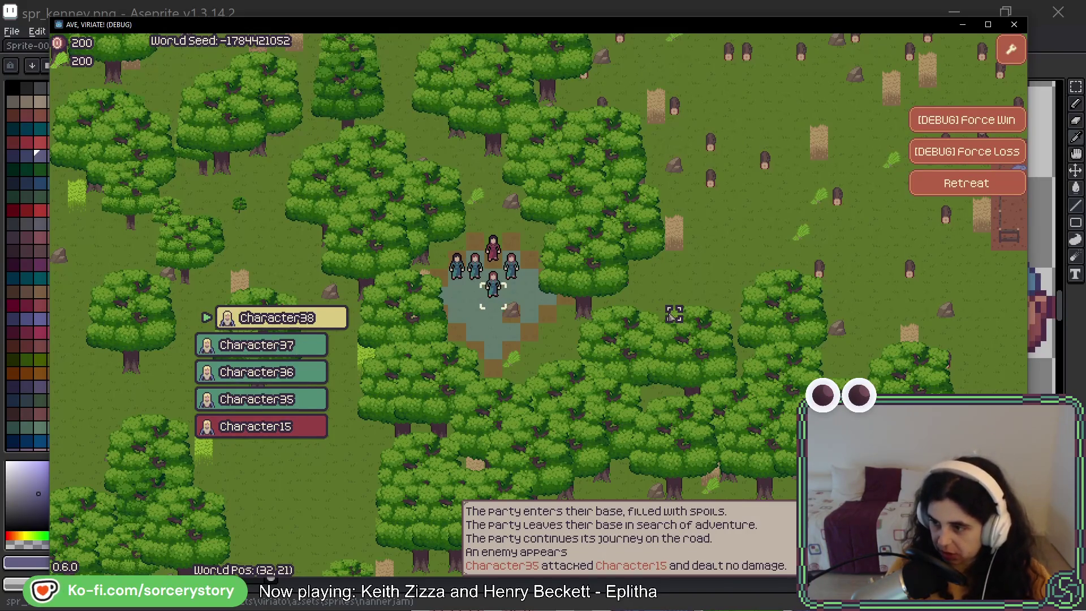
pyautogui.click(955, 184)
pyautogui.click(540, 406)
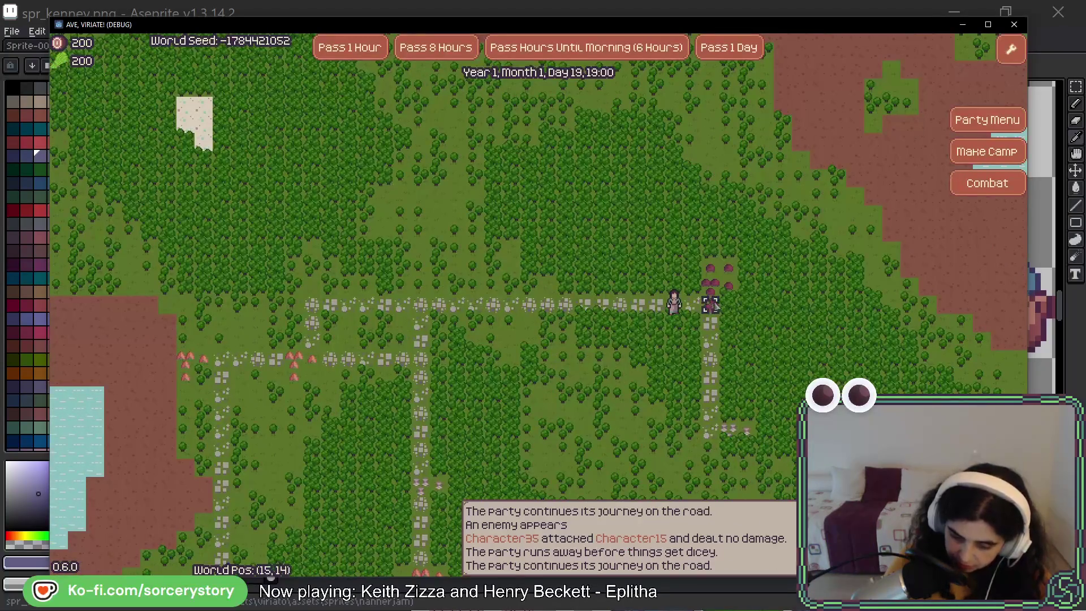
# Travel the party back to the player settlement and enter the base.
pyautogui.click(714, 288)
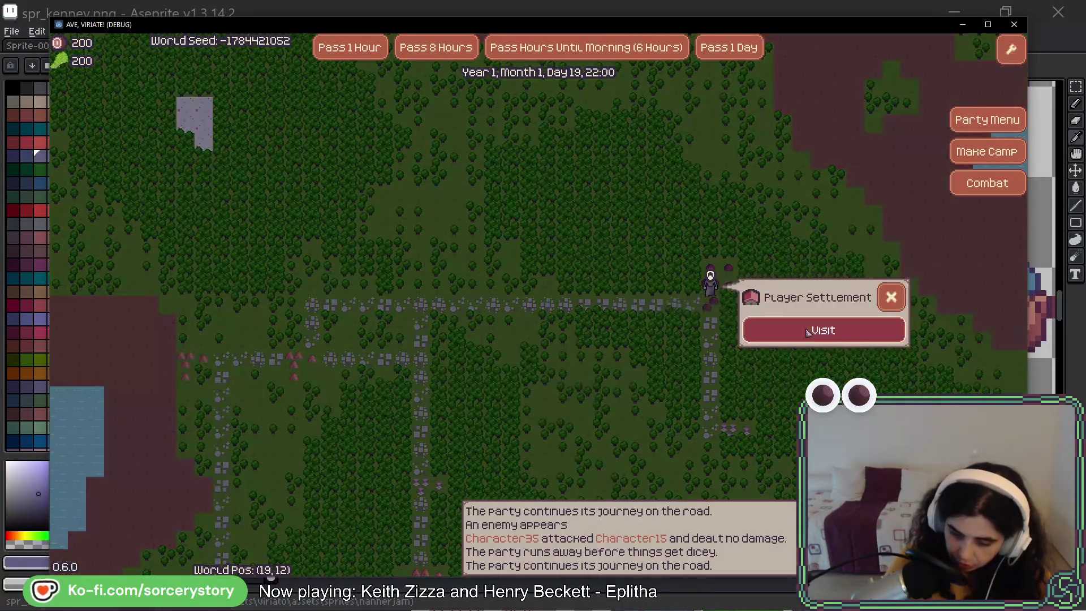
pyautogui.click(808, 332)
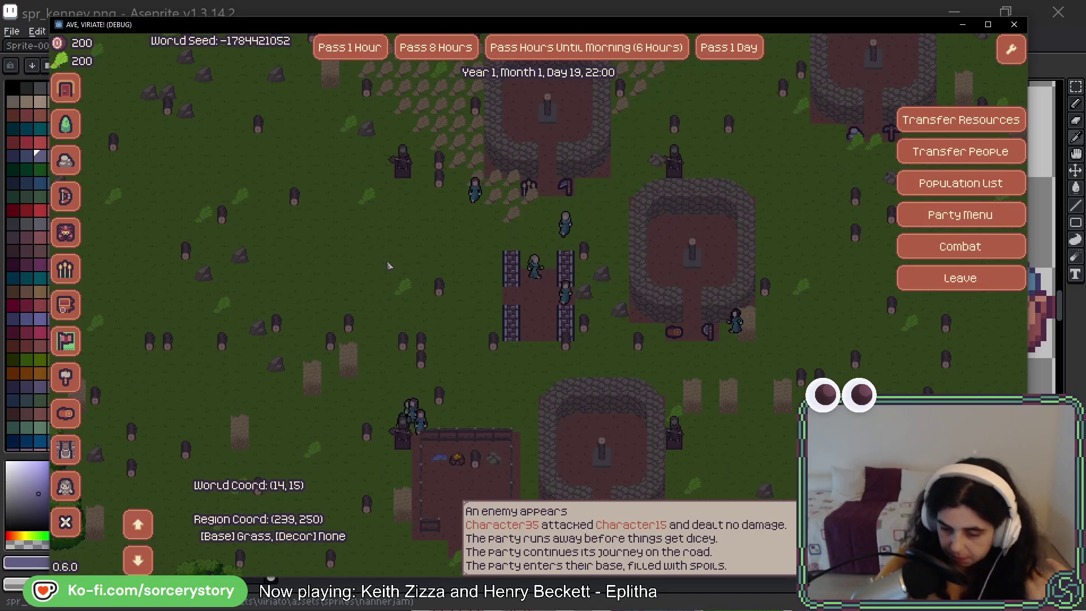
pyautogui.moveTo(622, 147)
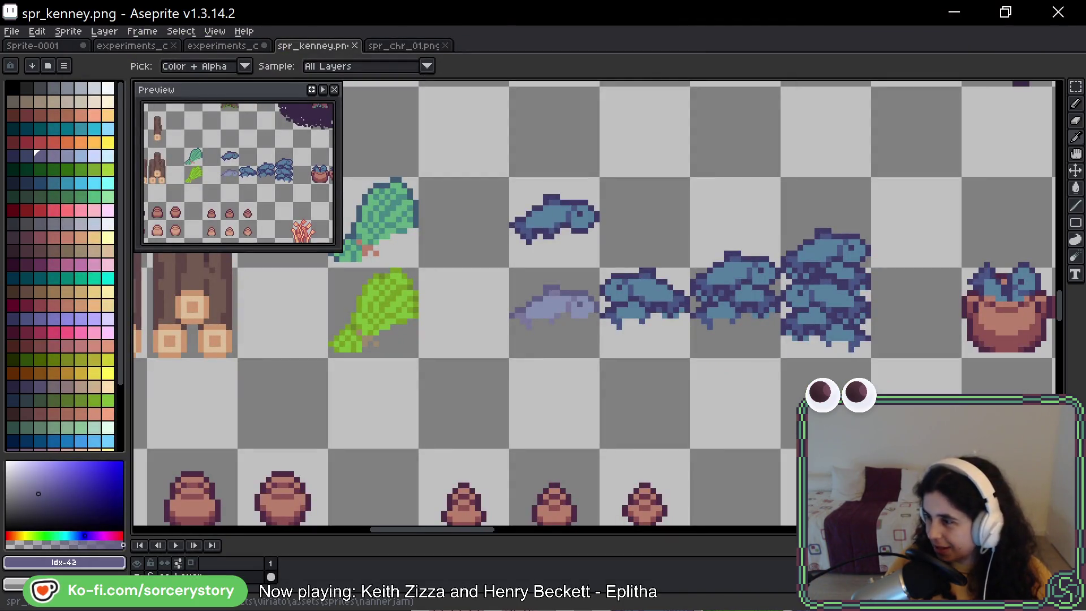
# Marquee-select the larger rug sprite in the sheet, then clear the selection.
pyautogui.press('m')
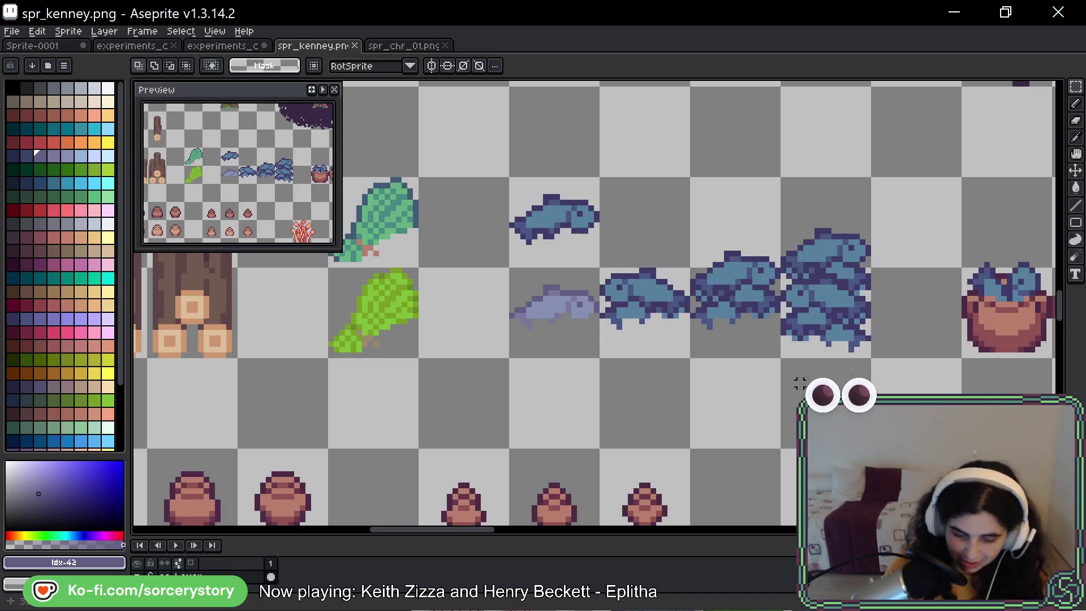
pyautogui.scroll(-4, 339, 379)
pyautogui.scroll(4, 468, 347)
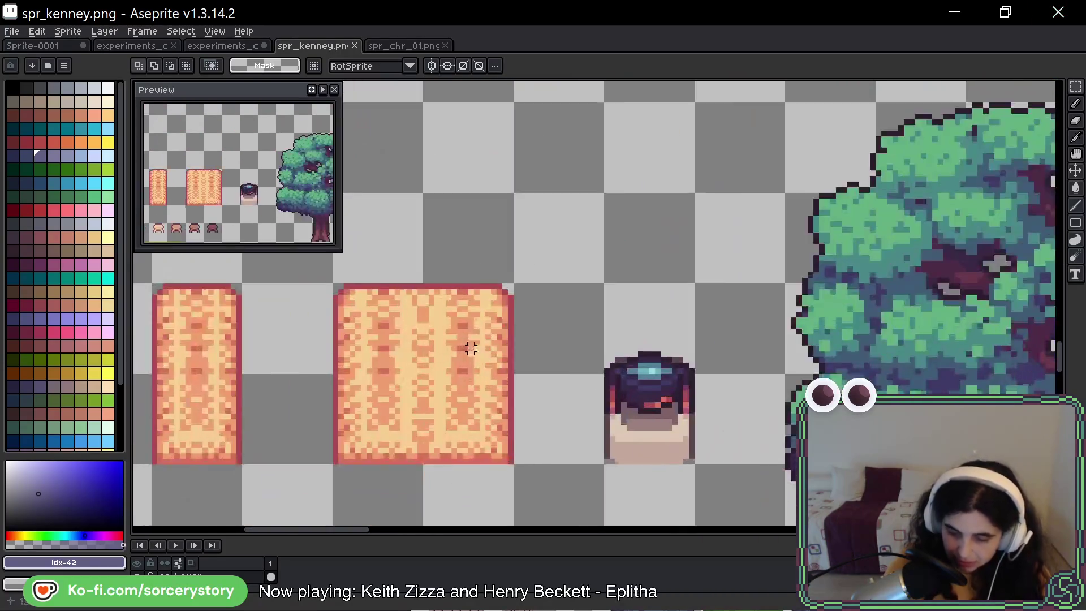
pyautogui.moveTo(495, 279)
pyautogui.mouseDown()
pyautogui.moveTo(560, 236)
pyautogui.moveTo(613, 311)
pyautogui.mouseUp()
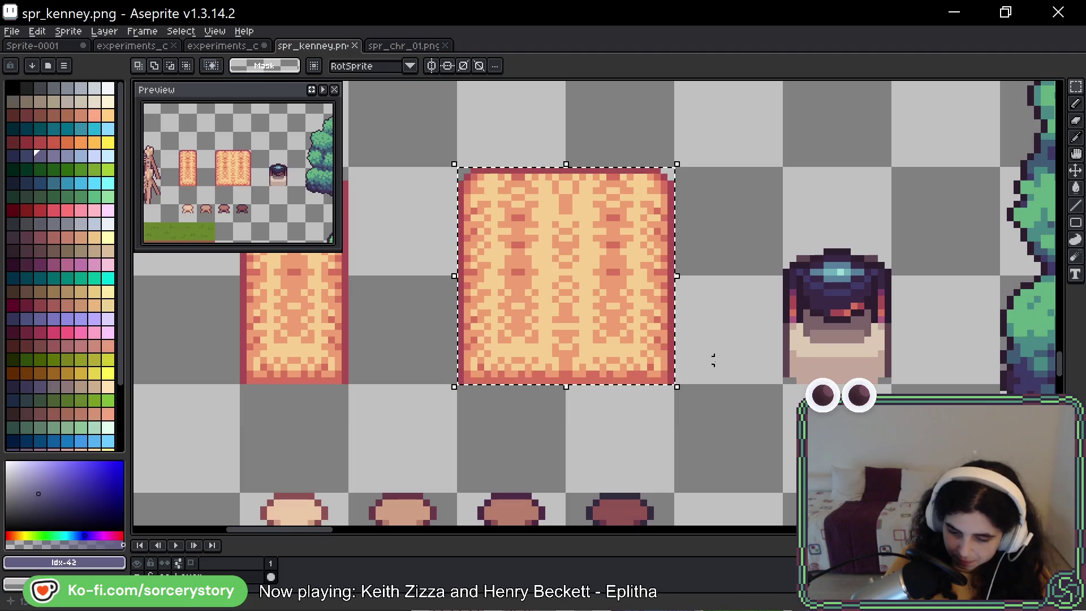
pyautogui.hotkey('ctrl', 'd')
pyautogui.scroll(-1, 563, 329)
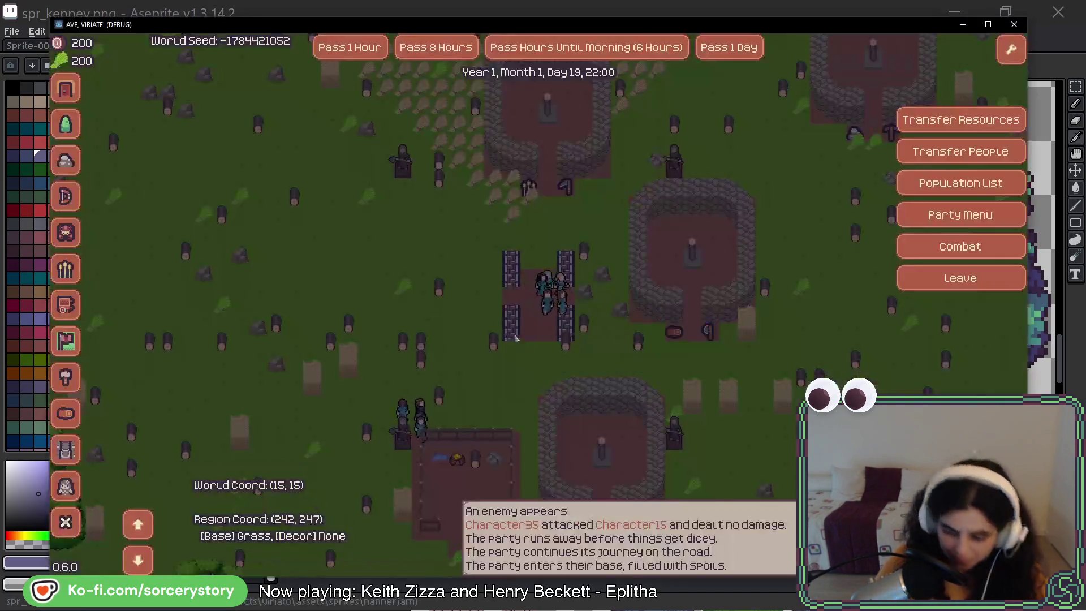
# Pass 8 hours and then two single hours to reach Day 20, 08:00.
pyautogui.click(436, 48)
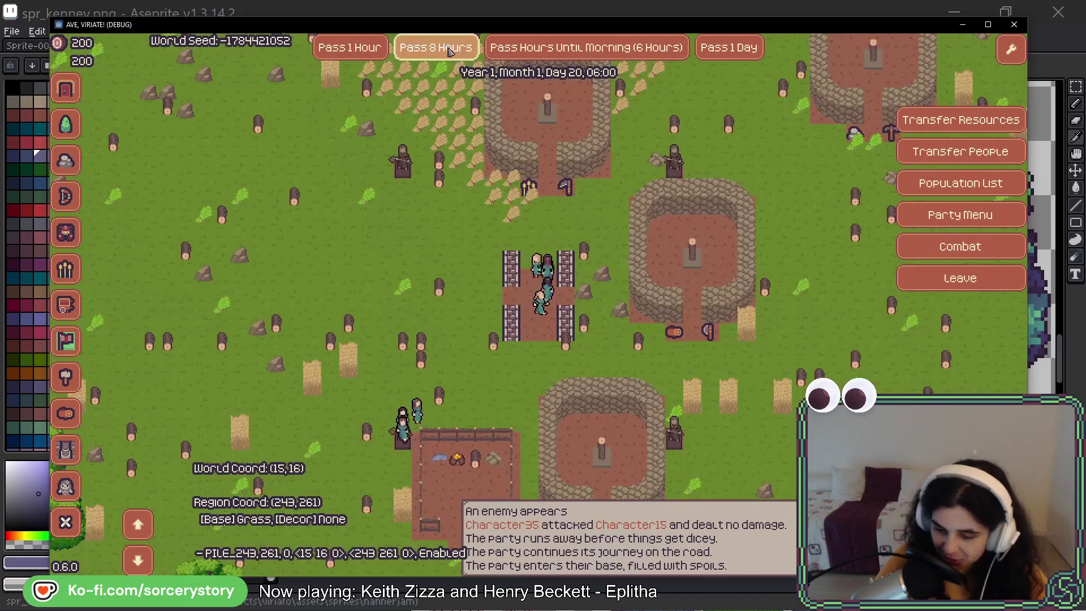
pyautogui.click(369, 55)
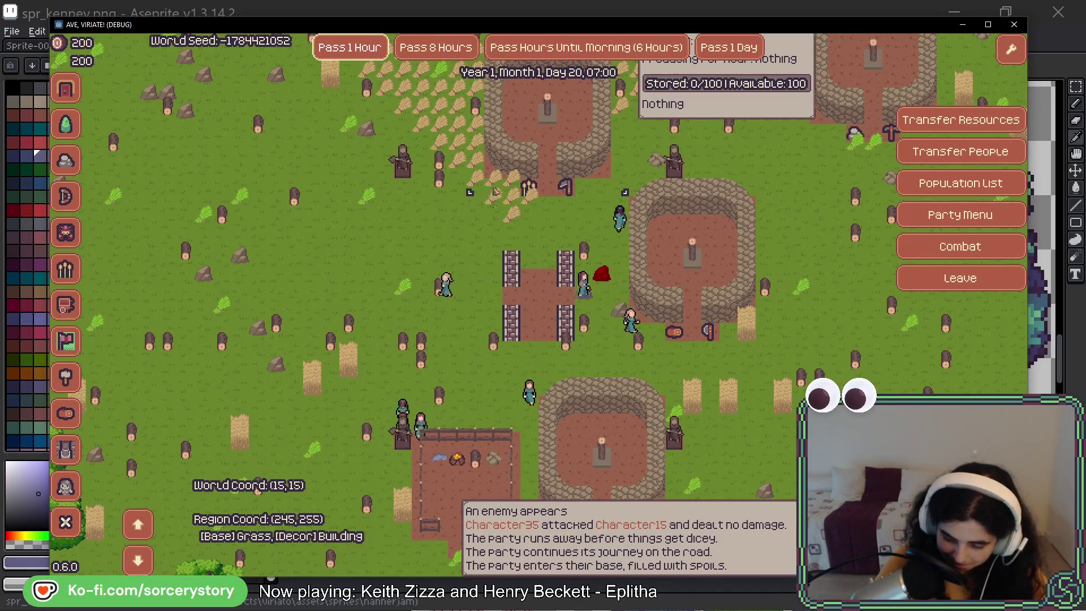
pyautogui.press('space')
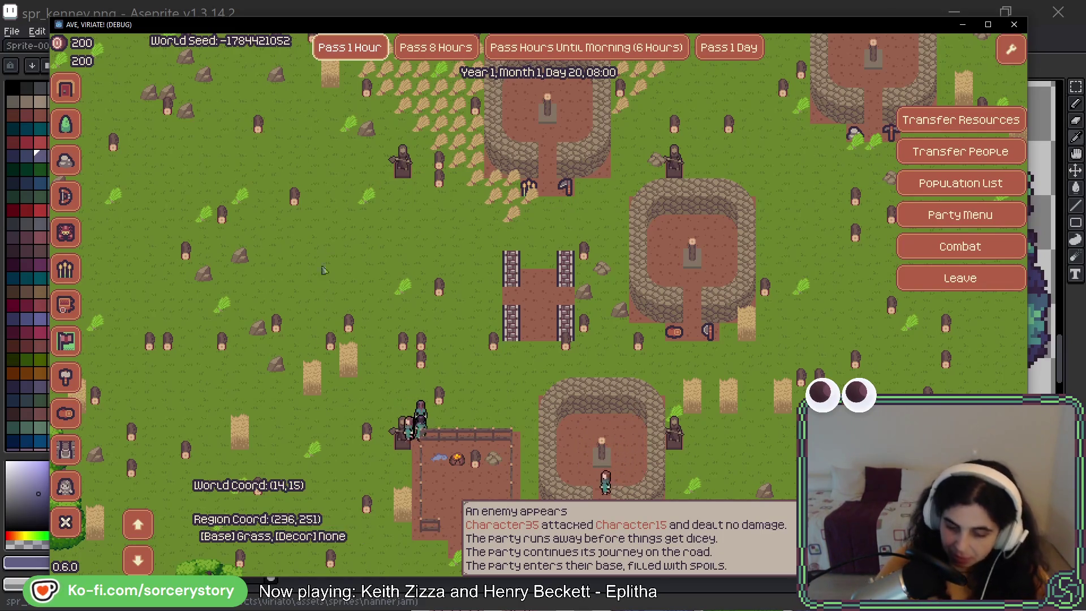
pyautogui.press('Right')
pyautogui.press('Down')
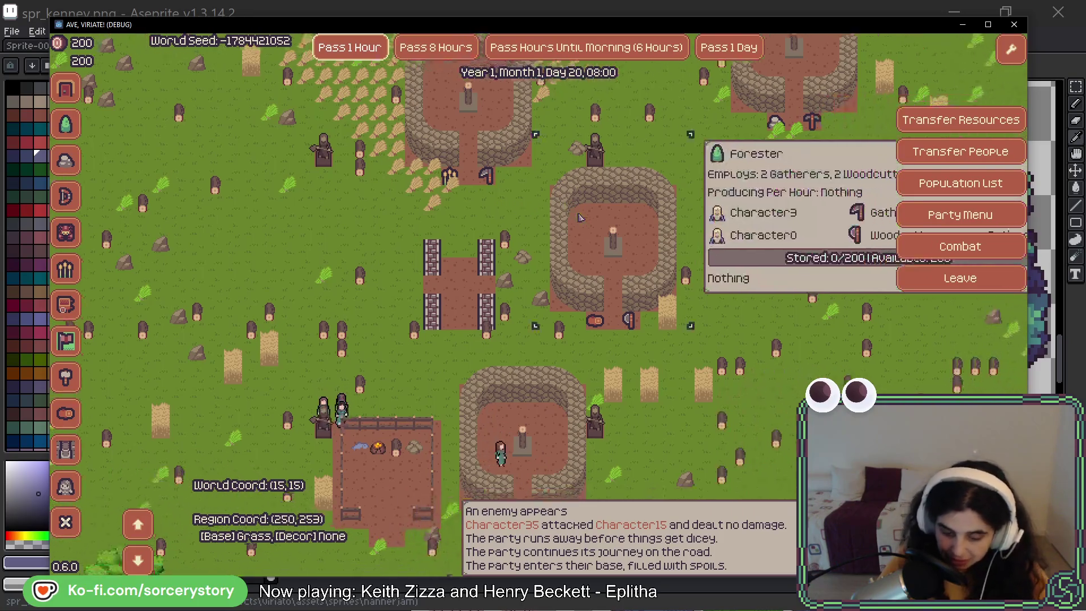
# Pan around the camp's buildings and toward the forest, then close the game with F8.
pyautogui.press('Right')
pyautogui.press('Down')
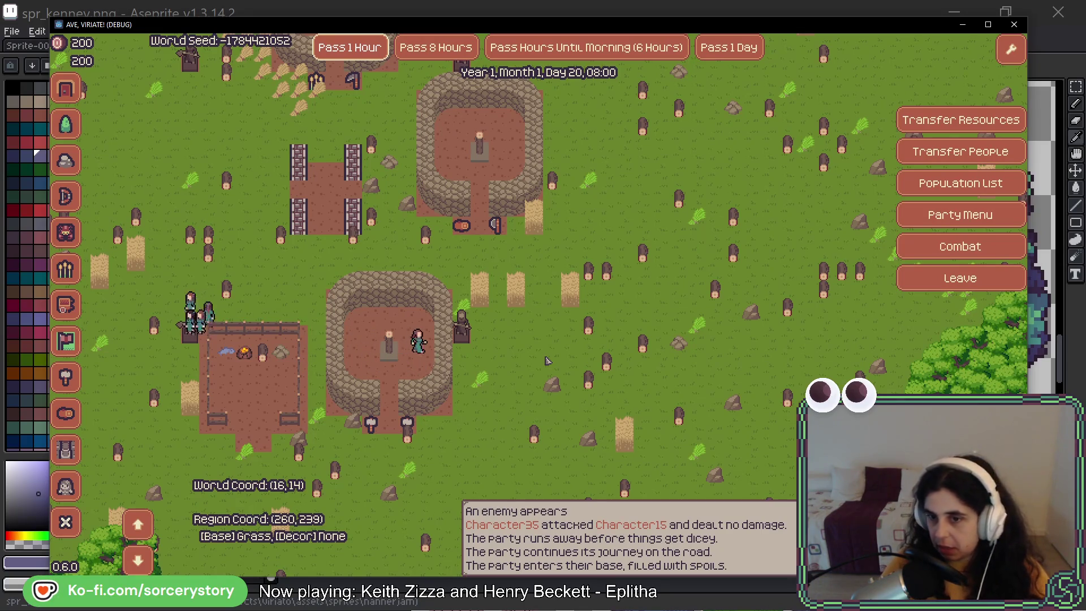
pyautogui.moveTo(426, 400)
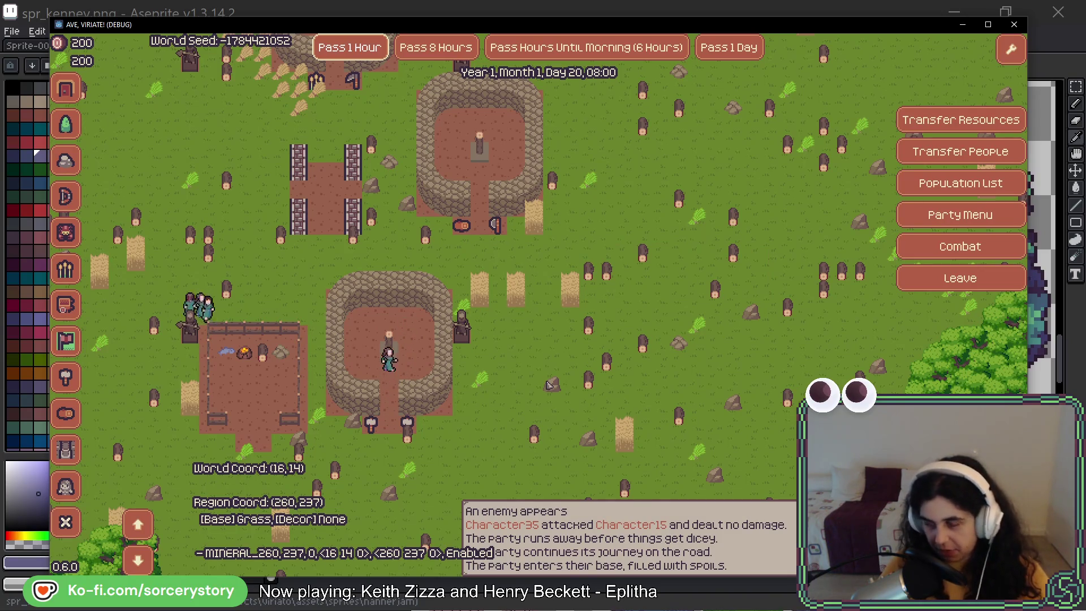
pyautogui.press('w')
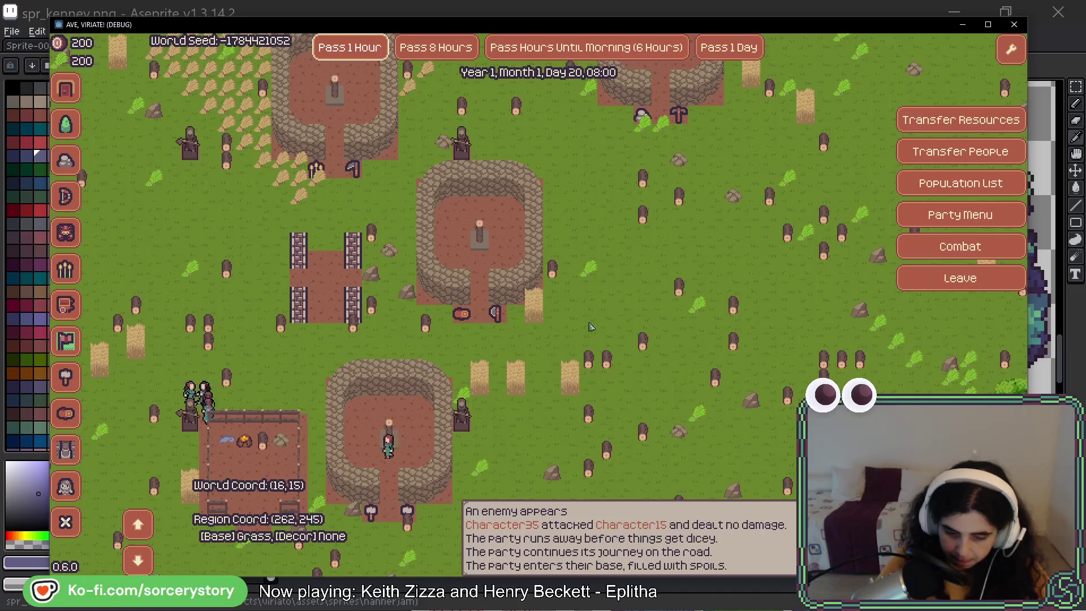
pyautogui.press('a')
pyautogui.press('w')
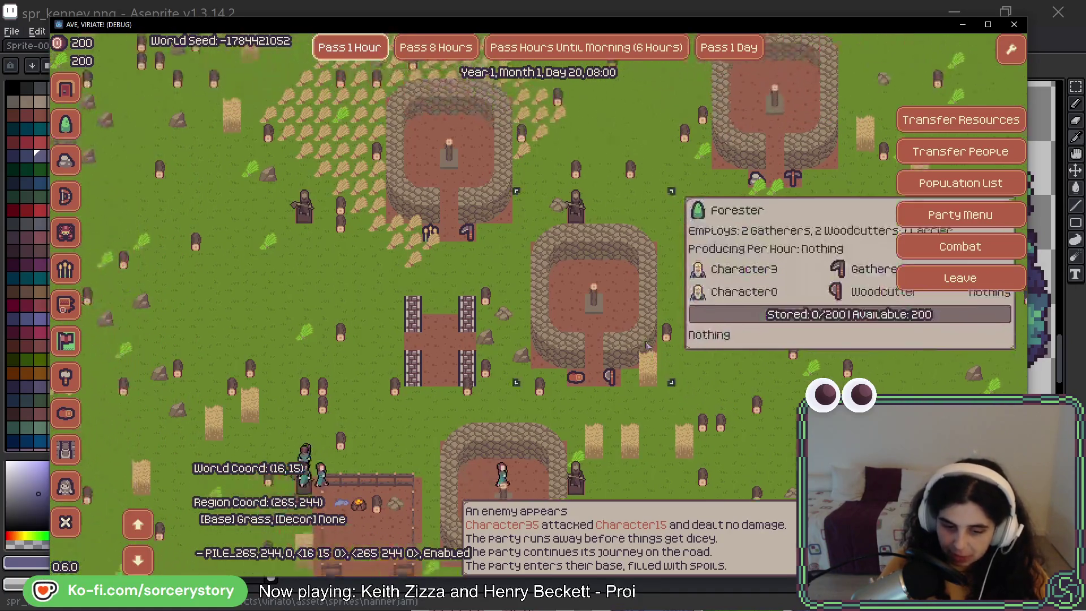
pyautogui.press('Up')
pyautogui.press('Left')
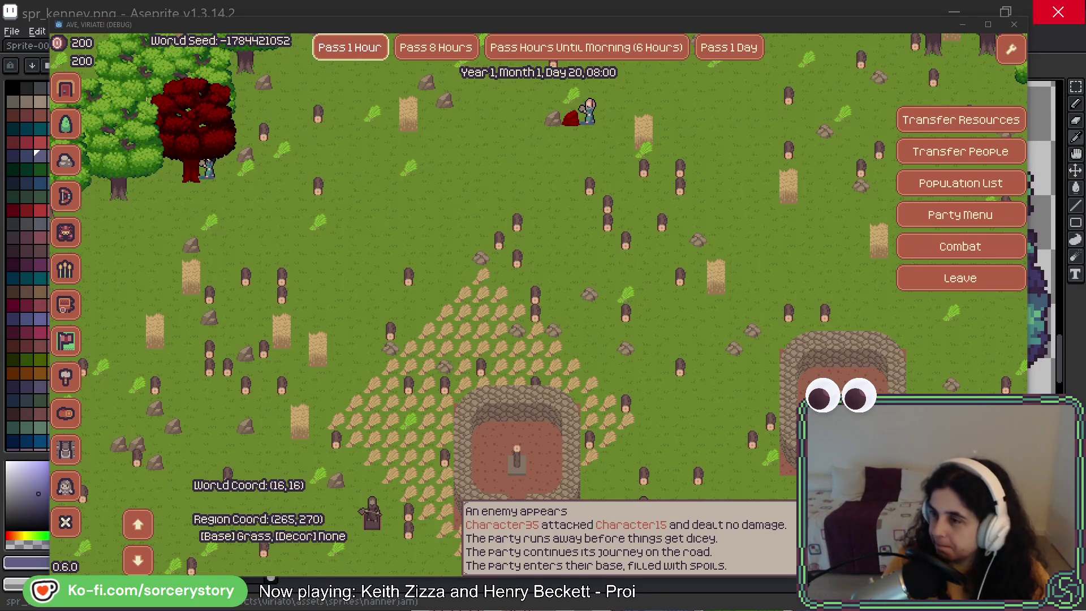
pyautogui.press('F8')
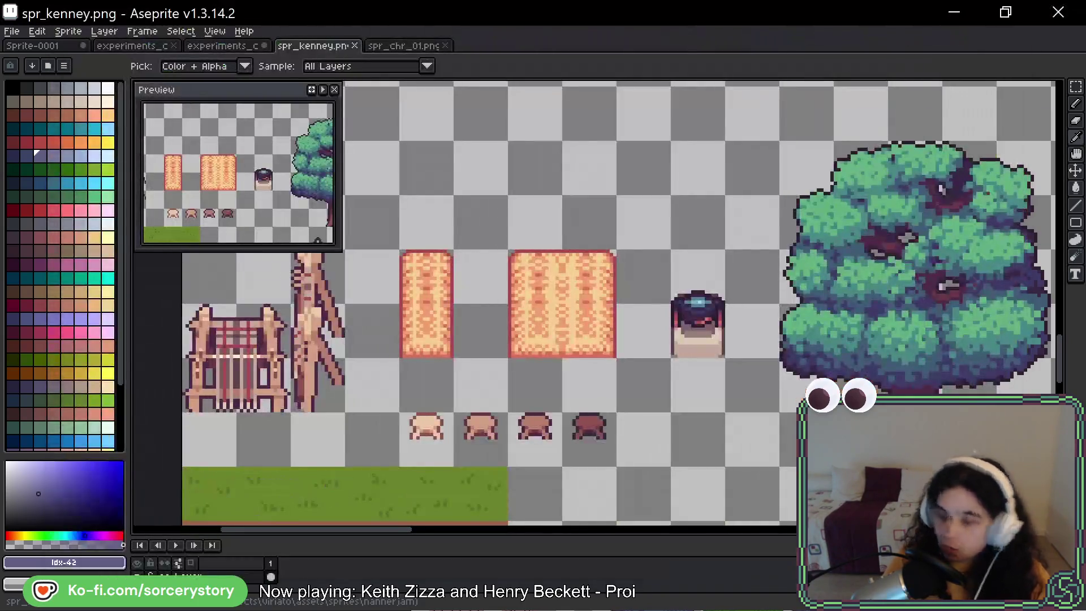
# In spr_kenney.png, marquee-select the orange mushroom tile.
pyautogui.press('m')
pyautogui.scroll(-2, 730, 210)
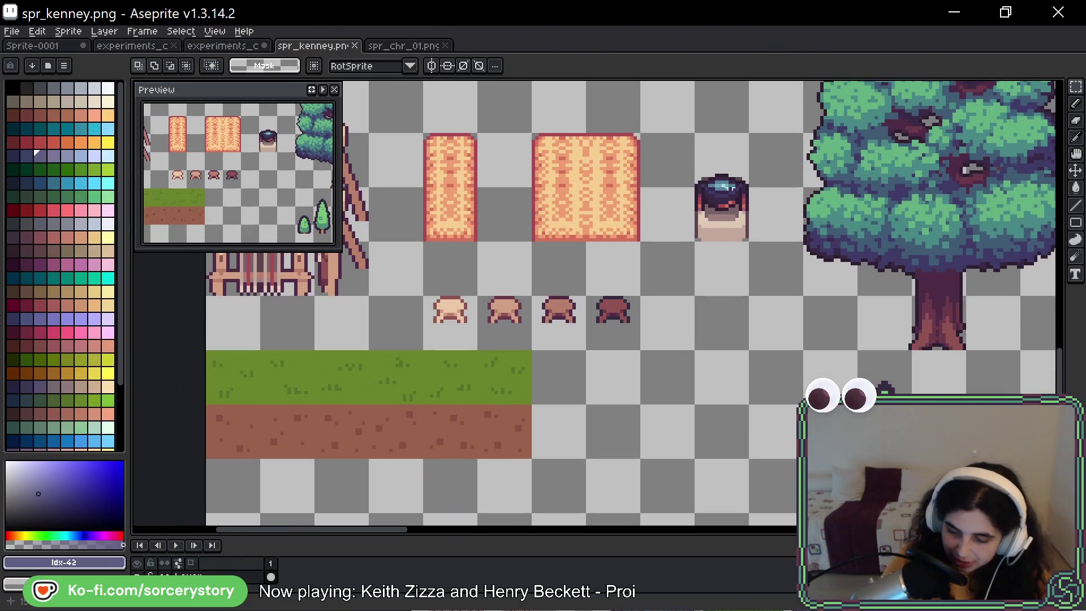
pyautogui.moveTo(733, 164)
pyautogui.mouseDown()
pyautogui.moveTo(728, 236)
pyautogui.moveTo(686, 256)
pyautogui.mouseUp()
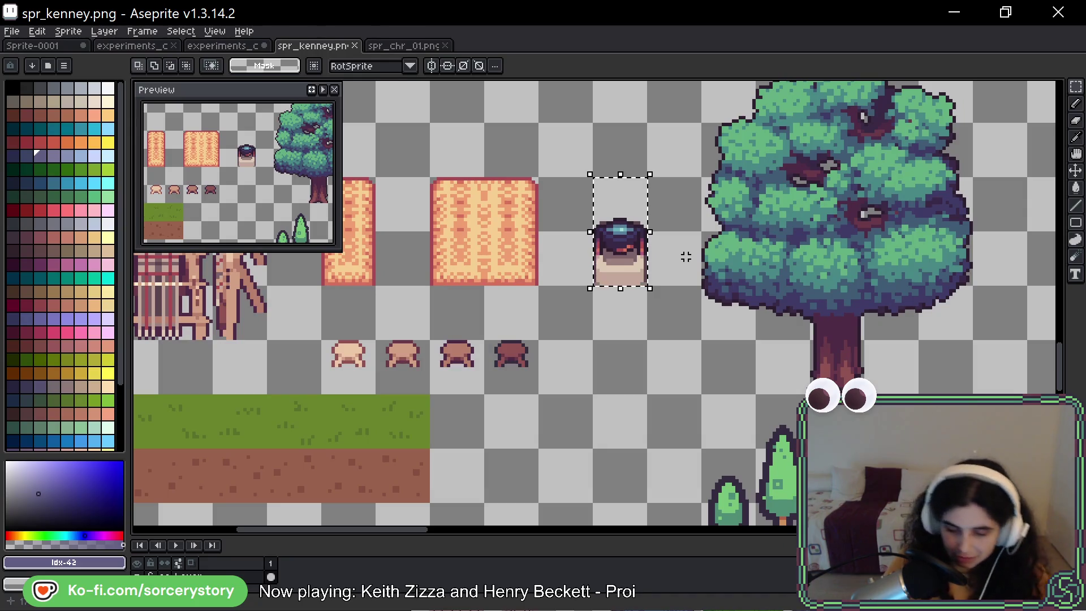
pyautogui.hotkey('ctrl', 'd')
pyautogui.moveTo(343, 372); pyautogui.dragTo(534, 390)
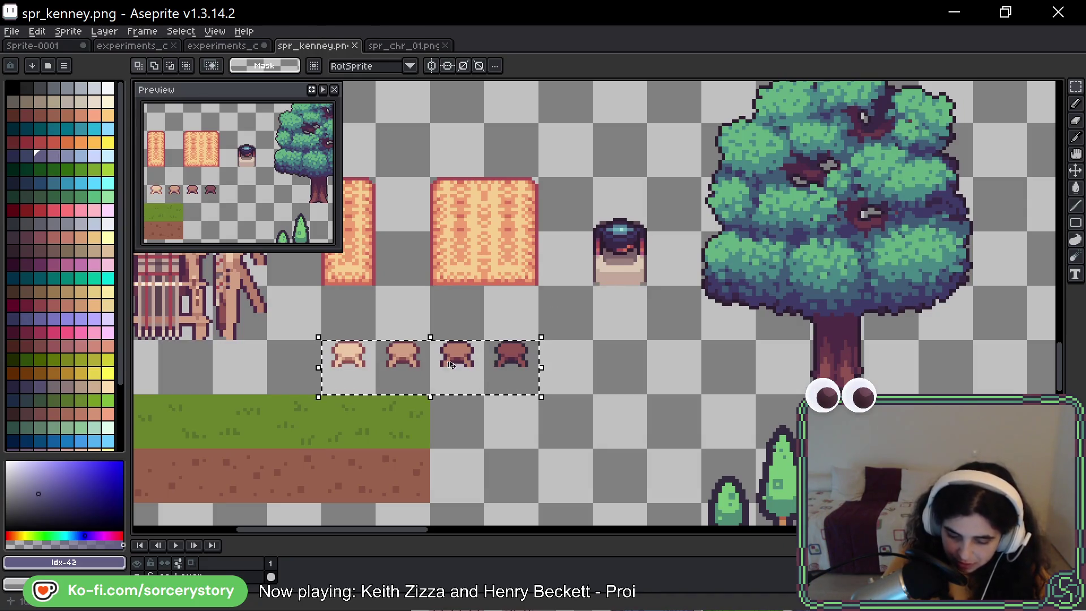
pyautogui.hotkey('ctrl', 'd')
pyautogui.moveTo(337, 362); pyautogui.dragTo(600, 421)
pyautogui.scroll(-4, 702, 276)
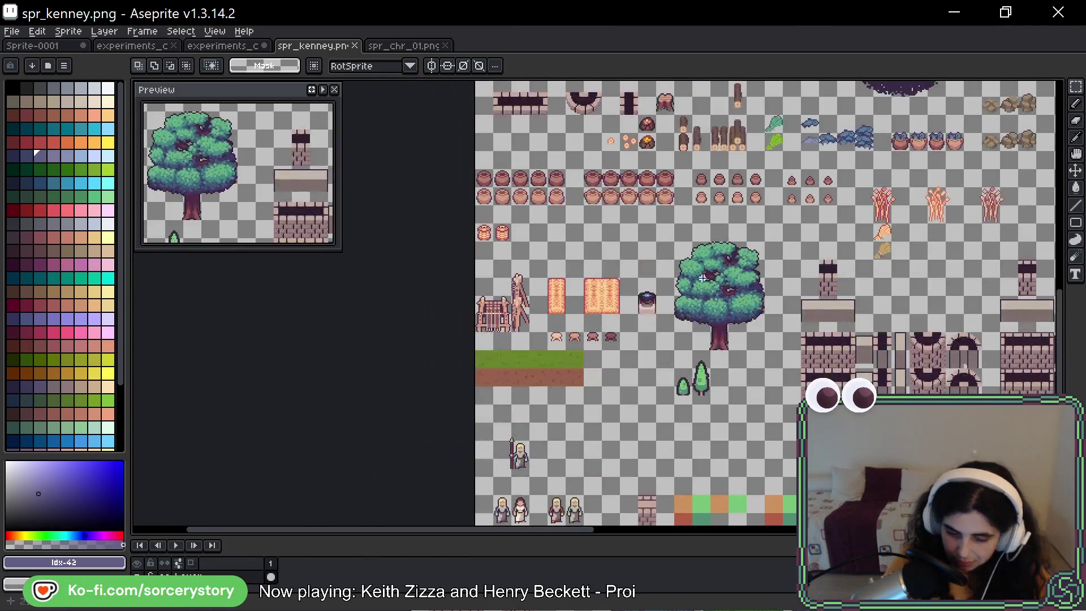
pyautogui.scroll(2, 701, 266)
pyautogui.scroll(3, 699, 259)
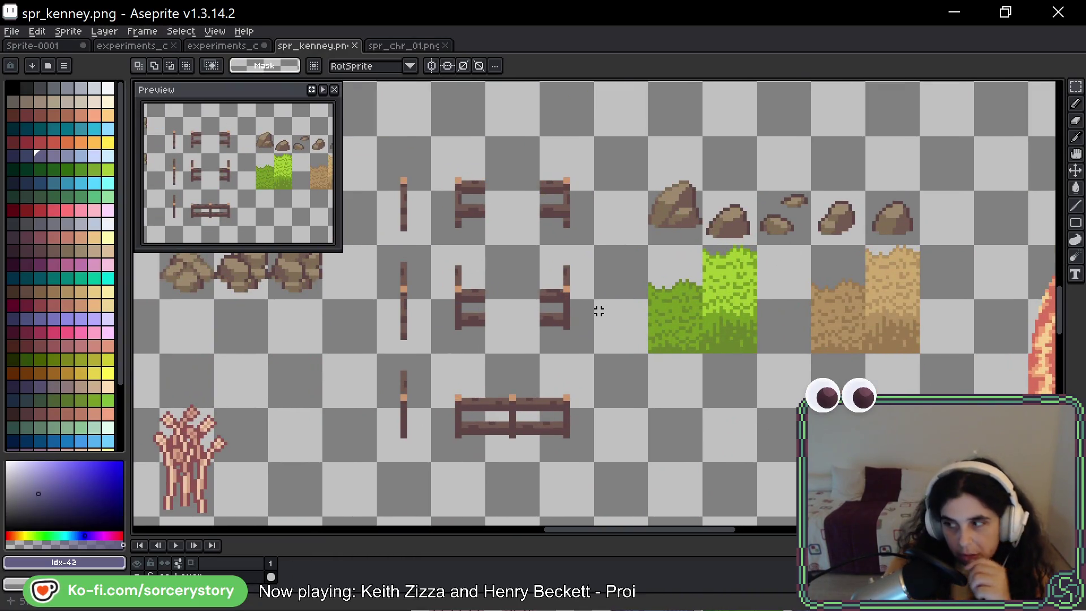
pyautogui.hscroll(-6, 636, 290)
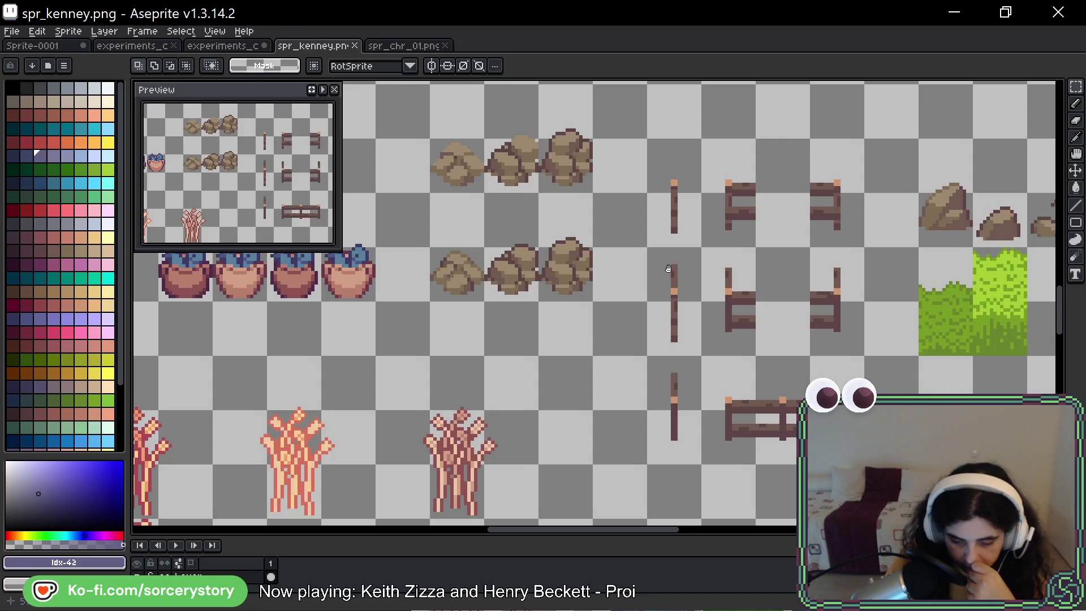
pyautogui.hscroll(-6, 696, 313)
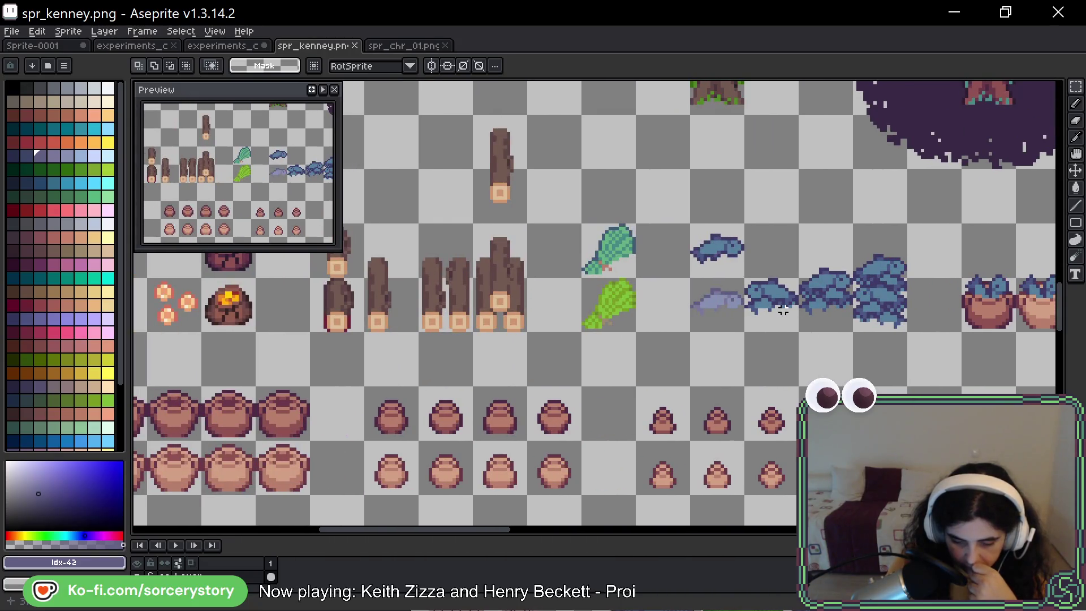
pyautogui.hscroll(-3, 668, 334)
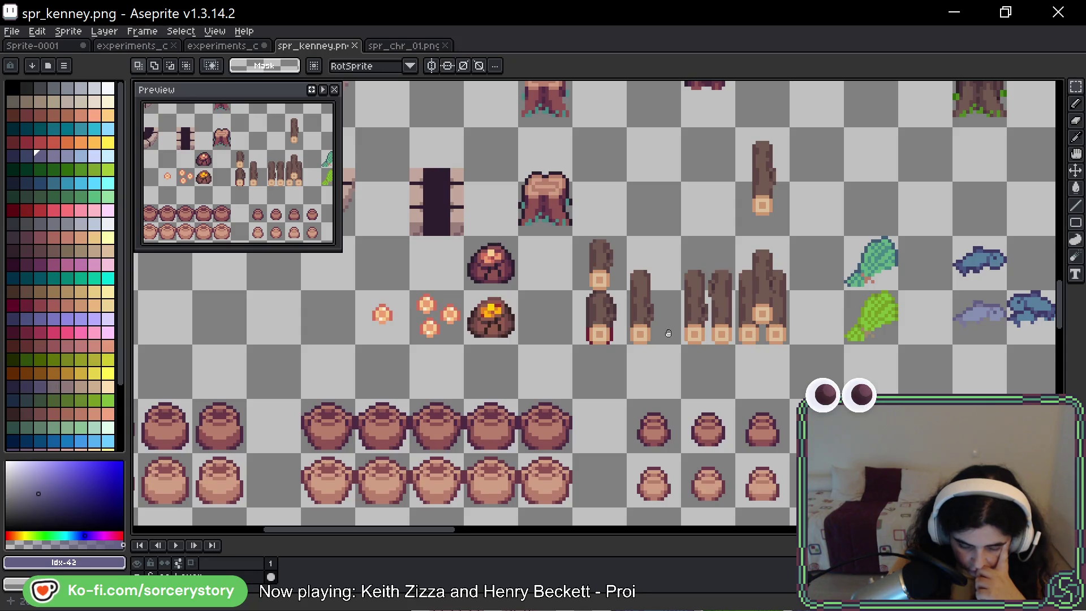
pyautogui.moveTo(409, 290); pyautogui.dragTo(464, 344)
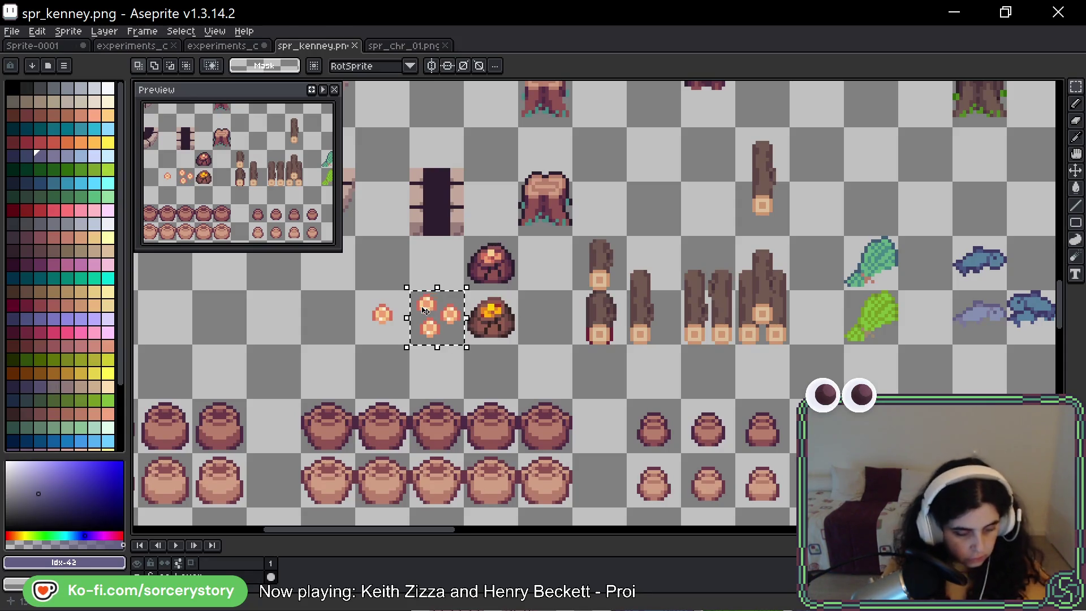
# Paste the mushroom tile into experiments_colors_06 just above the blue fish.
pyautogui.hotkey('ctrl', 'Tab')
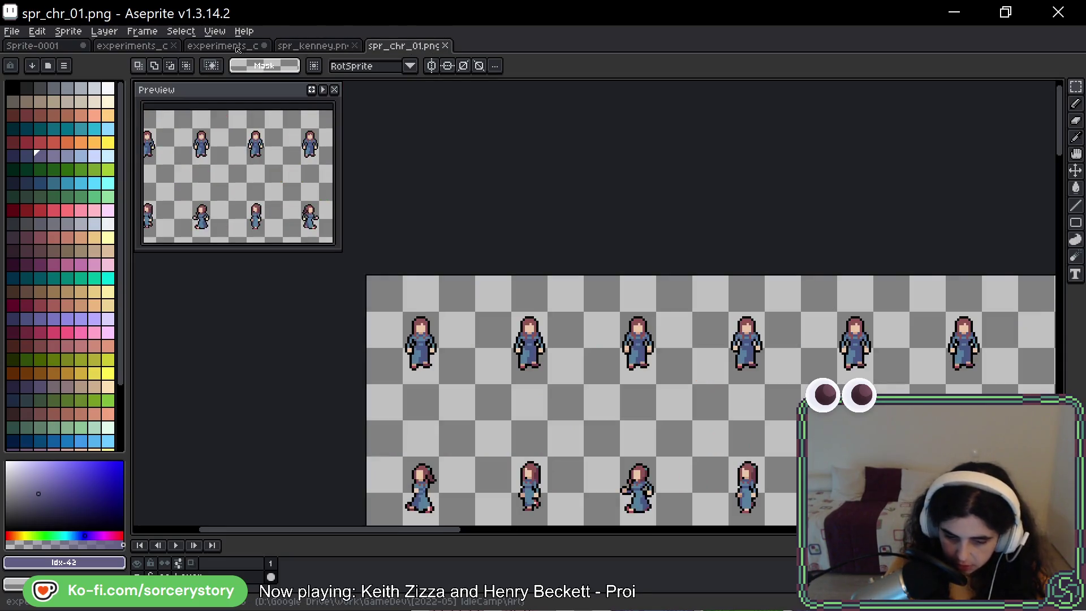
pyautogui.click(237, 50)
pyautogui.hotkey('ctrl', 'v')
pyautogui.scroll(-1, 614, 254)
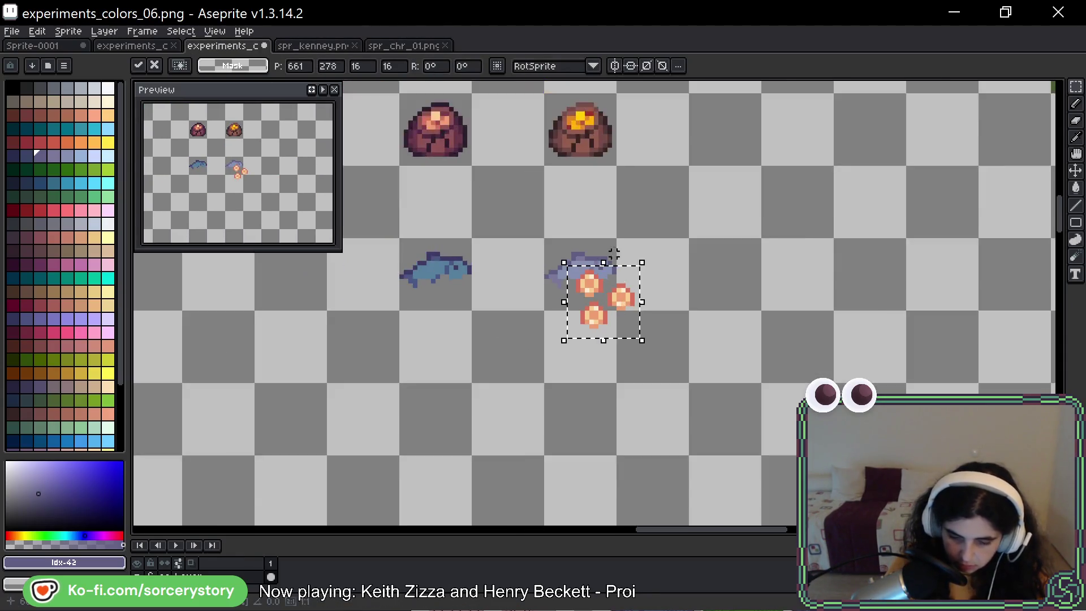
pyautogui.scroll(2, 614, 254)
pyautogui.moveTo(603, 368); pyautogui.dragTo(442, 272)
pyautogui.press('Return')
# Move both fish tiles down one row below the mushroom.
pyautogui.moveTo(404, 314)
pyautogui.mouseDown()
pyautogui.moveTo(605, 351)
pyautogui.moveTo(606, 423)
pyautogui.mouseUp()
pyautogui.press('Return')
pyautogui.scroll(-3, 585, 355)
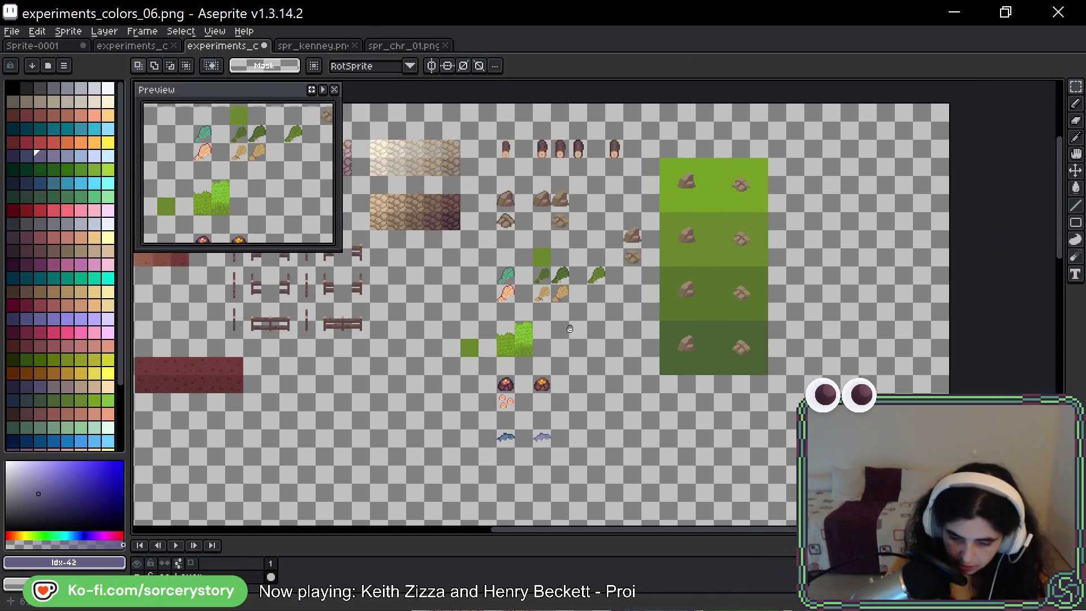
pyautogui.moveTo(570, 329); pyautogui.dragTo(560, 334)
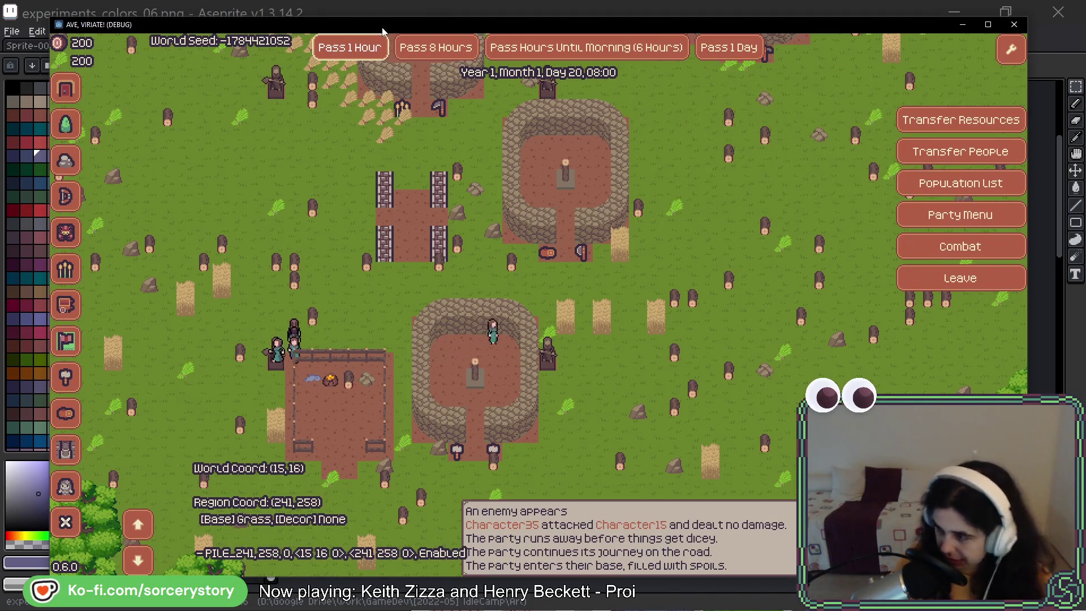
# Pan the game map up and left toward the northwestern forest, then close the game.
pyautogui.press('w')
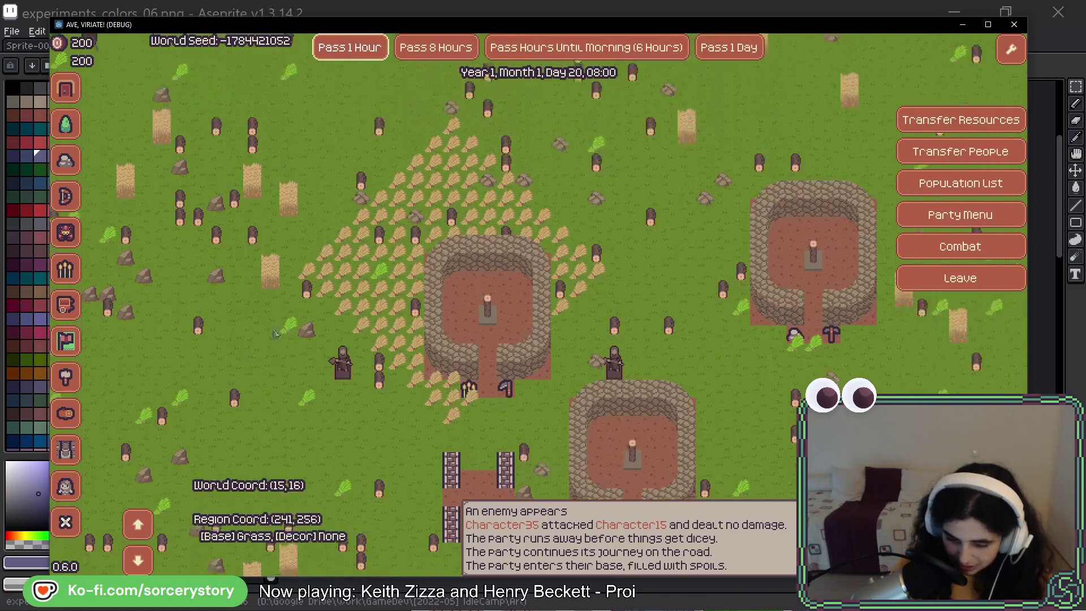
pyautogui.press('a')
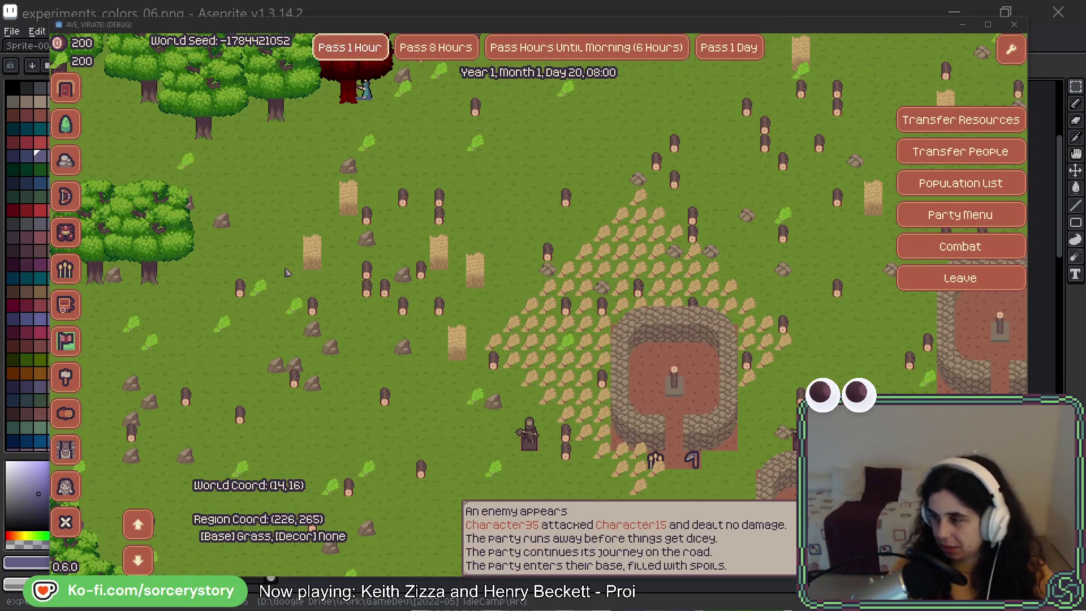
pyautogui.press('F8')
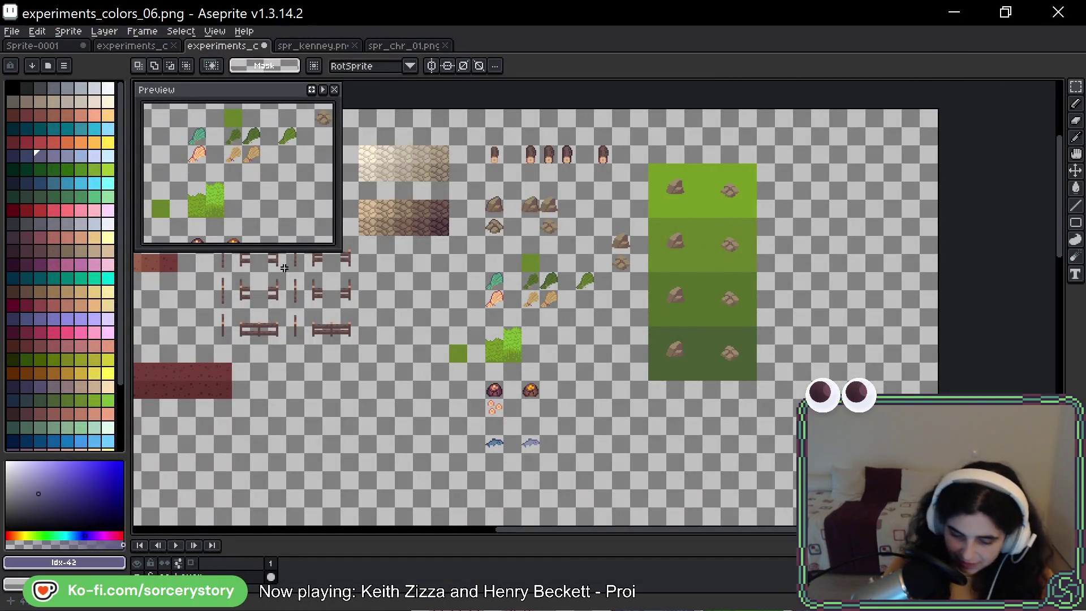
# Pan around the experiments sheet with the Hand tool to inspect the red ground strips.
pyautogui.press('h')
pyautogui.moveTo(444, 437); pyautogui.dragTo(639, 337)
pyautogui.press('m')
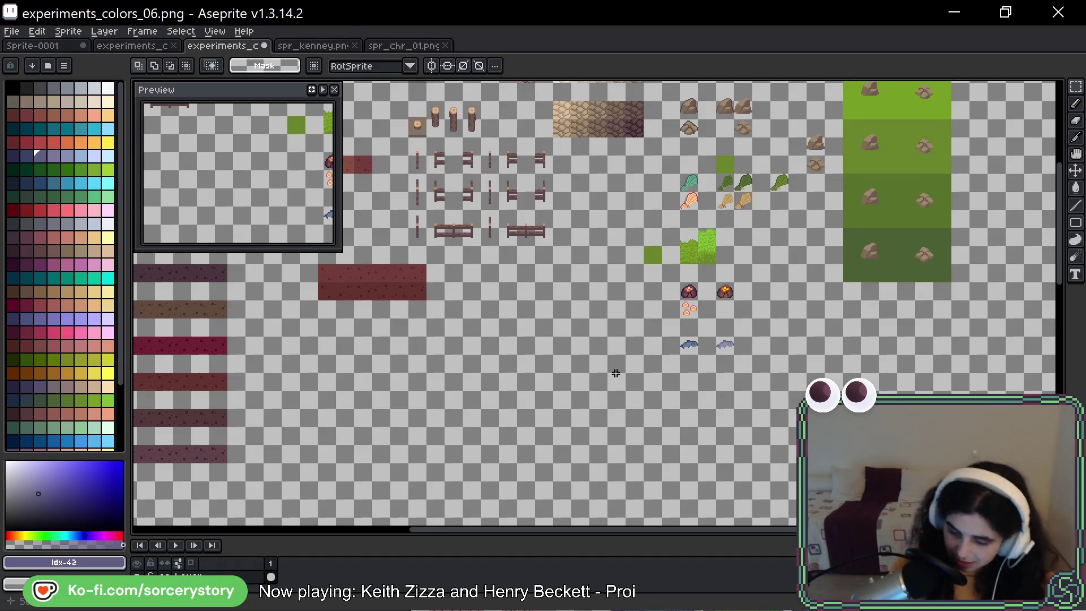
pyautogui.press('h')
pyautogui.moveTo(712, 367); pyautogui.dragTo(693, 322)
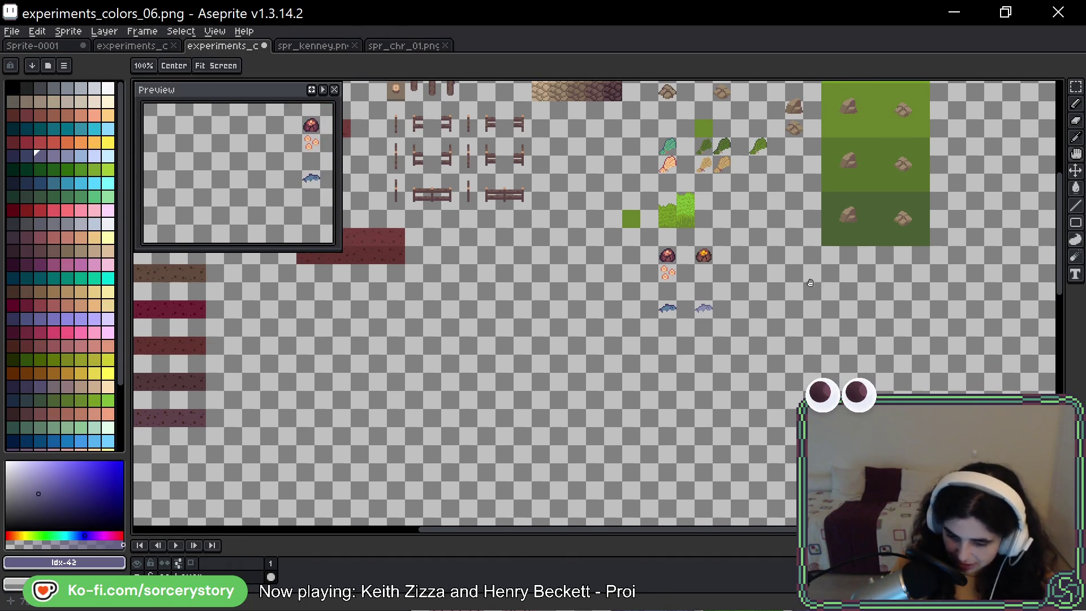
pyautogui.moveTo(811, 283); pyautogui.dragTo(747, 320)
pyautogui.press('m')
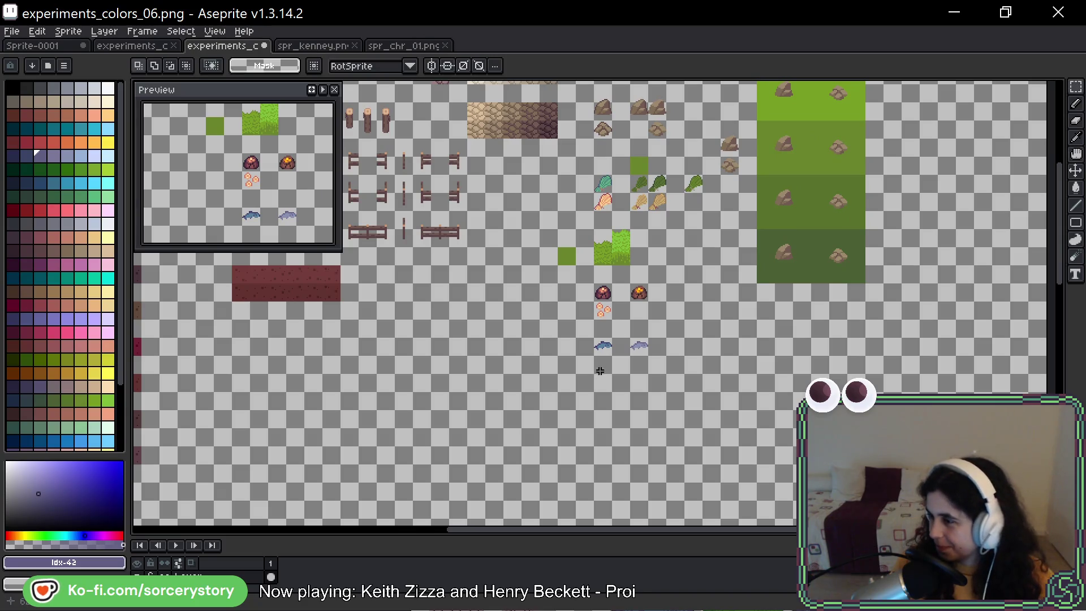
pyautogui.press('h')
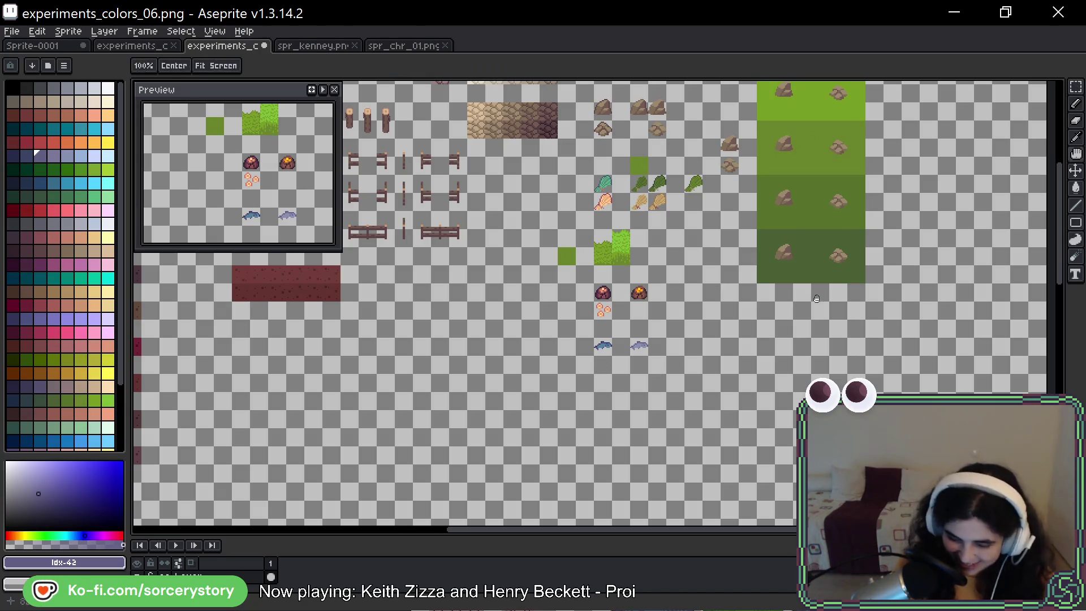
pyautogui.moveTo(816, 299)
pyautogui.mouseDown()
pyautogui.moveTo(765, 331)
pyautogui.moveTo(759, 350)
pyautogui.mouseUp()
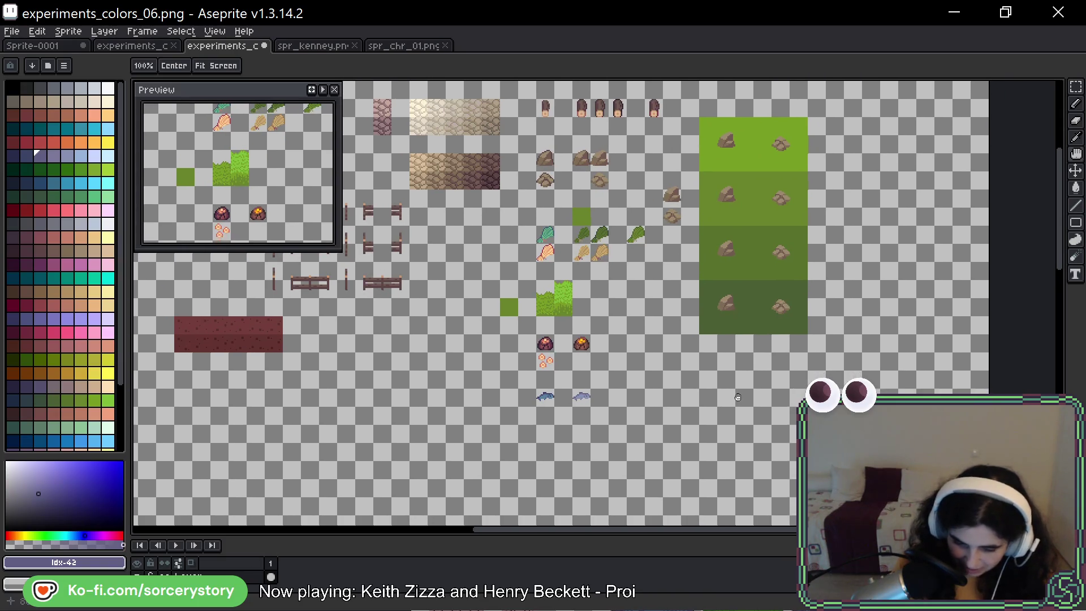
# Show spr_kenney.png, pan over its tileset, and bring up the debug game window.
pyautogui.press('m')
pyautogui.hotkey('ctrl', 'Tab')
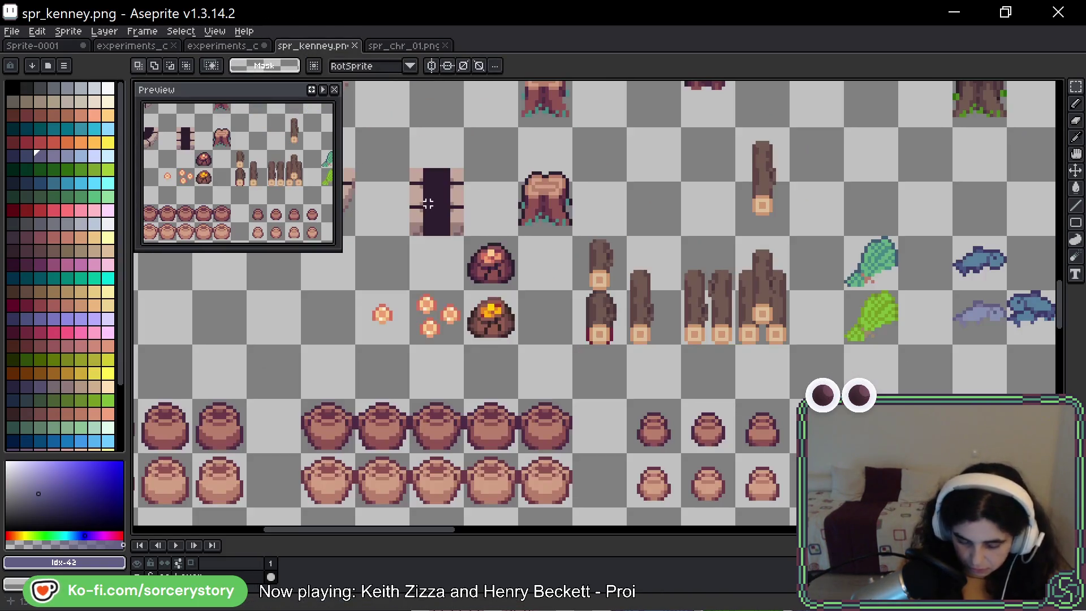
pyautogui.scroll(-4, 764, 333)
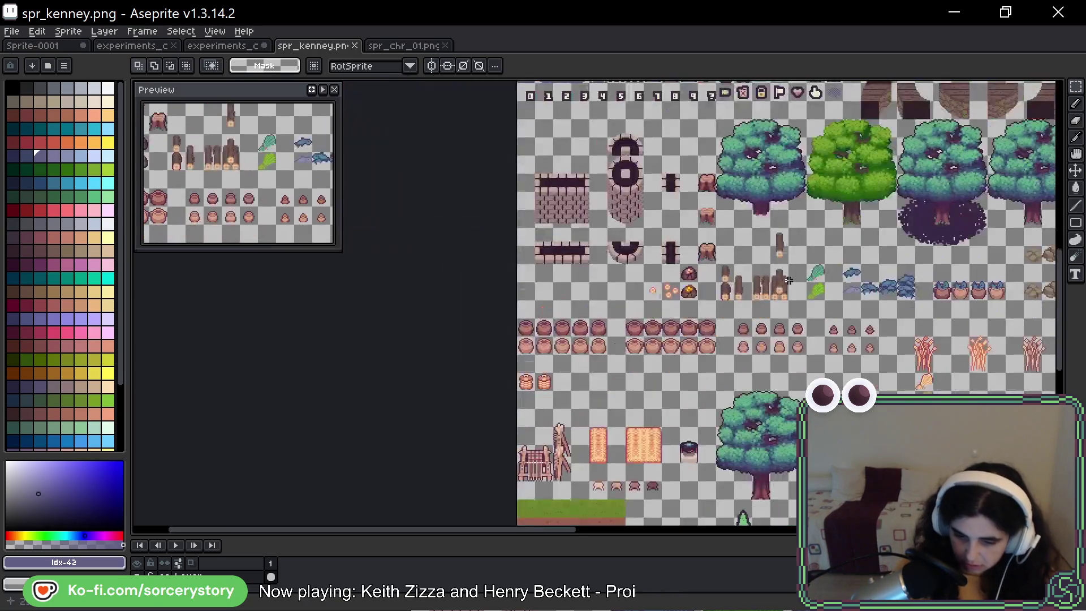
pyautogui.scroll(5, 789, 187)
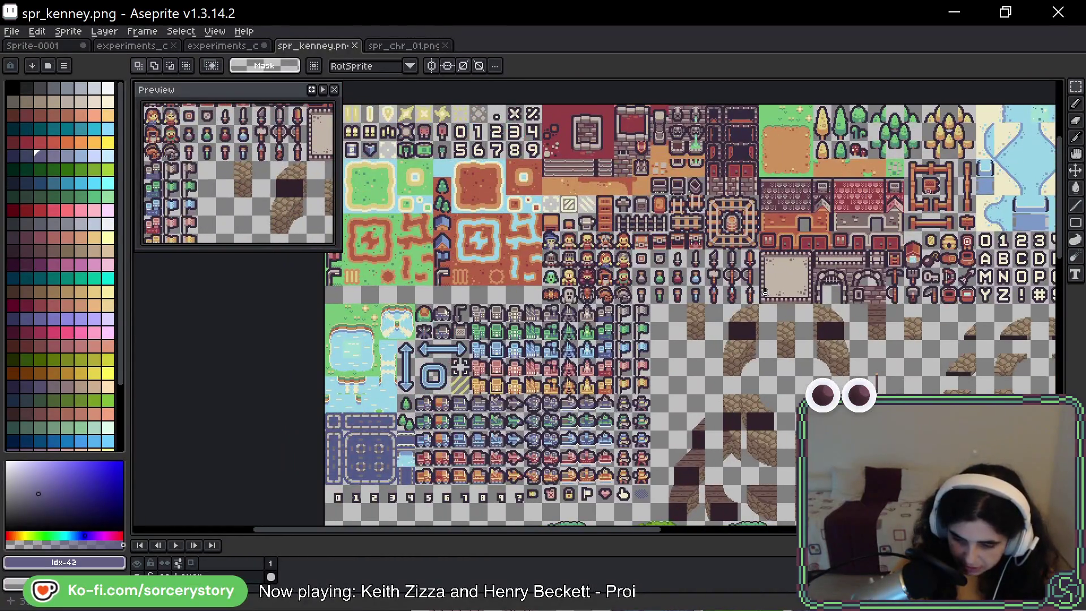
pyautogui.moveTo(765, 292); pyautogui.dragTo(449, 317)
pyautogui.hotkey('alt', 'Tab')
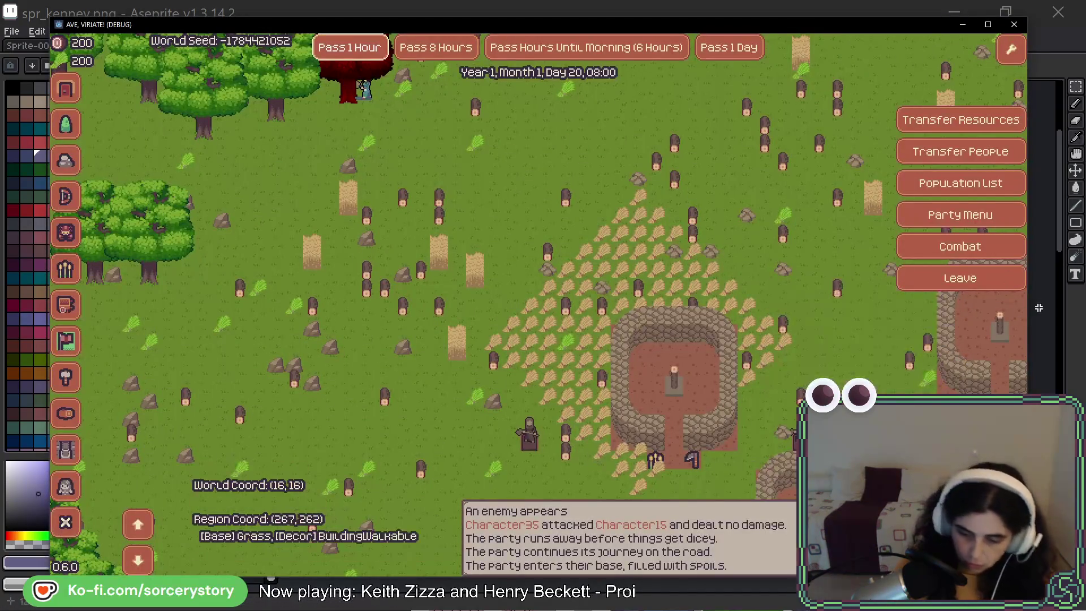
# Send the party out of base, pan over the lakes and beige patch, then close the game.
pyautogui.click(978, 278)
pyautogui.press('s')
pyautogui.press('a')
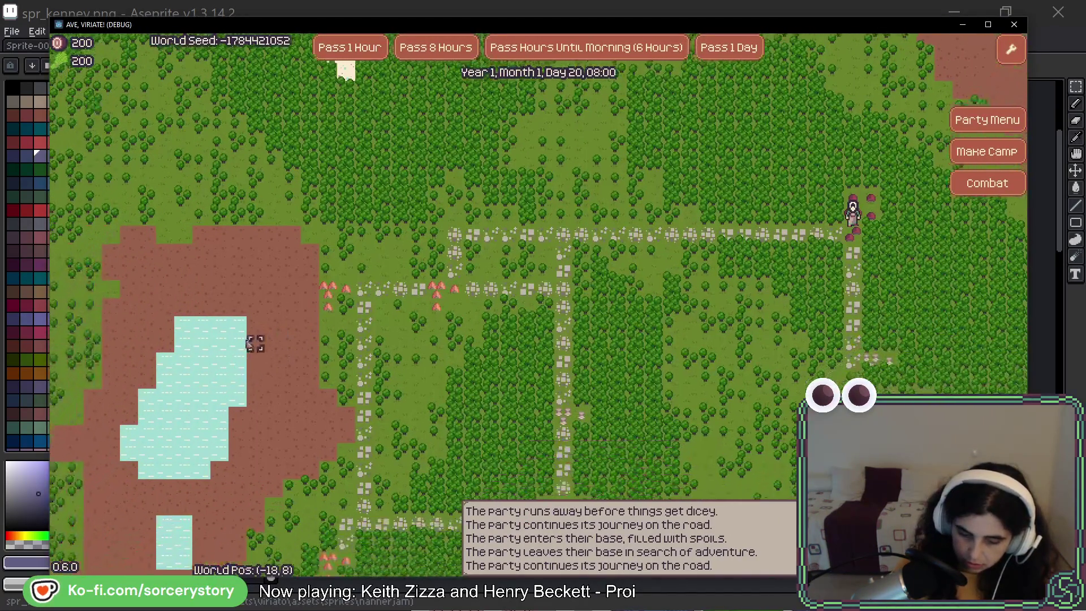
pyautogui.press('s')
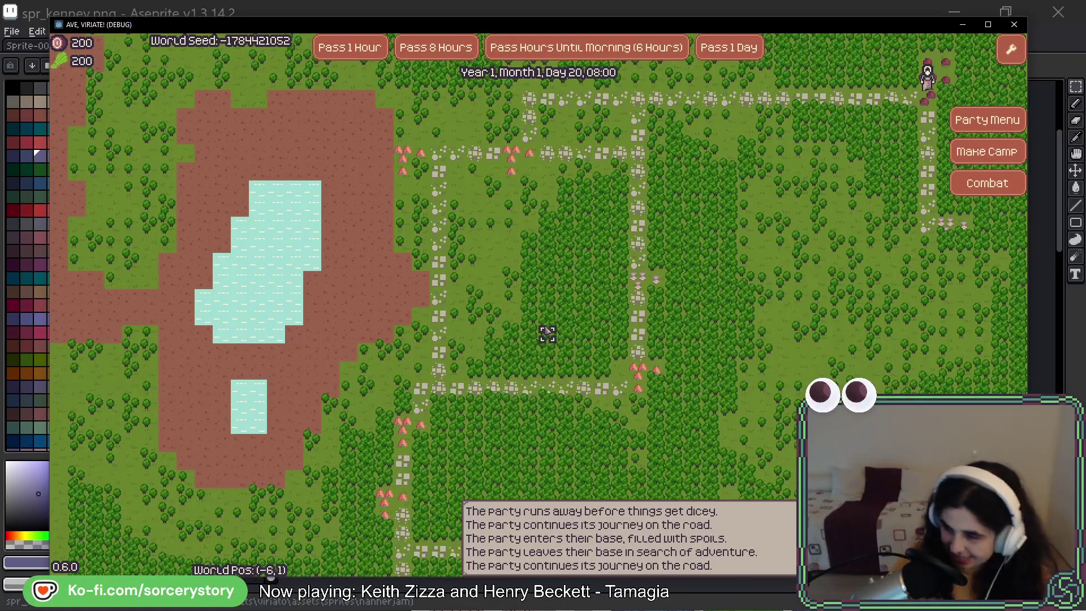
pyautogui.press('w')
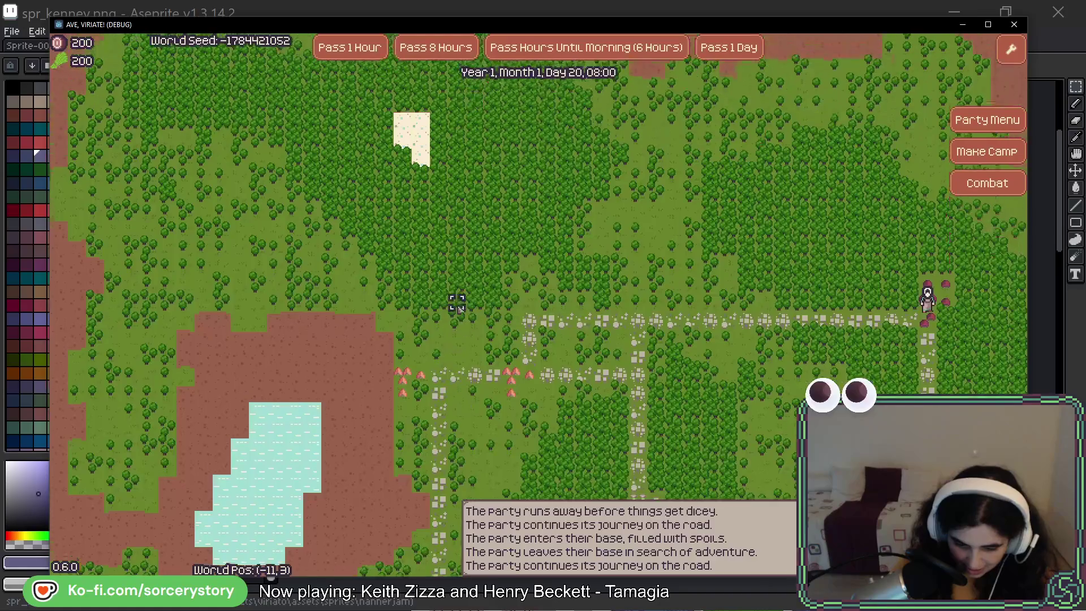
pyautogui.press('w')
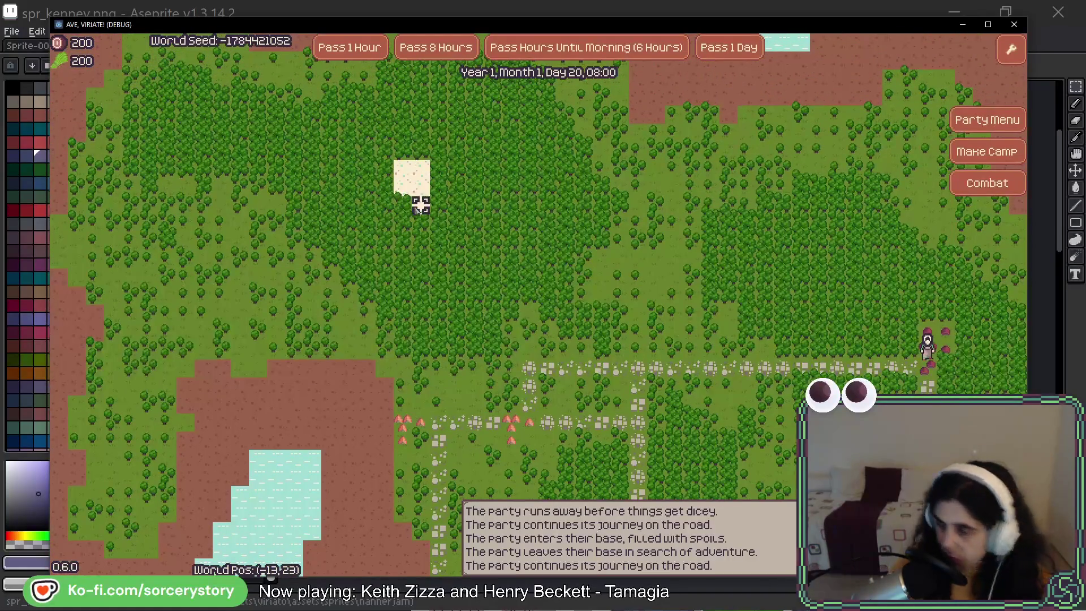
pyautogui.hotkey('alt', 'F4')
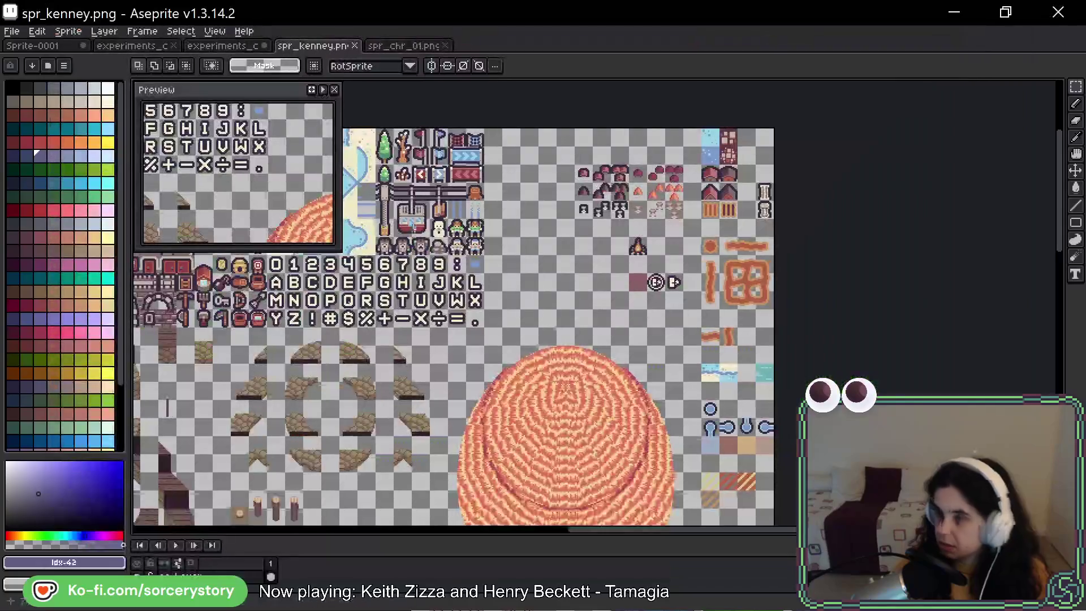
# Zoom to the sand tile beside the top water tiles and ready the Paint Bucket.
pyautogui.scroll(2, 362, 260)
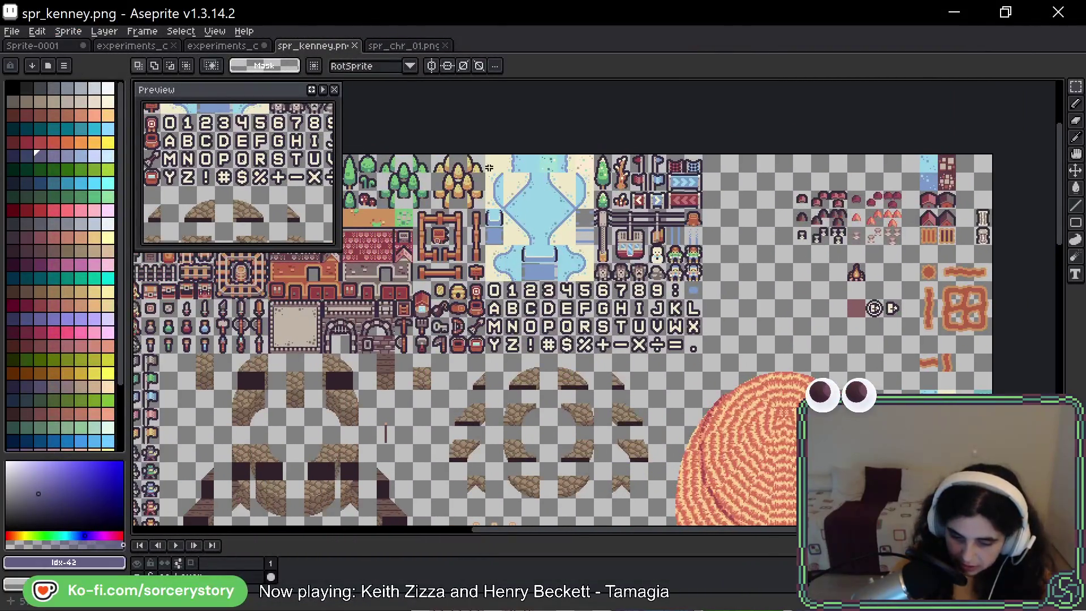
pyautogui.scroll(3, 498, 164)
pyautogui.scroll(-2, 498, 165)
pyautogui.scroll(-1, 492, 283)
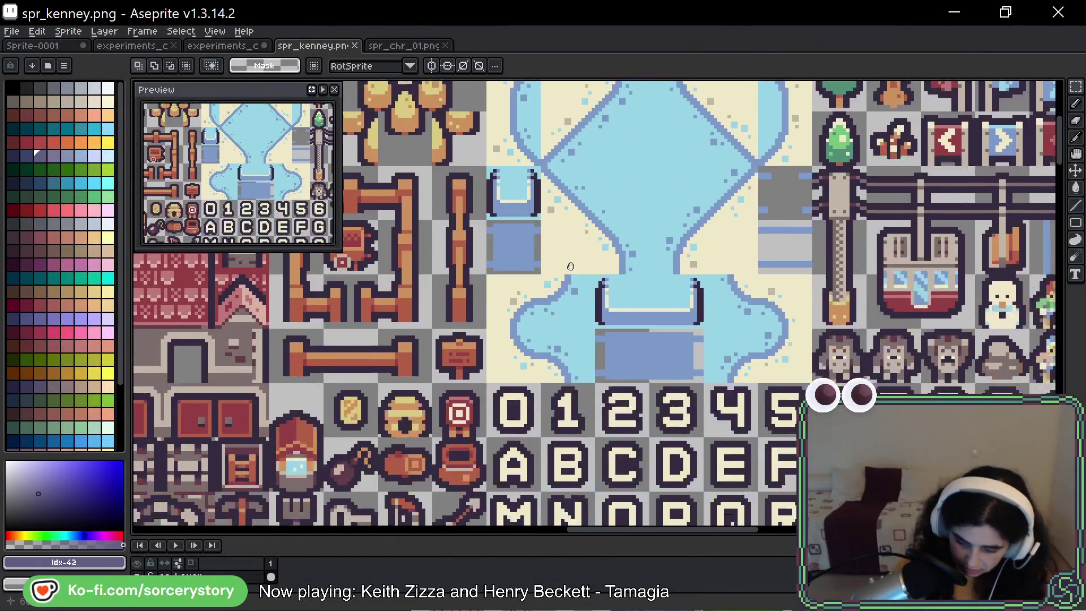
pyautogui.scroll(1, 480, 461)
pyautogui.hscroll(5, 480, 462)
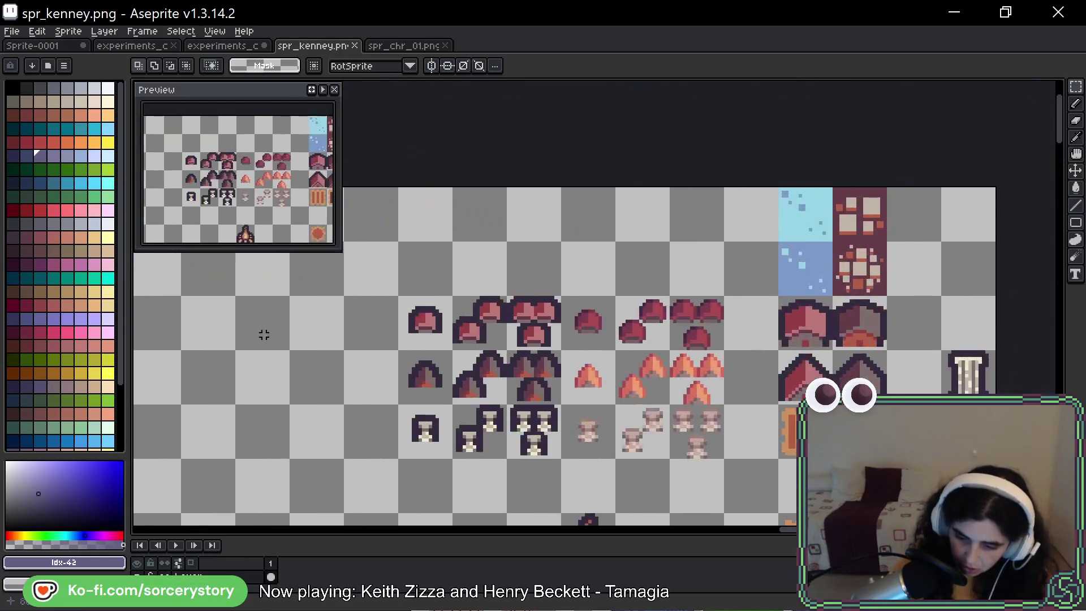
pyautogui.scroll(-2, 607, 295)
pyautogui.scroll(-6, 608, 295)
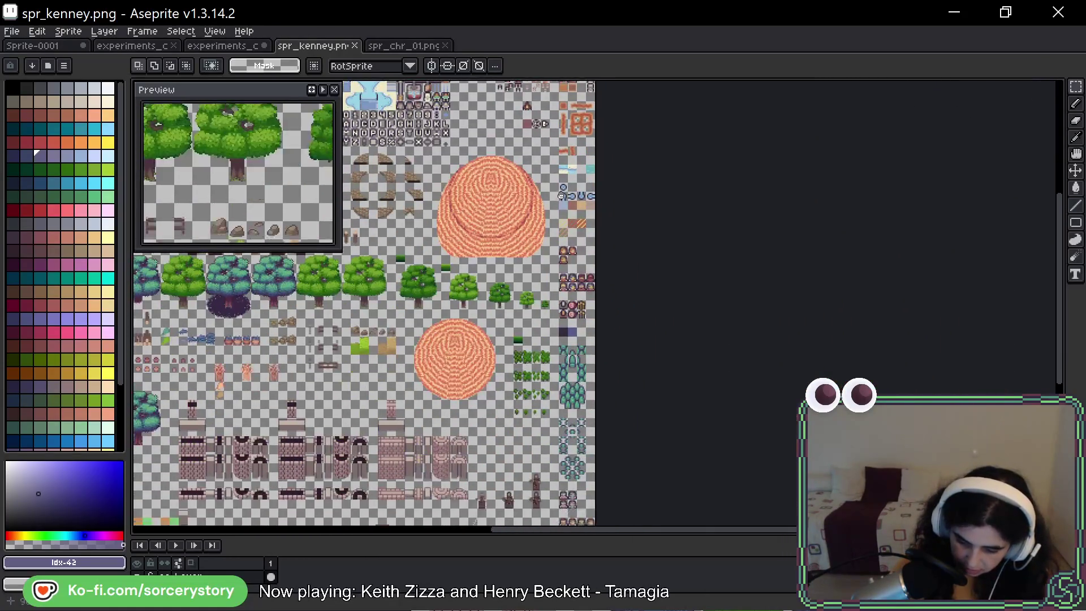
pyautogui.scroll(5, 538, 270)
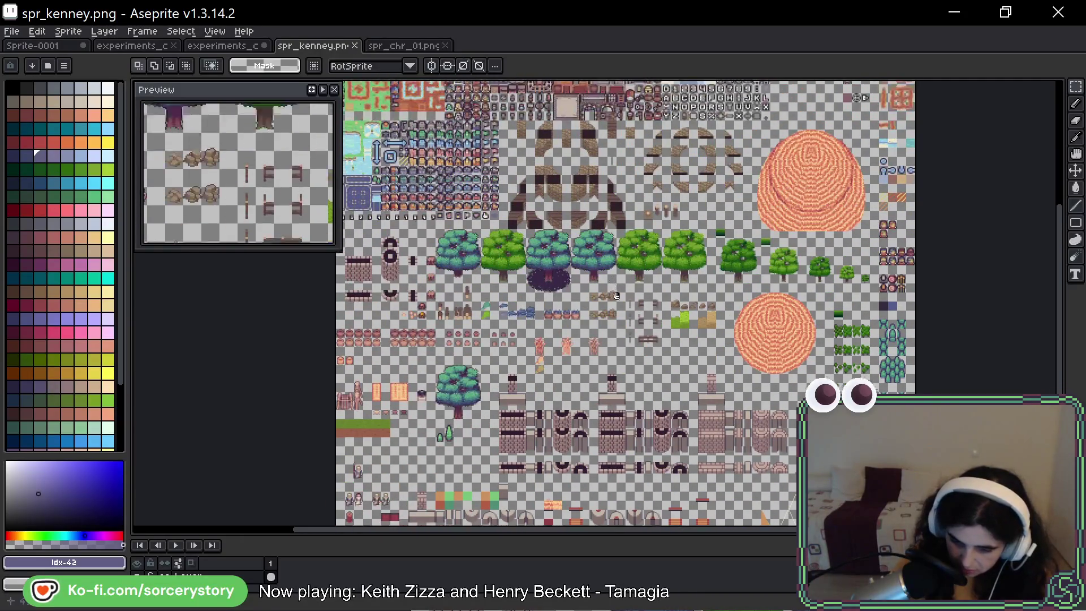
pyautogui.scroll(6, 609, 409)
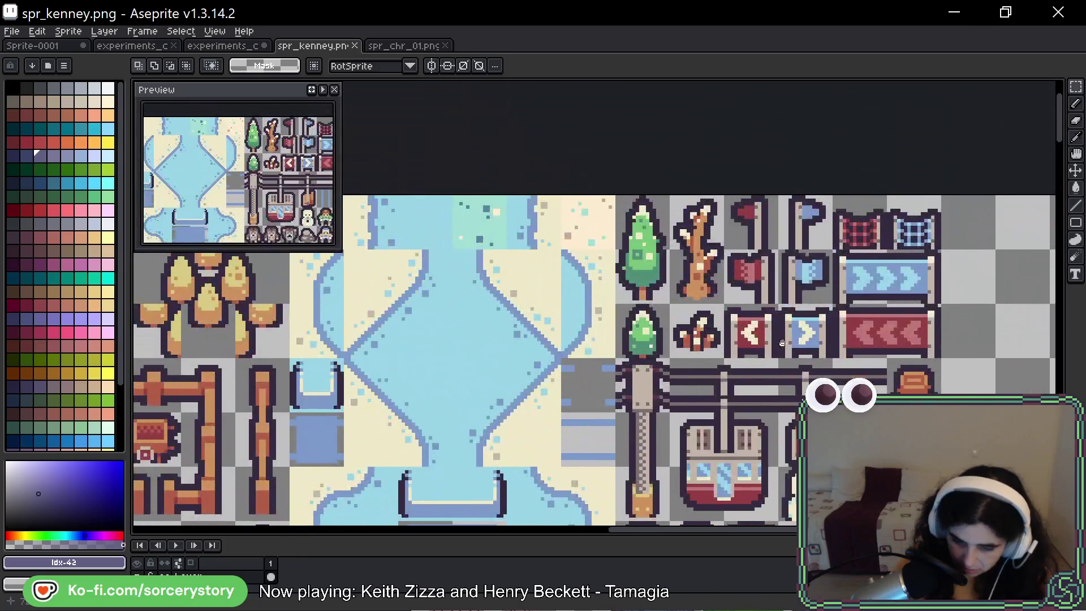
pyautogui.moveTo(783, 343); pyautogui.dragTo(790, 340)
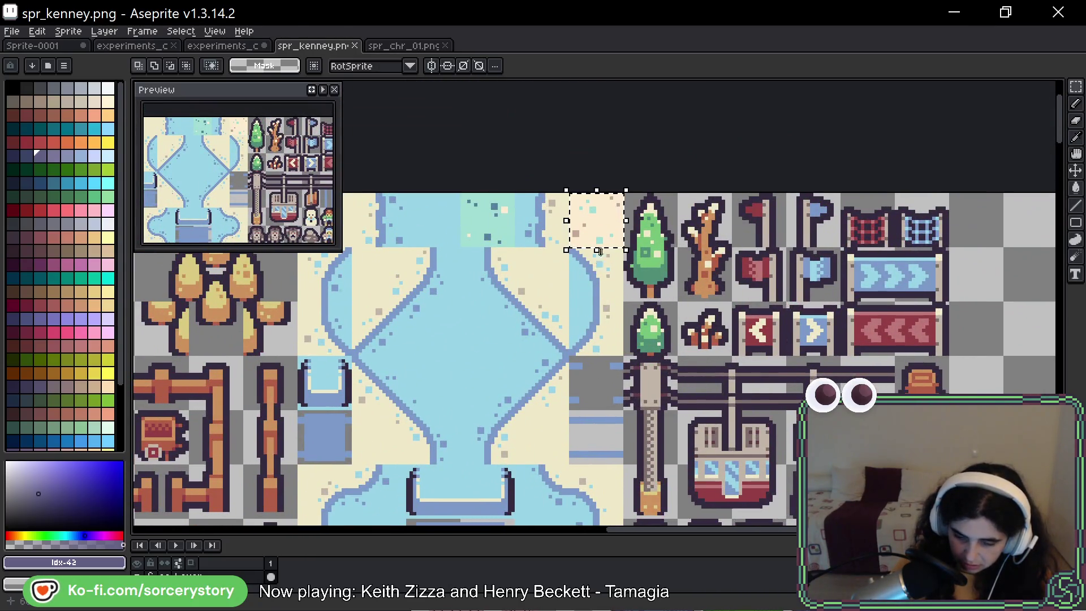
pyautogui.scroll(-4, 603, 235)
pyautogui.scroll(1, 604, 235)
pyautogui.scroll(1, 600, 233)
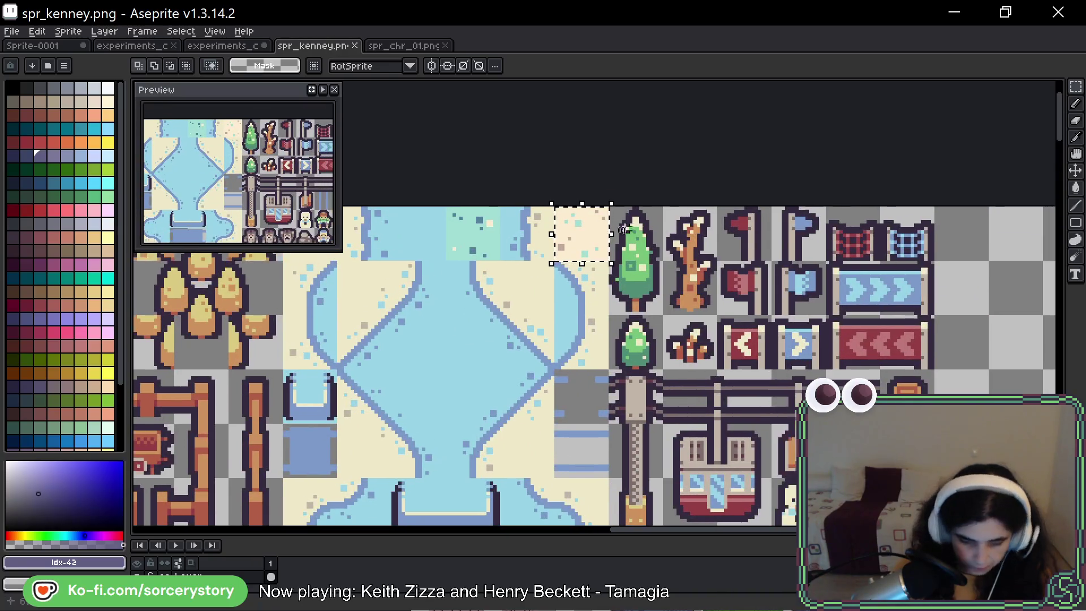
pyautogui.press('g')
pyautogui.scroll(3, 525, 236)
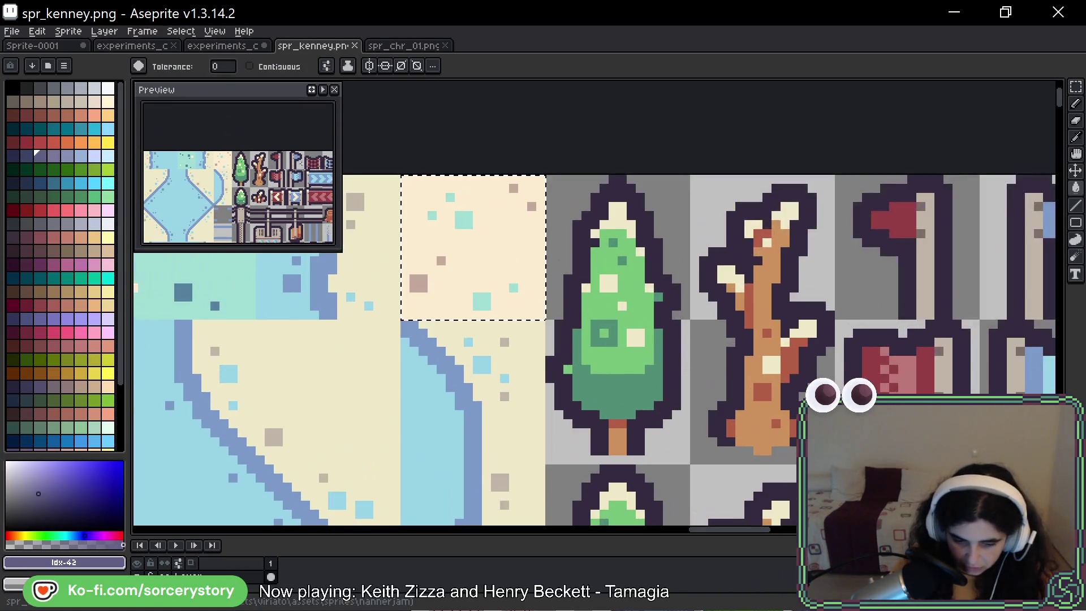
# Fill the sand tile's cream area with light blue.
pyautogui.click(111, 104)
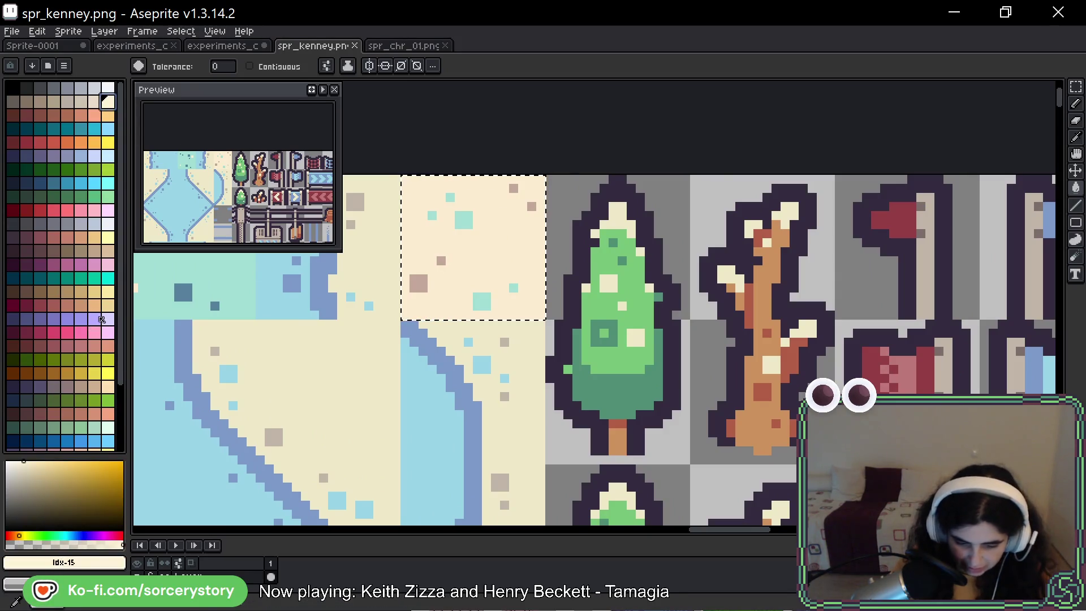
pyautogui.scroll(-3, 102, 320)
pyautogui.scroll(3, 98, 346)
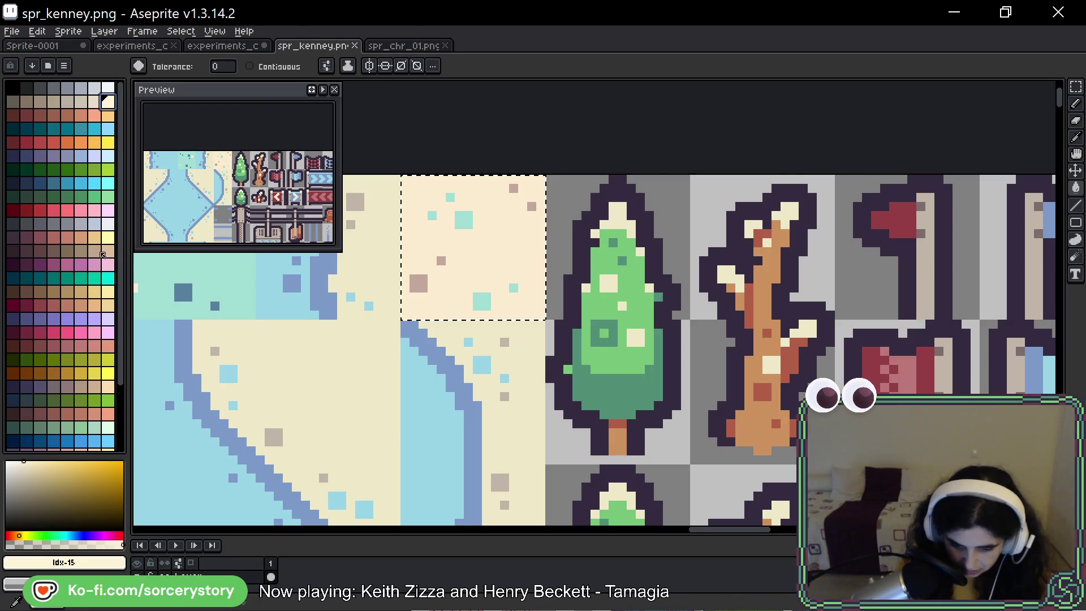
pyautogui.click(107, 155)
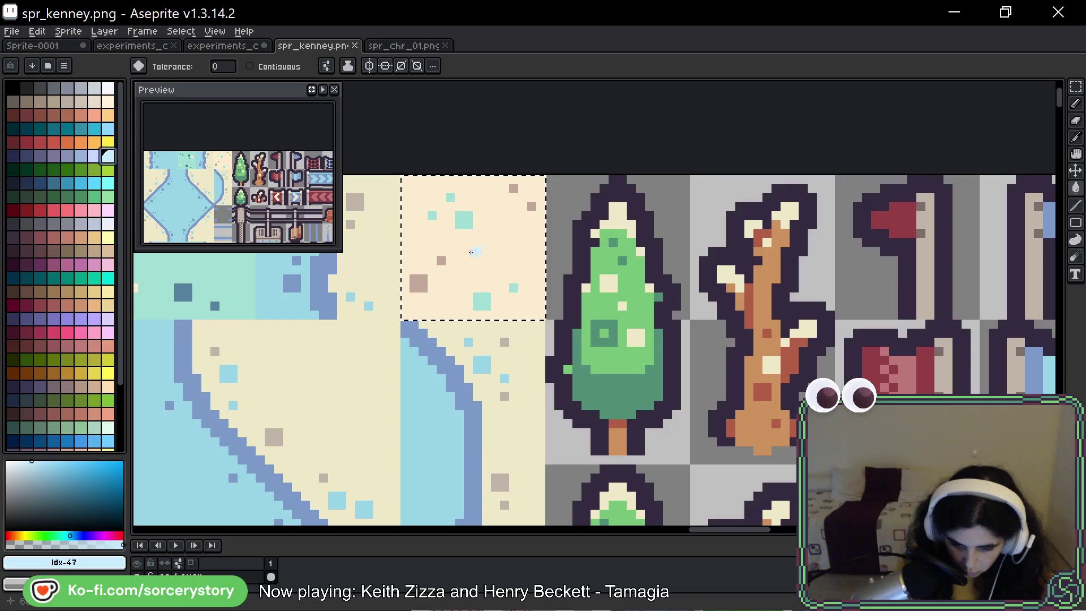
pyautogui.click(465, 249)
# Fill the tile's mint flecks with pale lavender.
pyautogui.scroll(5, 465, 250)
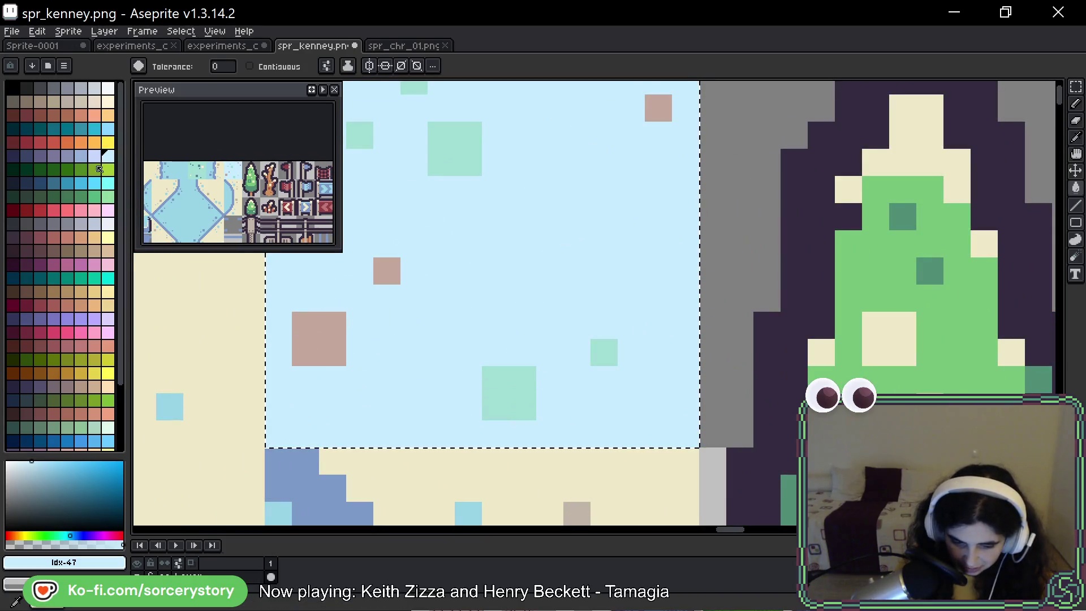
pyautogui.click(94, 156)
pyautogui.click(453, 158)
pyautogui.scroll(-2, 448, 176)
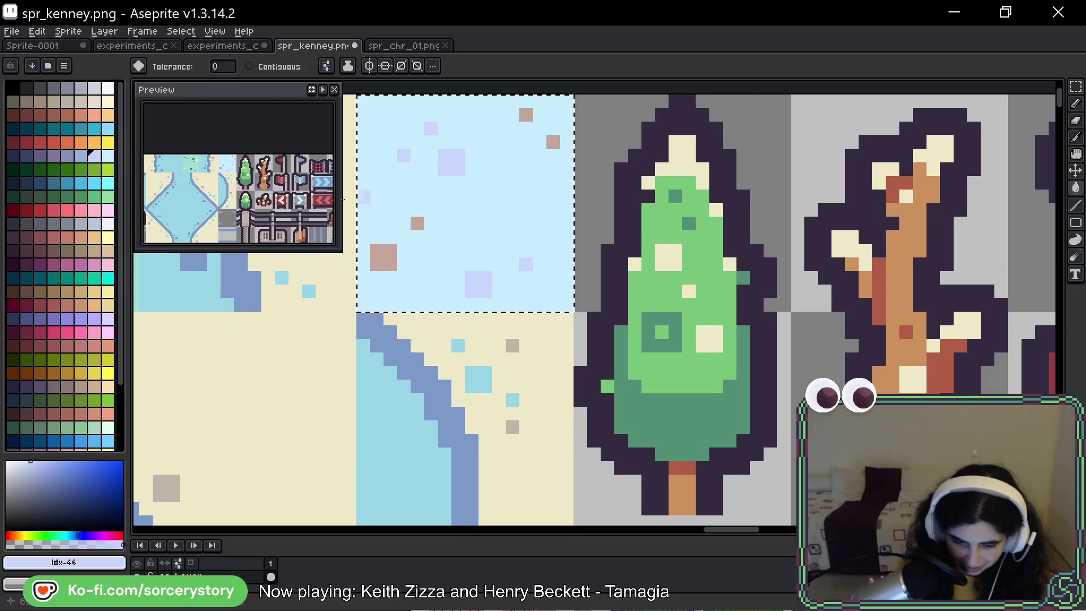
pyautogui.click(80, 156)
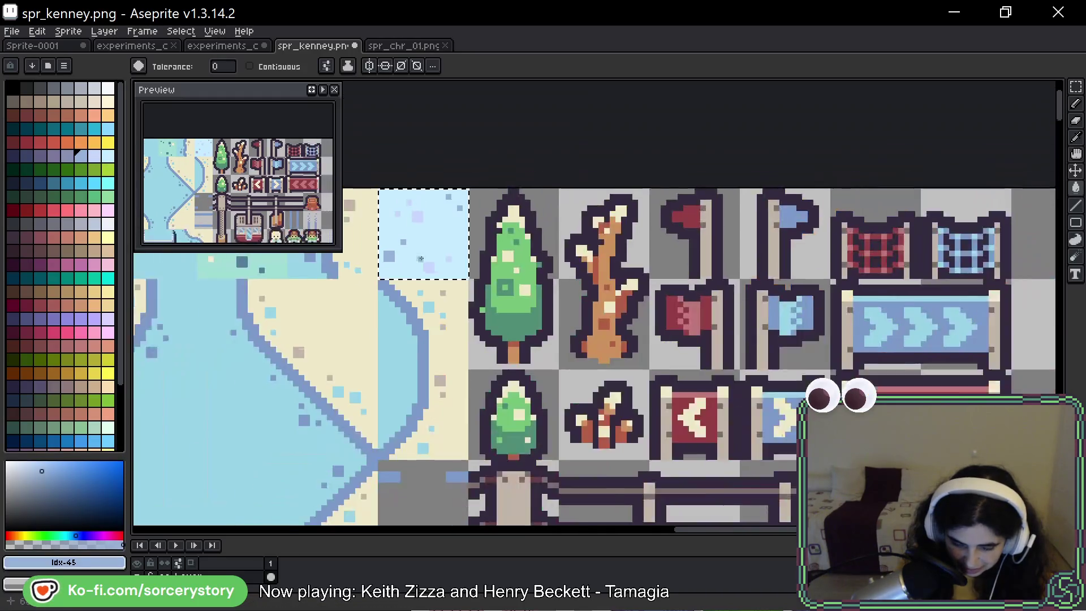
pyautogui.scroll(-4, 428, 277)
pyautogui.hscroll(-2, 428, 278)
pyautogui.scroll(3, 533, 298)
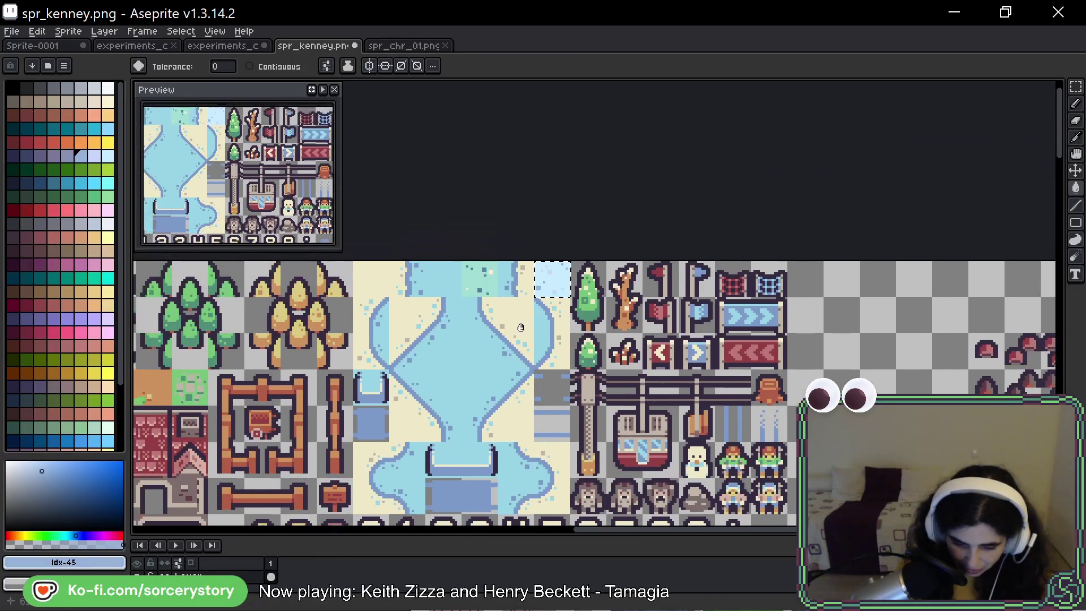
# Select the mint water tile, try purple-grey fills, then undo them and restore the selection.
pyautogui.press('w')
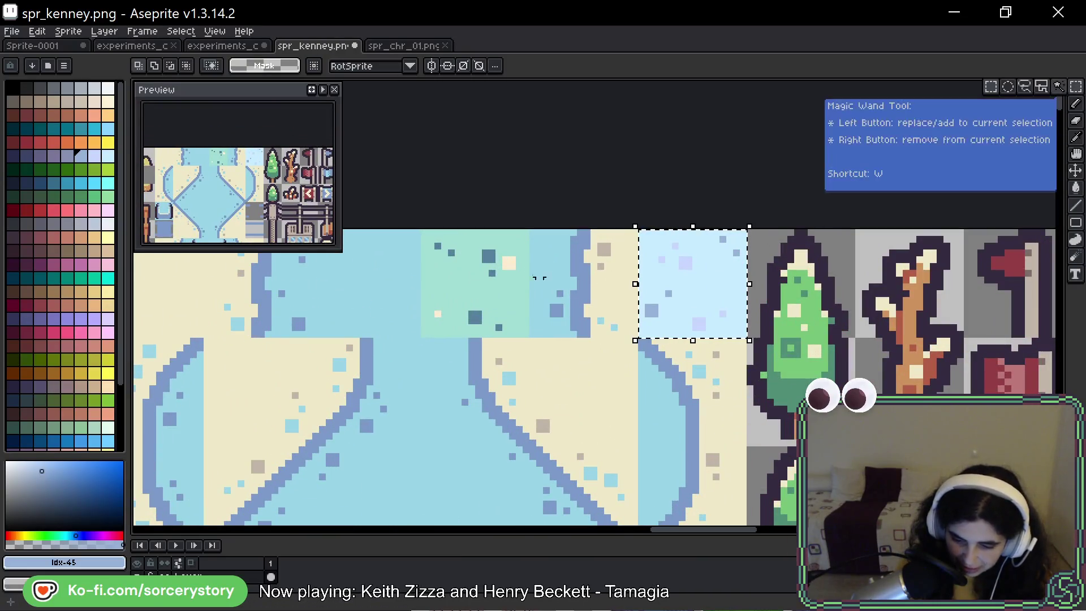
pyautogui.click(465, 279)
pyautogui.scroll(1, 465, 279)
pyautogui.press('i')
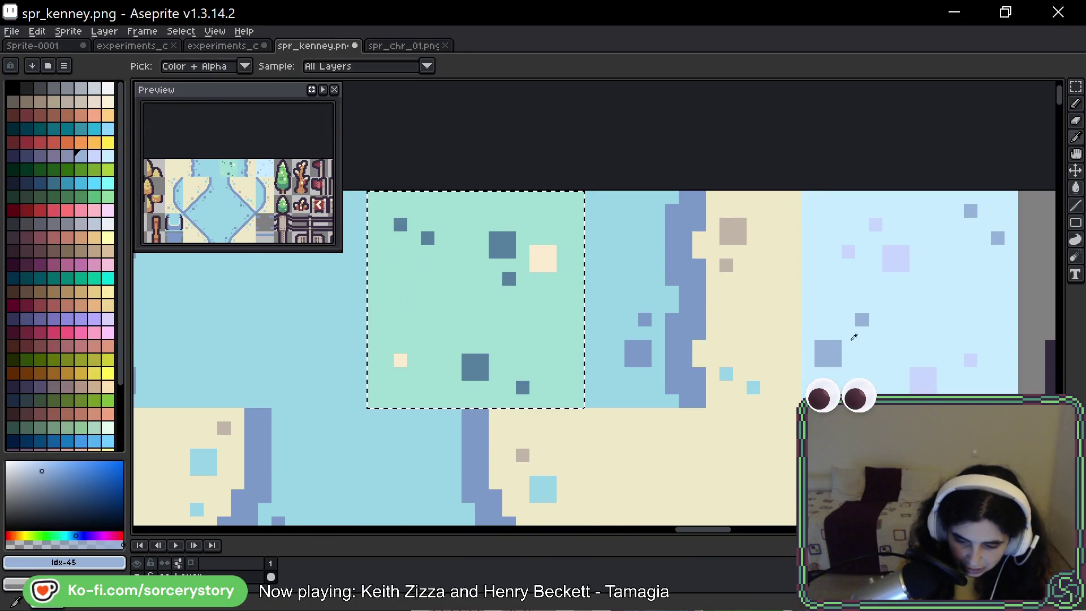
pyautogui.click(835, 352)
pyautogui.press('g')
pyautogui.click(65, 155)
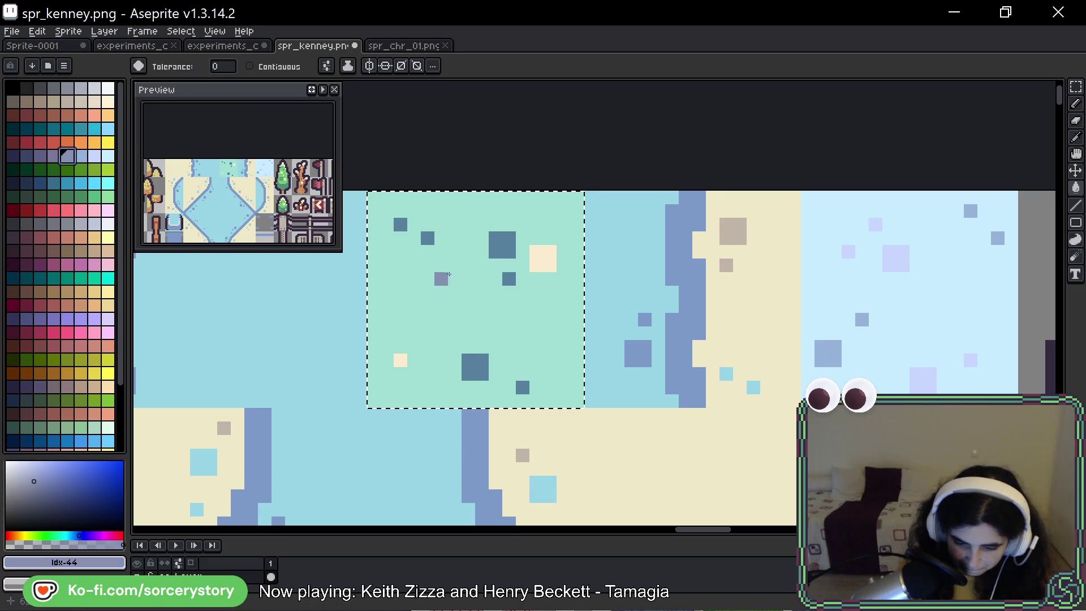
pyautogui.click(421, 272)
pyautogui.click(54, 155)
pyautogui.click(503, 253)
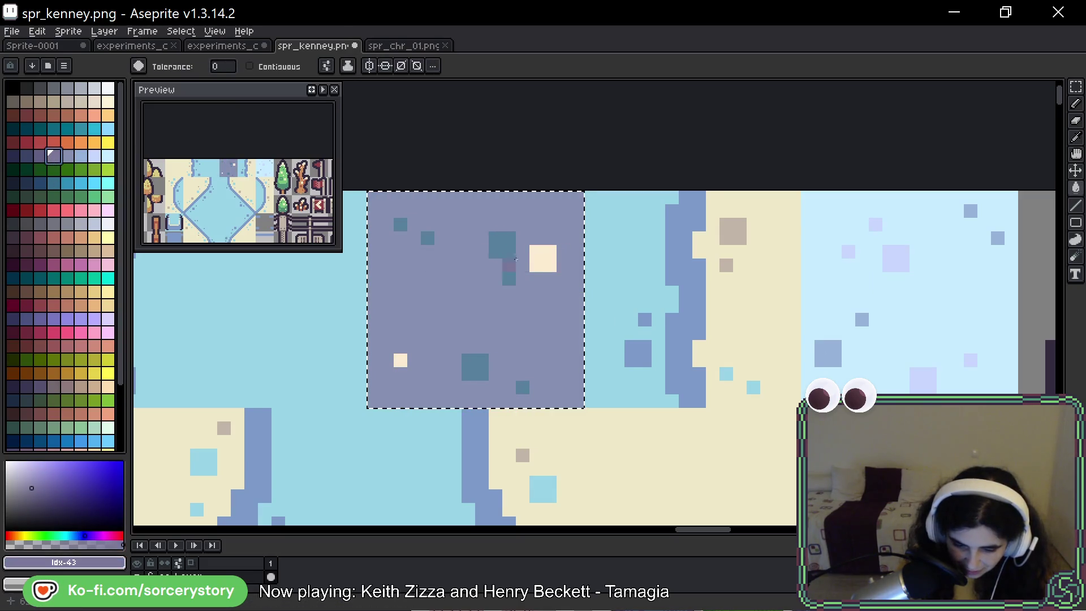
pyautogui.hotkey('ctrl', 'z')
pyautogui.hotkey('ctrl', 'z')
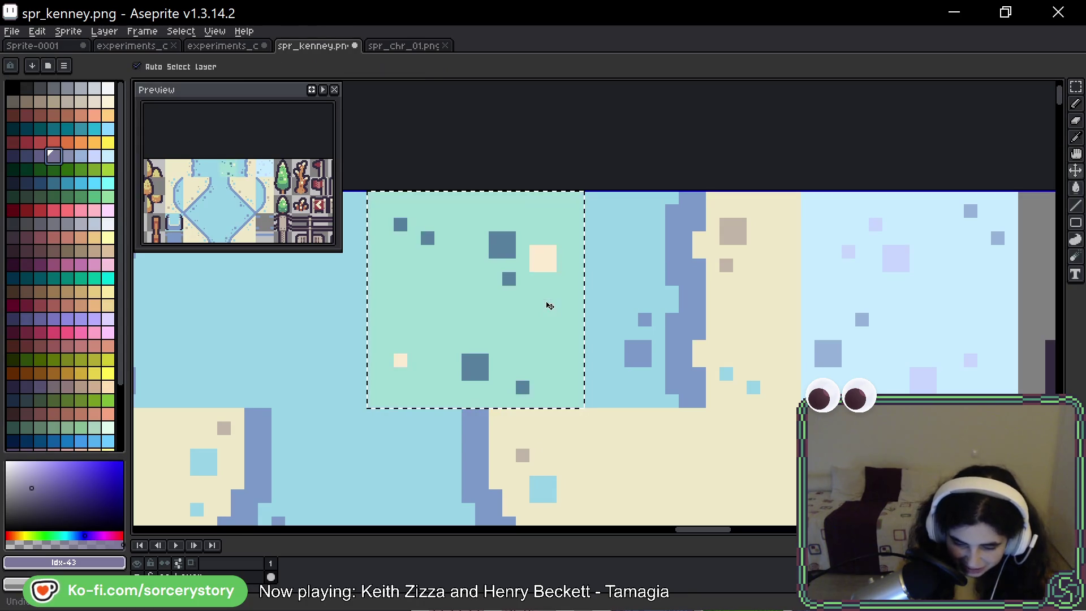
pyautogui.hotkey('ctrl', 'd')
pyautogui.hotkey('ctrl', 'shift', 'd')
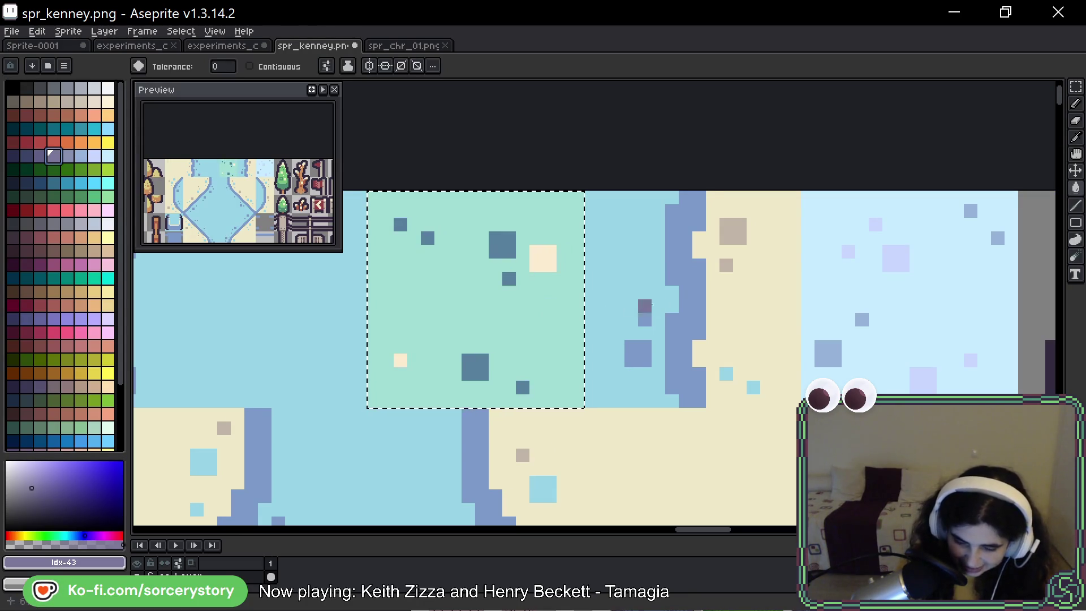
# Turn the mint tile's cream specks light blue and its background lavender.
pyautogui.press('i')
pyautogui.click(907, 281)
pyautogui.press('g')
pyautogui.click(509, 260)
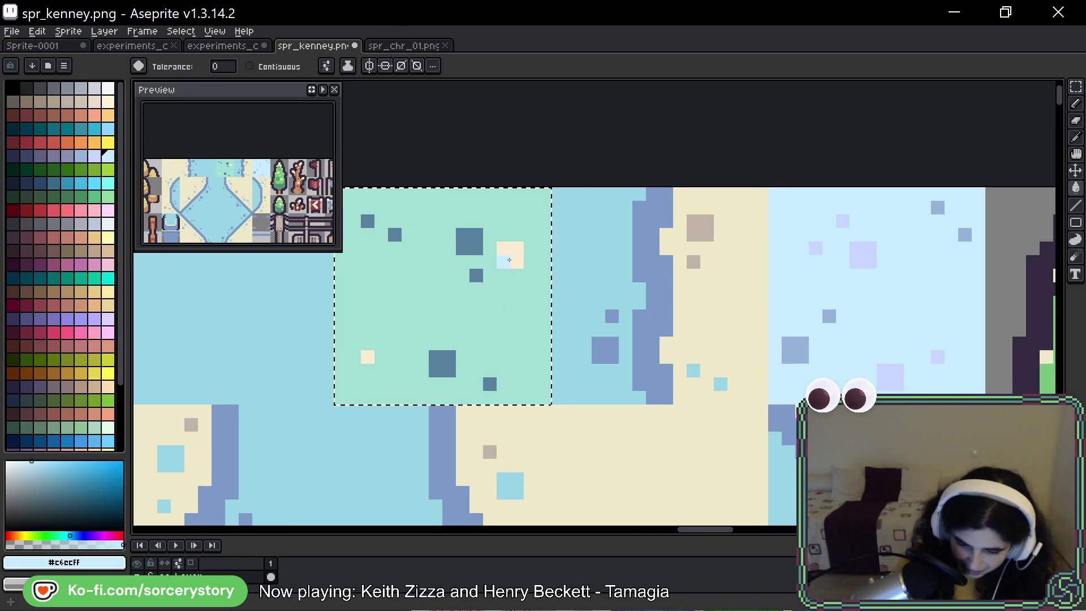
pyautogui.press('i')
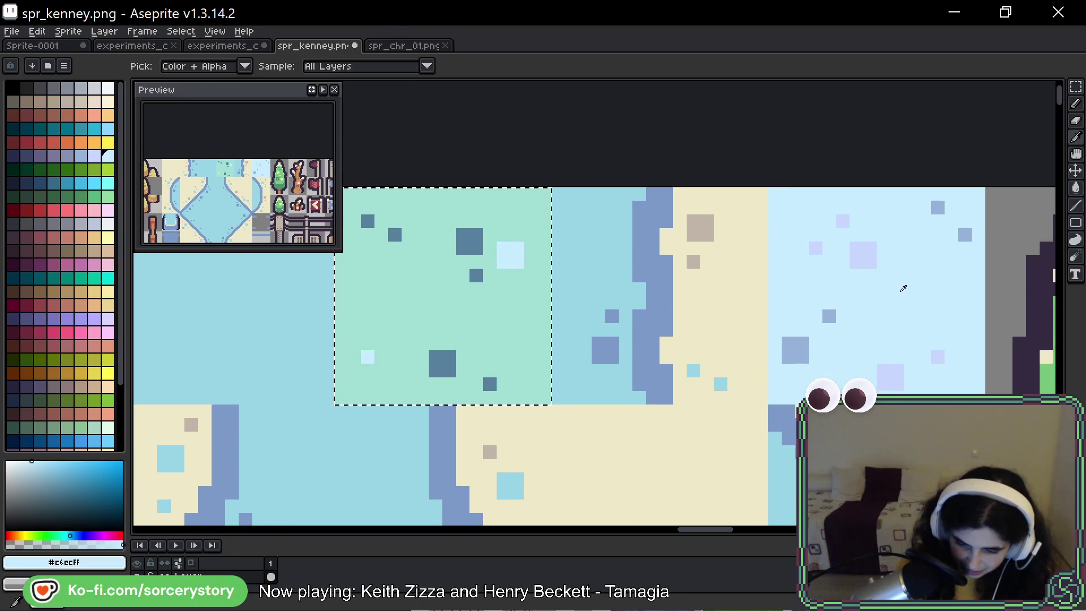
pyautogui.click(861, 249)
pyautogui.press('g')
pyautogui.click(492, 287)
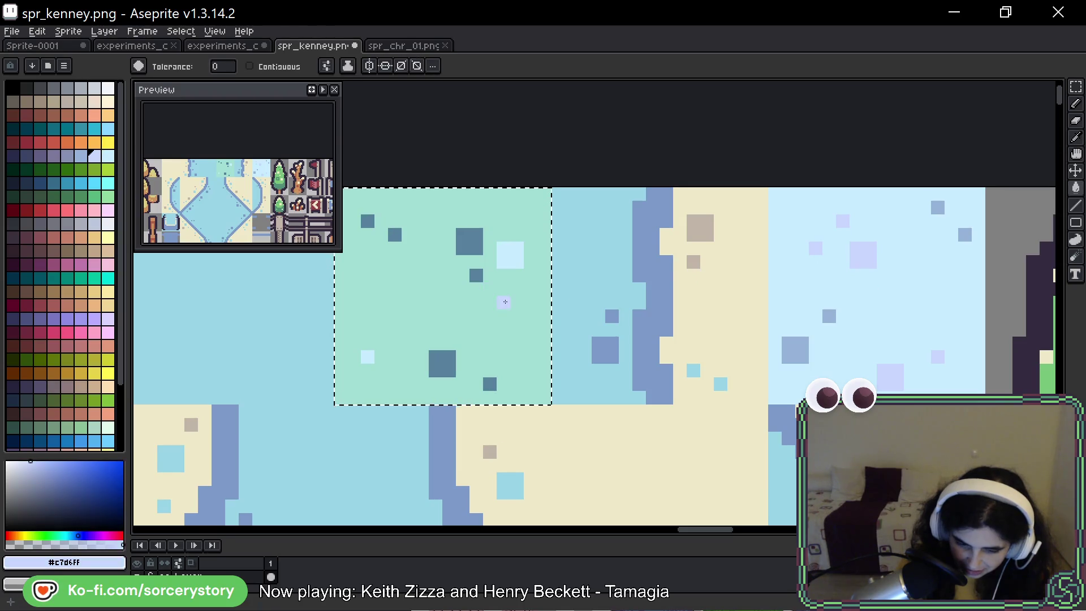
pyautogui.click(498, 317)
pyautogui.click(81, 156)
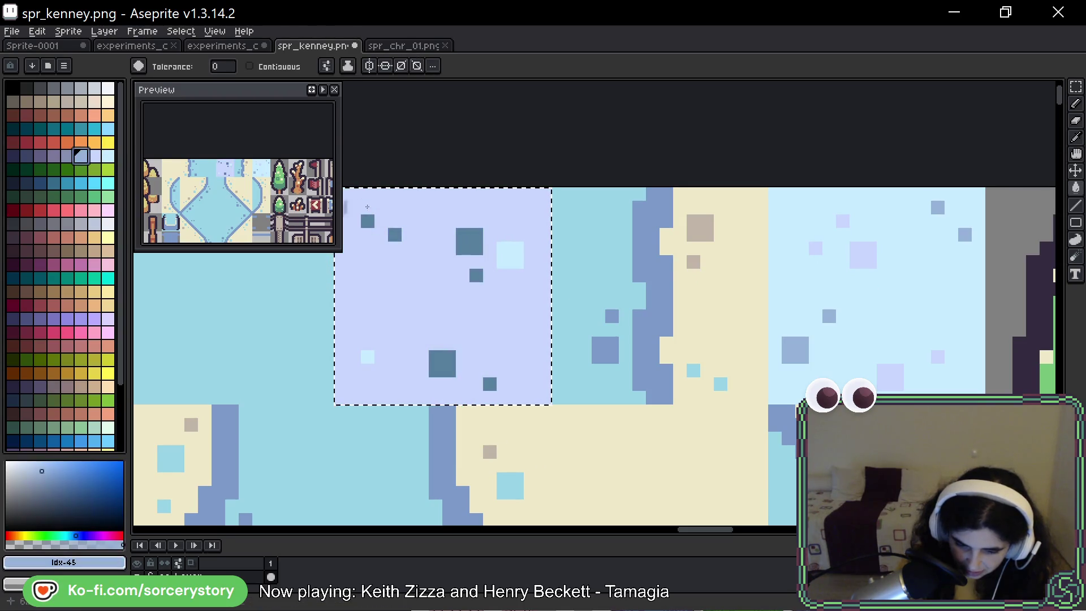
# Deselect the tile and save spr_kenney.png.
pyautogui.scroll(-4, 465, 237)
pyautogui.press('v')
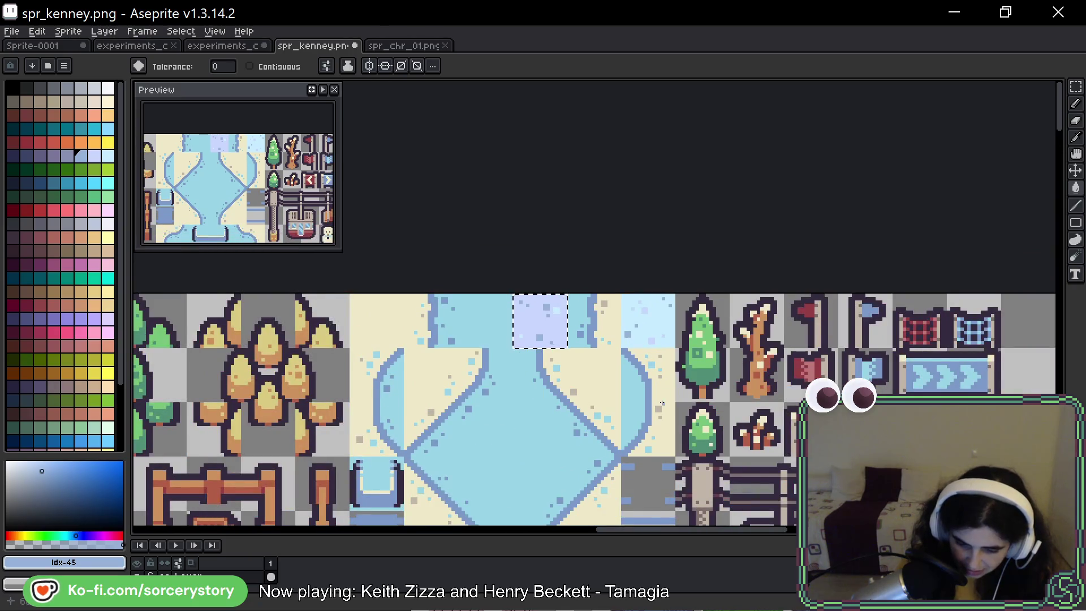
pyautogui.hotkey('ctrl', 'd')
pyautogui.hotkey('ctrl', 's')
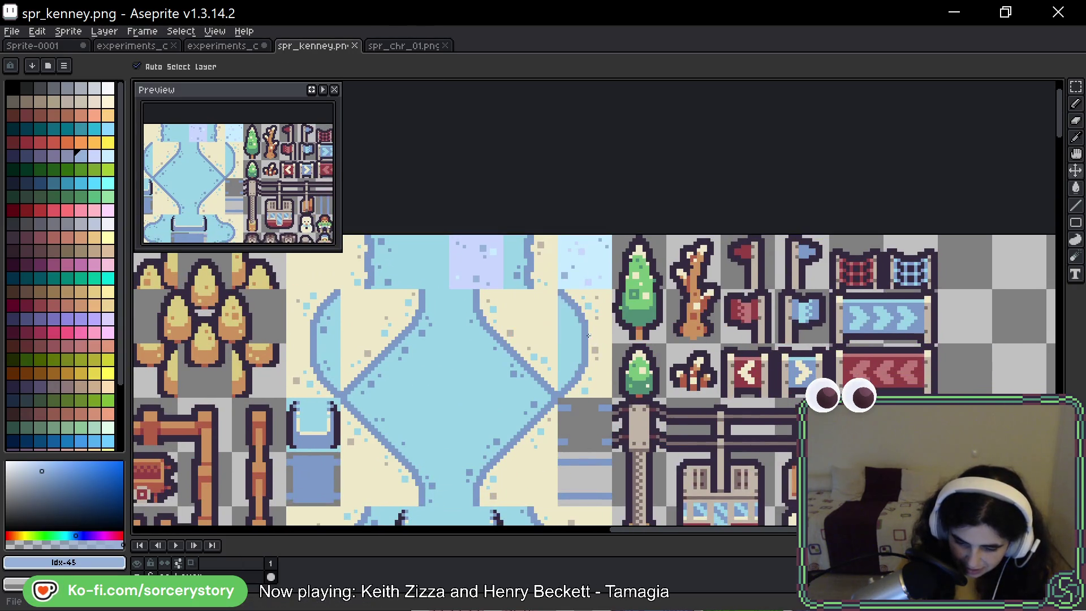
pyautogui.press('g')
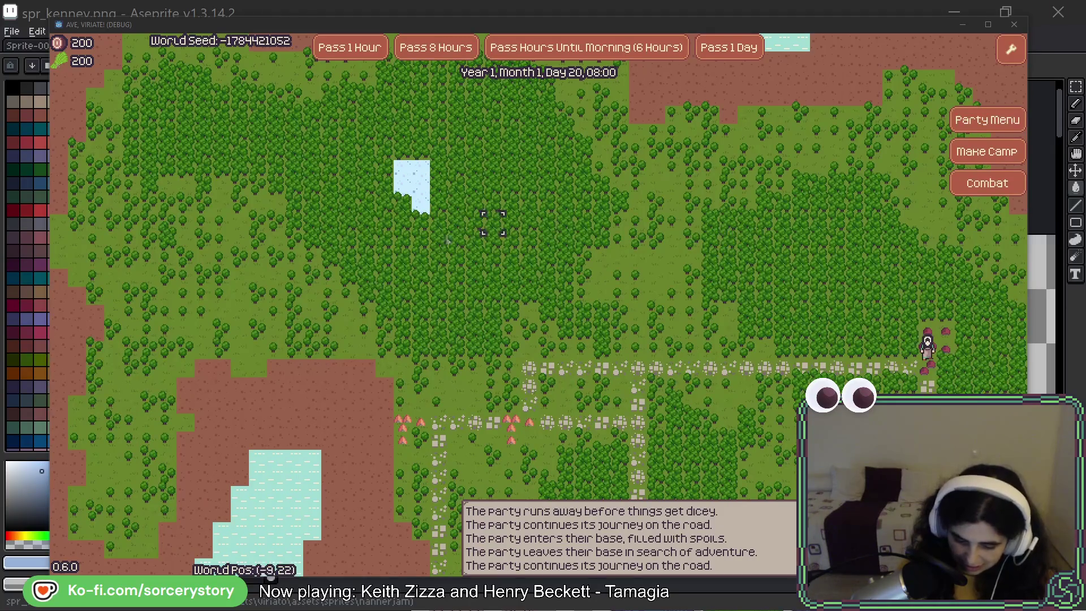
pyautogui.click(799, 115)
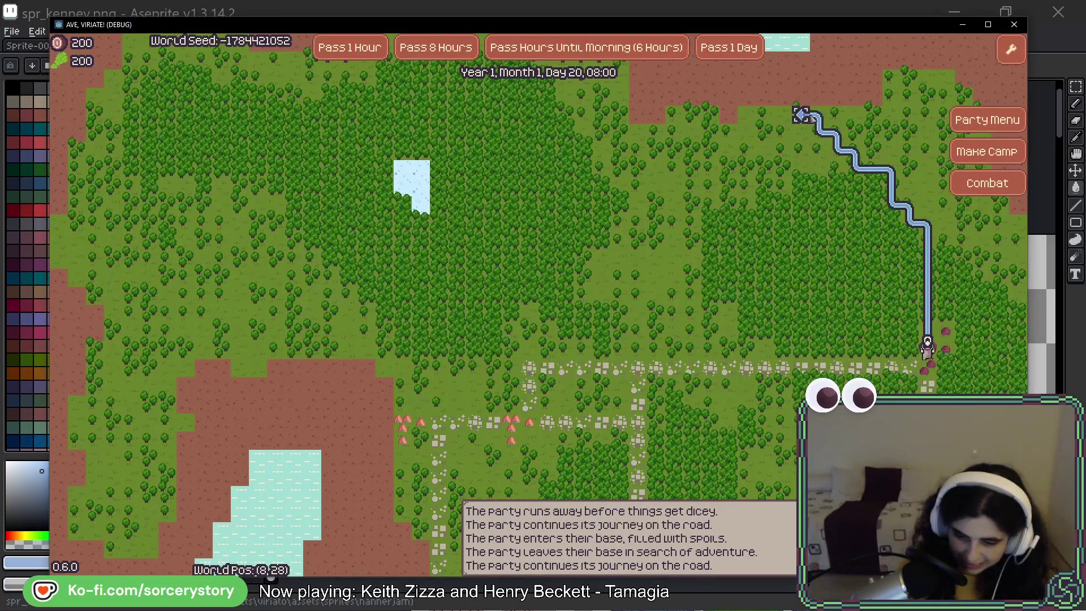
pyautogui.click(933, 356)
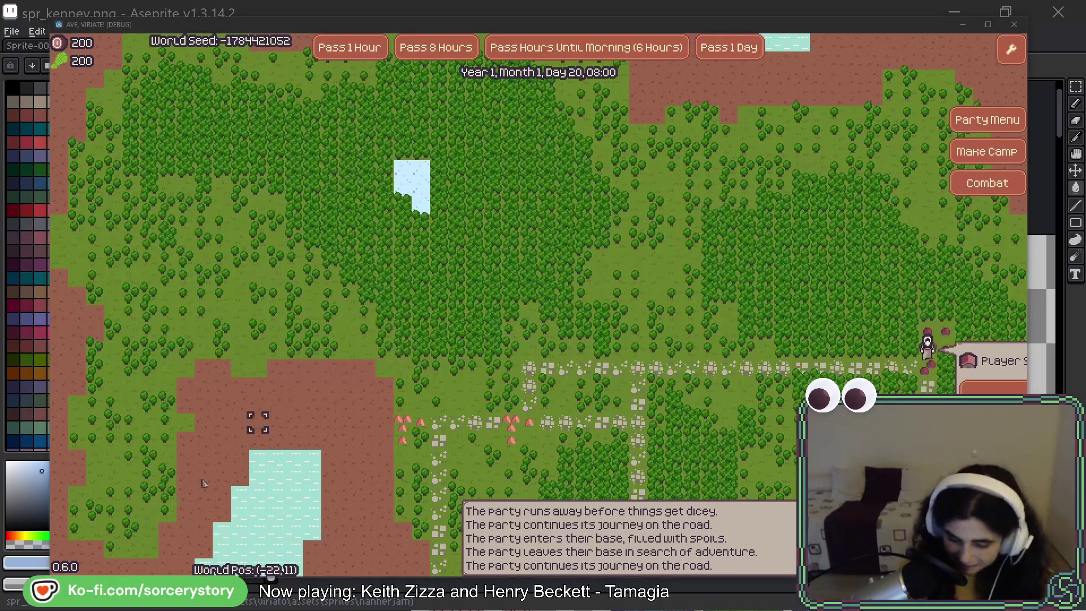
pyautogui.click(356, 385)
pyautogui.scroll(-5, 478, 274)
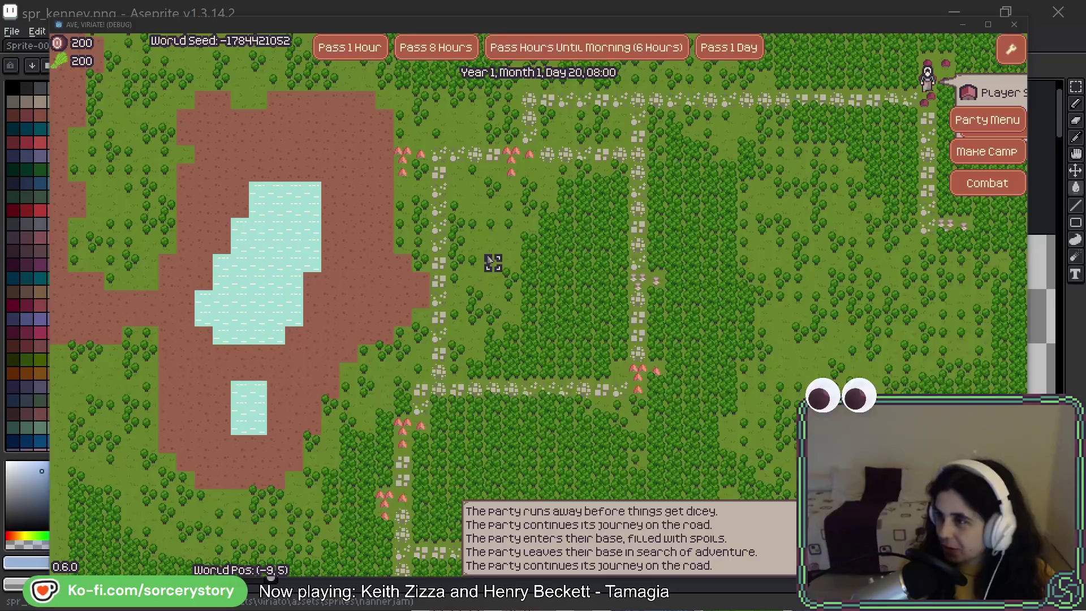
pyautogui.hotkey('alt', 'Tab')
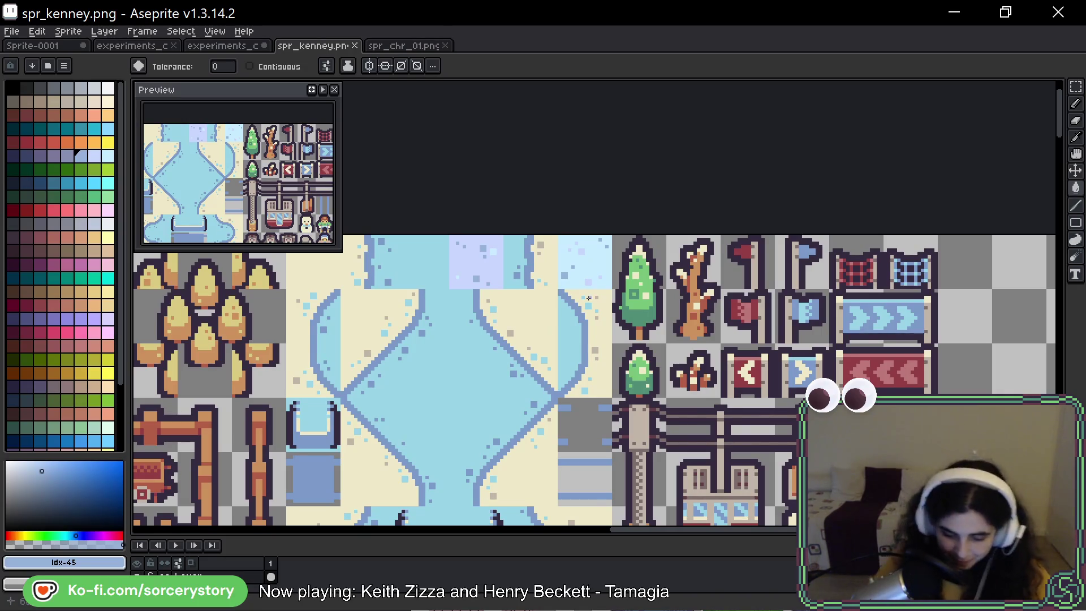
# Bring the top-left pond tile into view and marquee-select its pale centre.
pyautogui.scroll(-3, 720, 292)
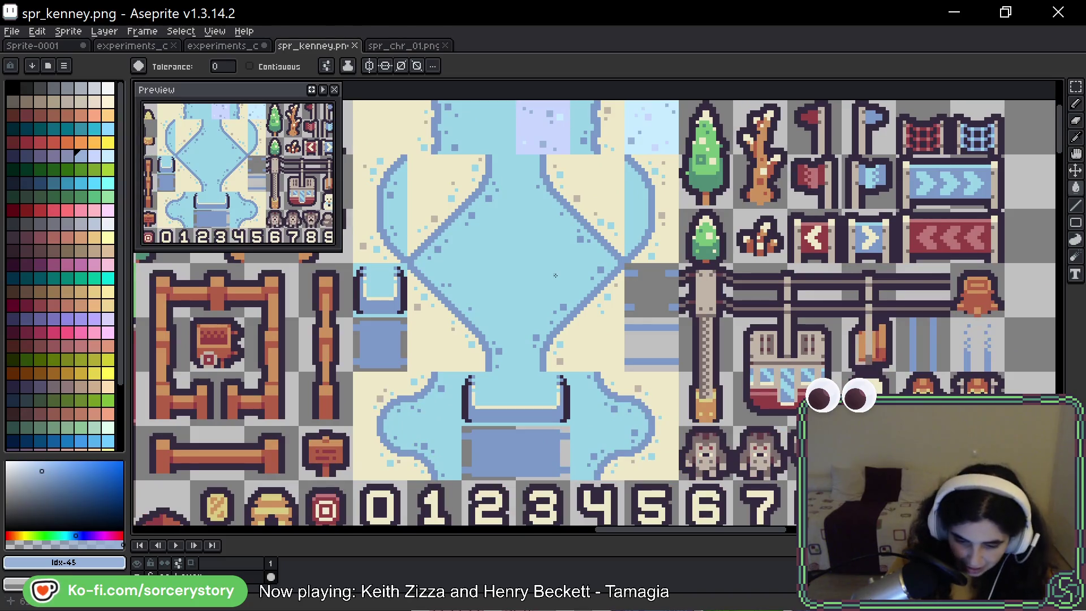
pyautogui.scroll(-5, 556, 275)
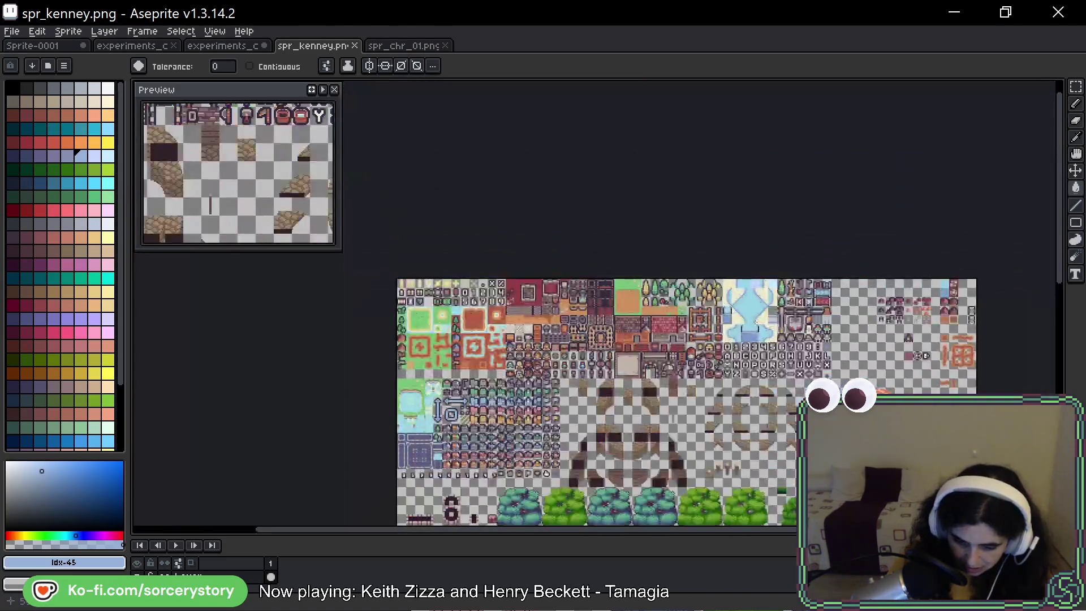
pyautogui.scroll(3, 551, 215)
pyautogui.scroll(-2, 552, 214)
pyautogui.scroll(-3, 552, 214)
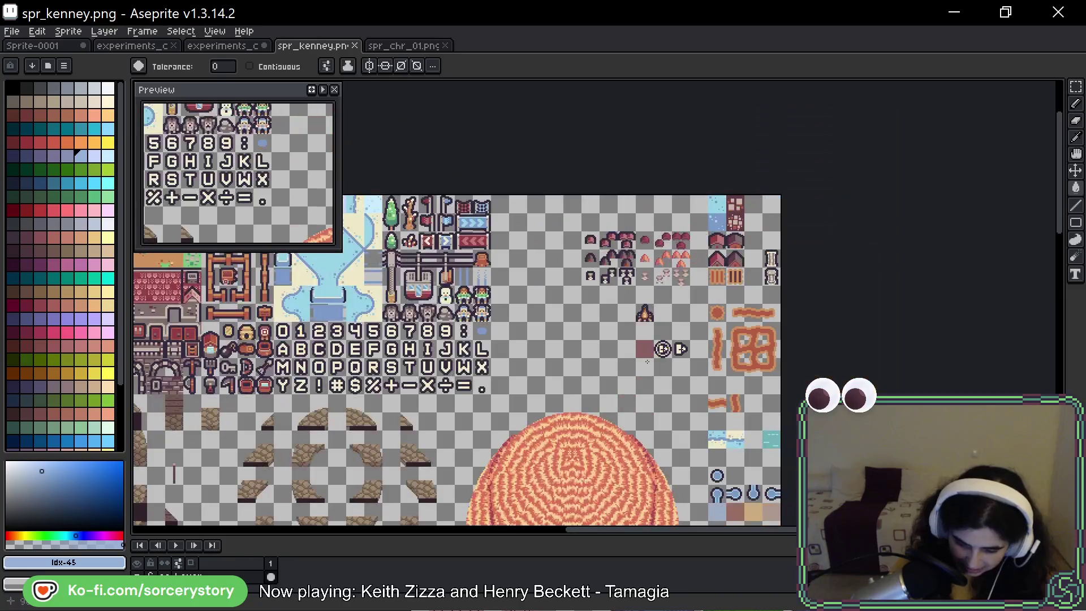
pyautogui.scroll(2, 552, 214)
pyautogui.scroll(-2, 552, 214)
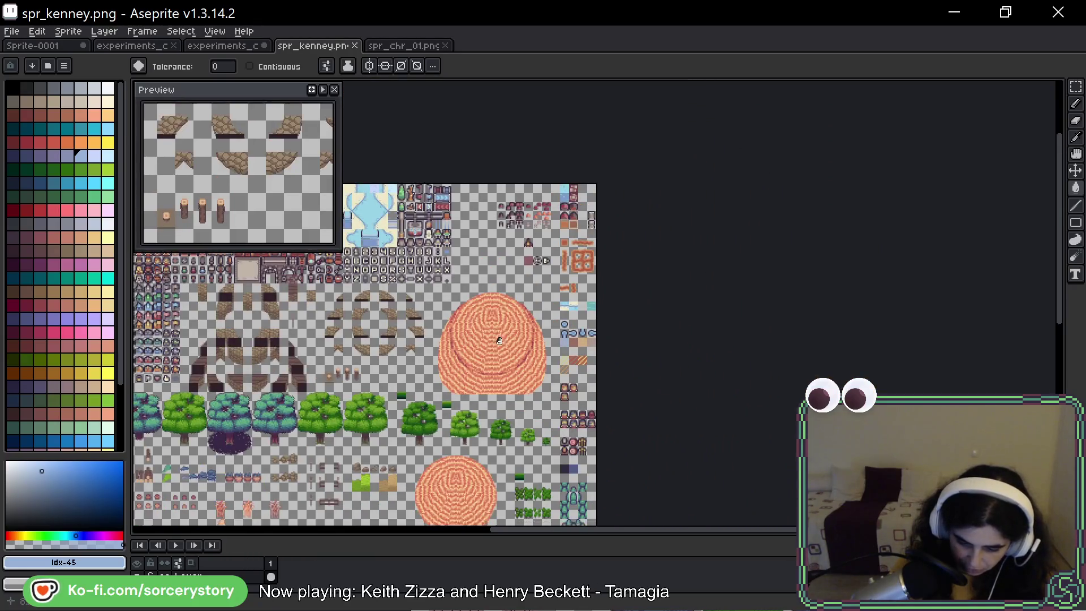
pyautogui.scroll(-2, 554, 260)
pyautogui.moveTo(554, 261)
pyautogui.mouseDown()
pyautogui.moveTo(746, 260)
pyautogui.moveTo(730, 270)
pyautogui.moveTo(936, 331)
pyautogui.mouseUp()
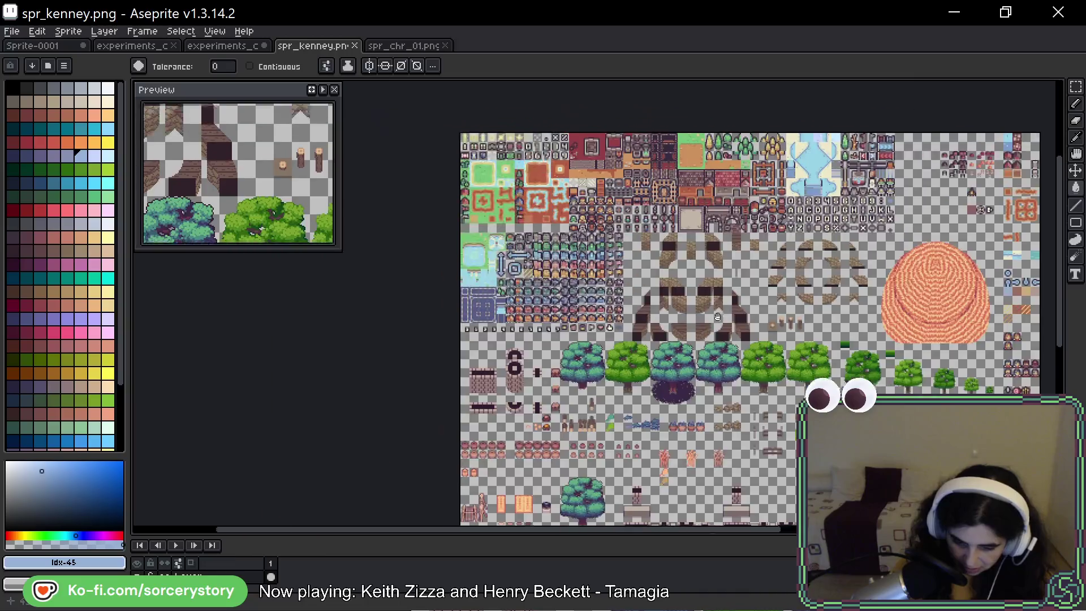
pyautogui.scroll(3, 936, 331)
pyautogui.hotkey('alt', 'Tab')
pyautogui.hotkey('alt', 'Tab')
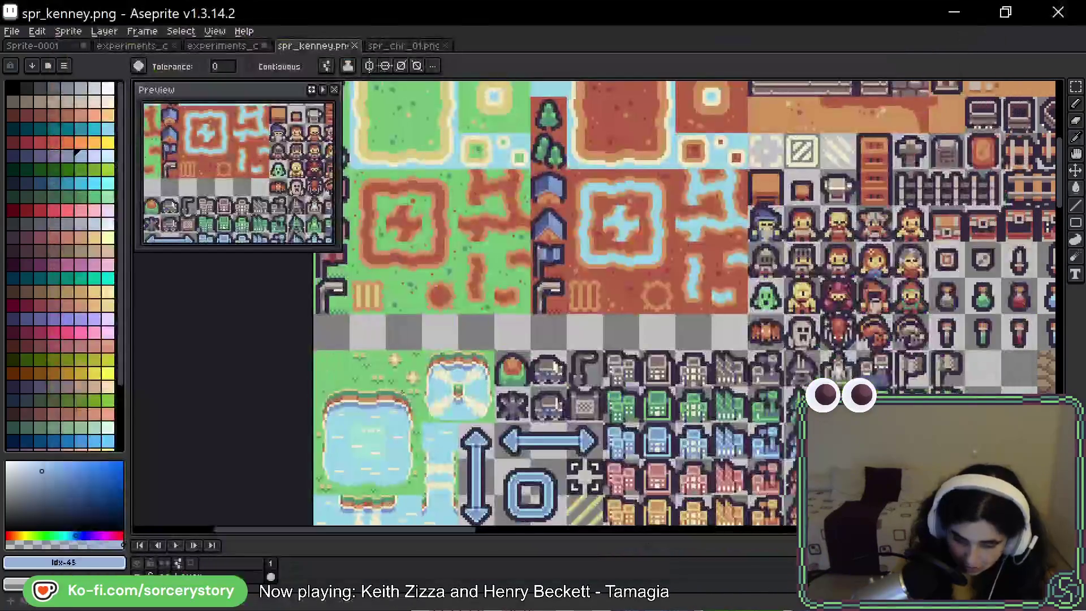
pyautogui.scroll(4, 484, 305)
pyautogui.scroll(1, 484, 305)
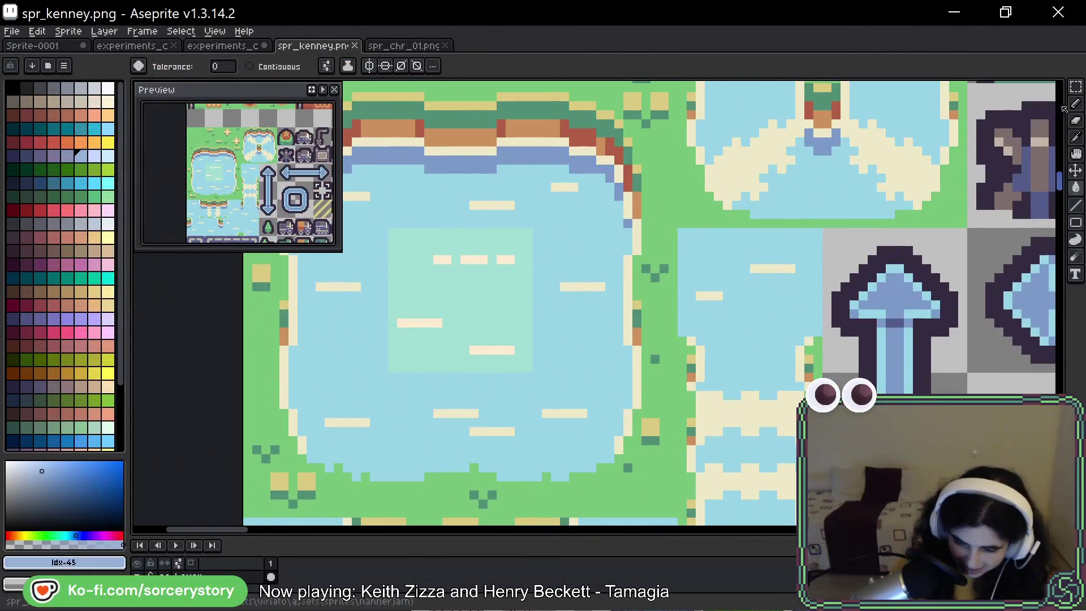
pyautogui.press('b')
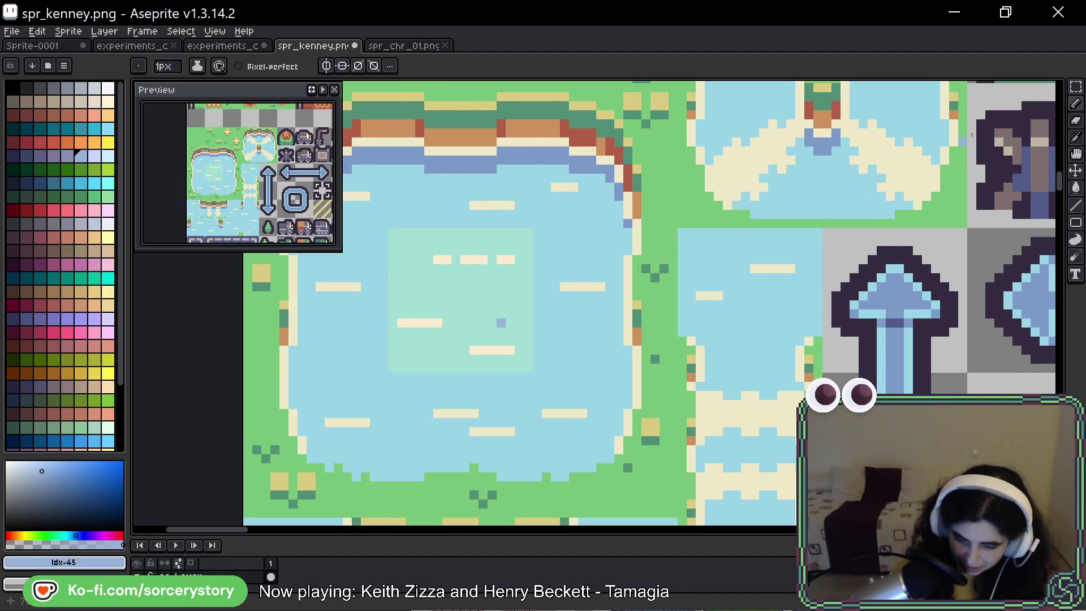
pyautogui.press('m')
pyautogui.moveTo(390, 230); pyautogui.dragTo(532, 372)
# Fill the selected pond centre with bright cyan #74F5FD.
pyautogui.press('g')
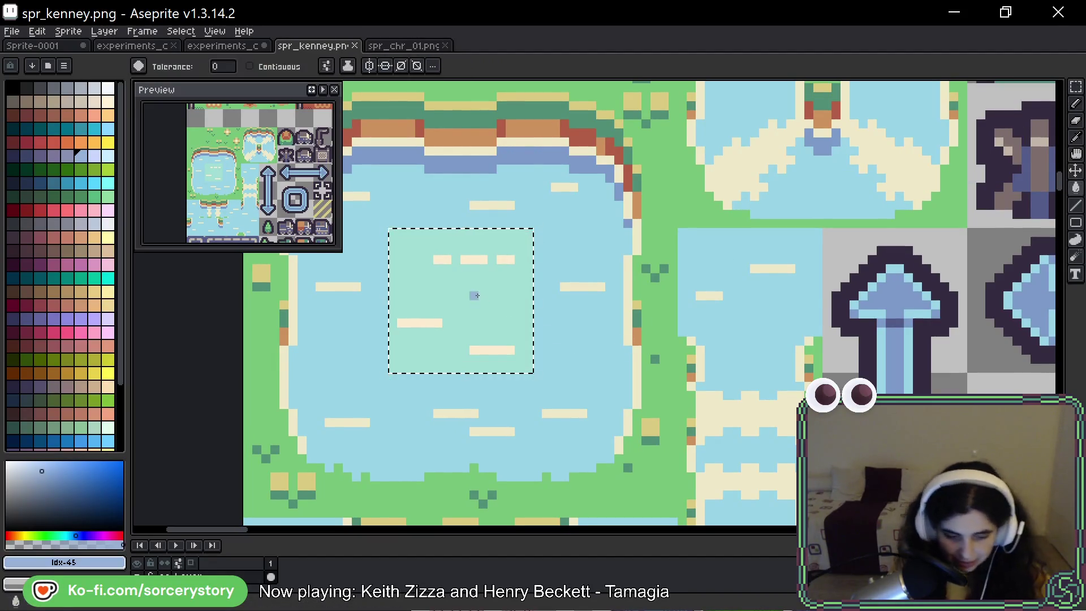
pyautogui.click(107, 183)
pyautogui.scroll(1, 502, 306)
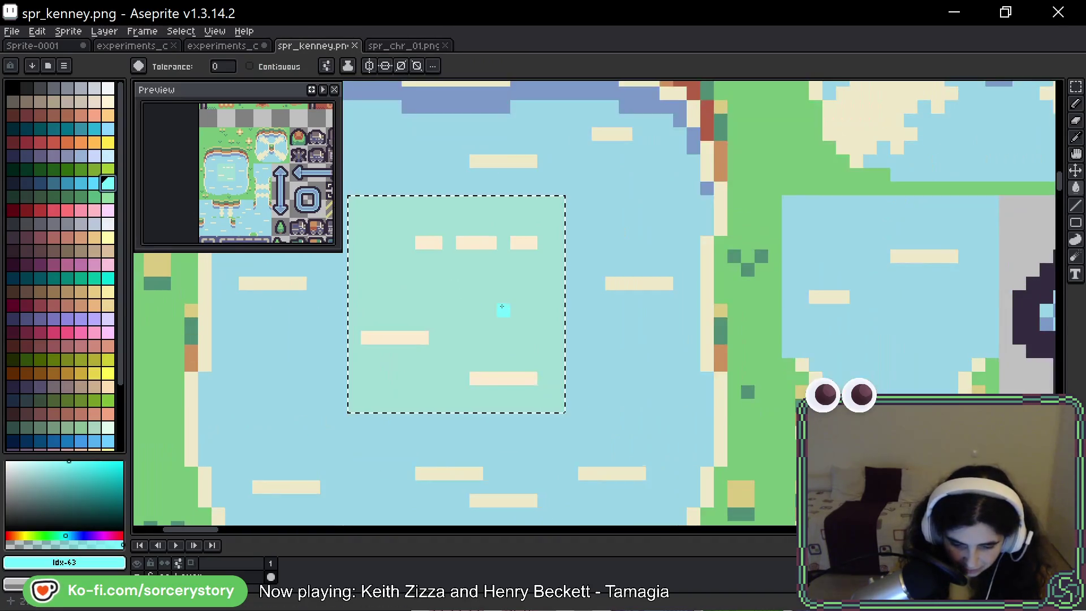
pyautogui.click(108, 89)
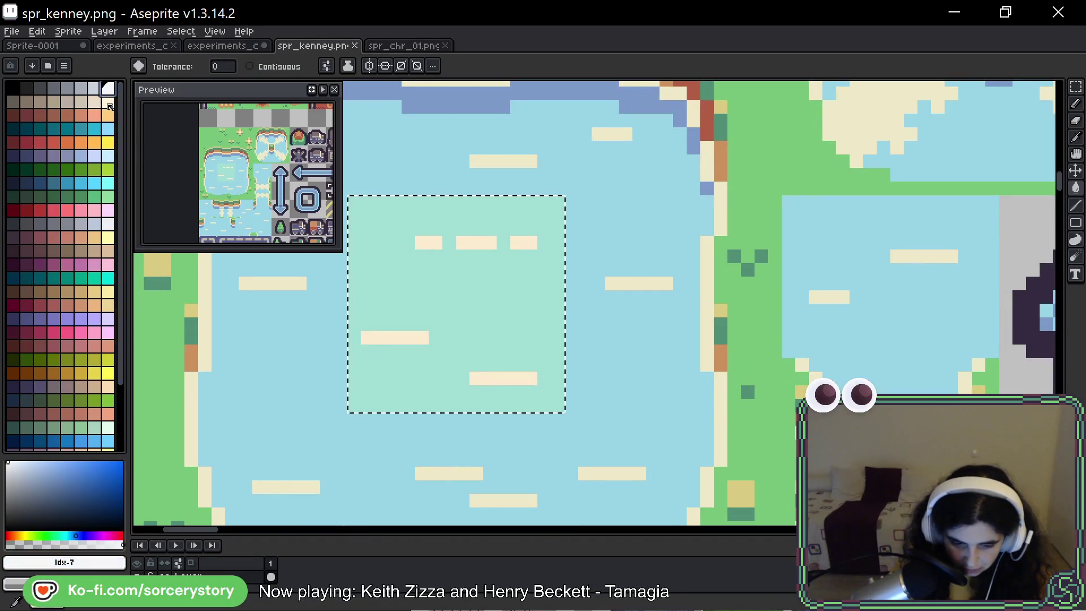
pyautogui.click(111, 158)
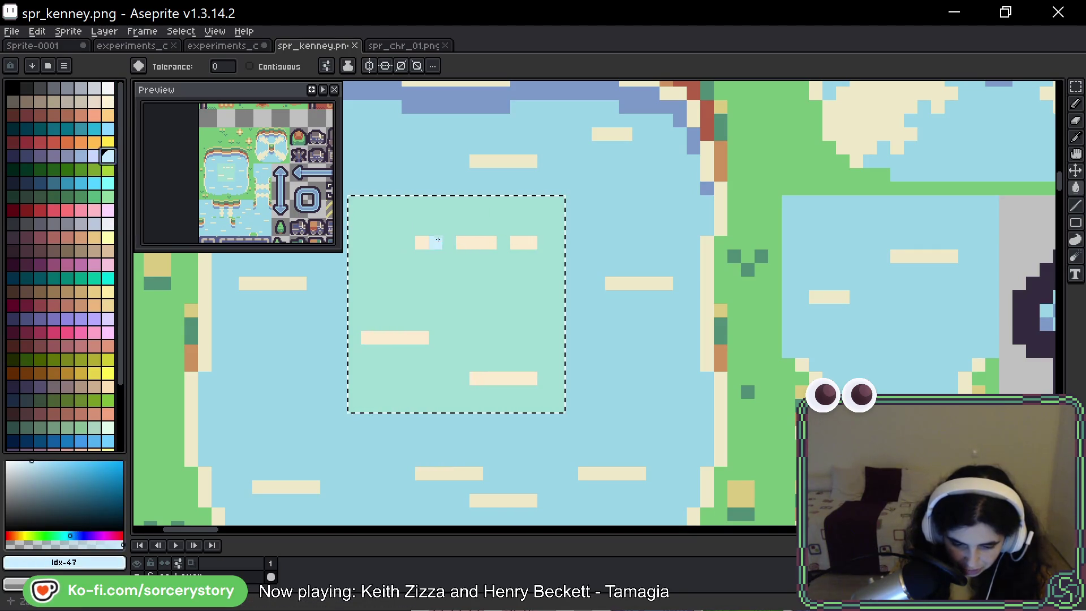
pyautogui.click(463, 302)
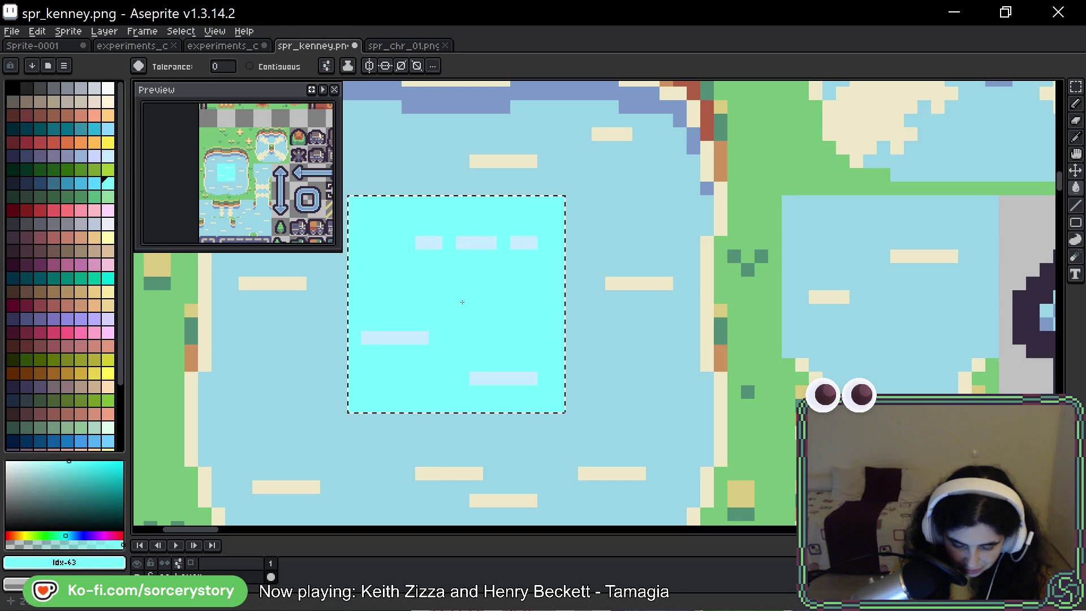
# Turn the pond's pale streaks white and sample the cyan from the water.
pyautogui.click(107, 89)
pyautogui.click(477, 249)
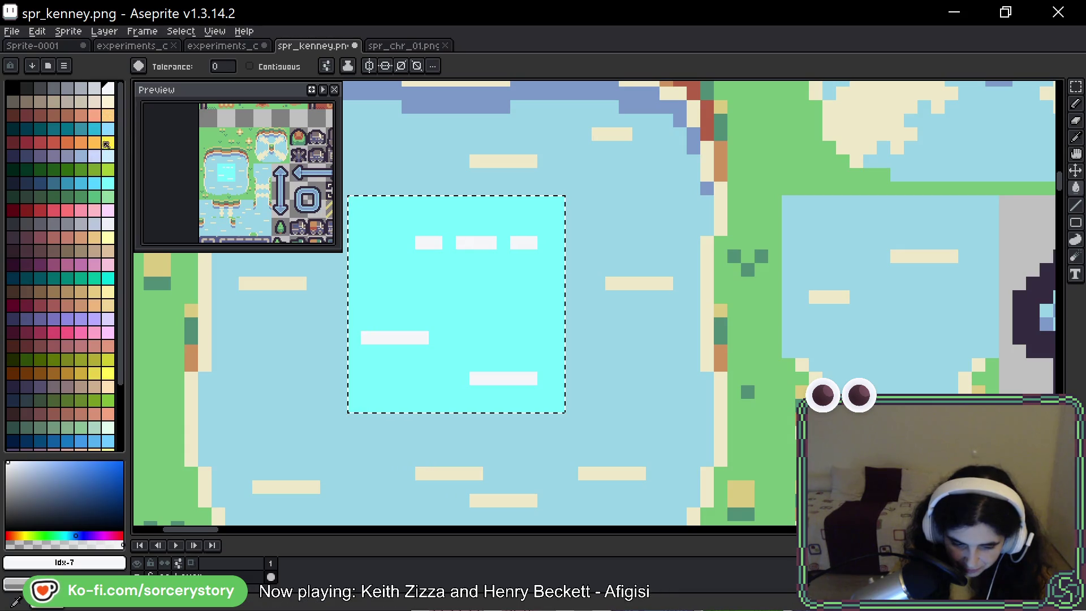
pyautogui.keyDown('alt'); pyautogui.click(412, 262); pyautogui.keyUp('alt')
pyautogui.scroll(-3, 389, 298)
pyautogui.scroll(-2, 390, 298)
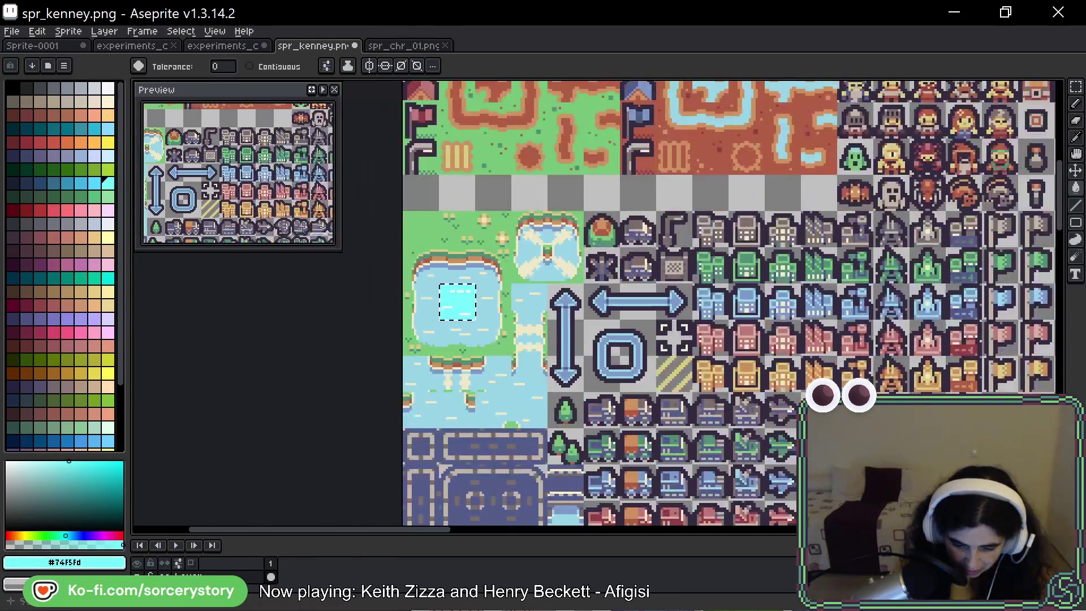
# Pan the sheet to the teal tile beside the pond tiles and marquee-select it.
pyautogui.scroll(-1, 489, 280)
pyautogui.scroll(1, 489, 280)
pyautogui.moveTo(489, 280)
pyautogui.mouseDown()
pyautogui.moveTo(640, 356)
pyautogui.moveTo(671, 485)
pyautogui.mouseUp()
pyautogui.moveTo(849, 324)
pyautogui.mouseDown()
pyautogui.moveTo(623, 396)
pyautogui.moveTo(905, 227)
pyautogui.moveTo(721, 227)
pyautogui.moveTo(532, 253)
pyautogui.mouseUp()
pyautogui.scroll(-2, 532, 253)
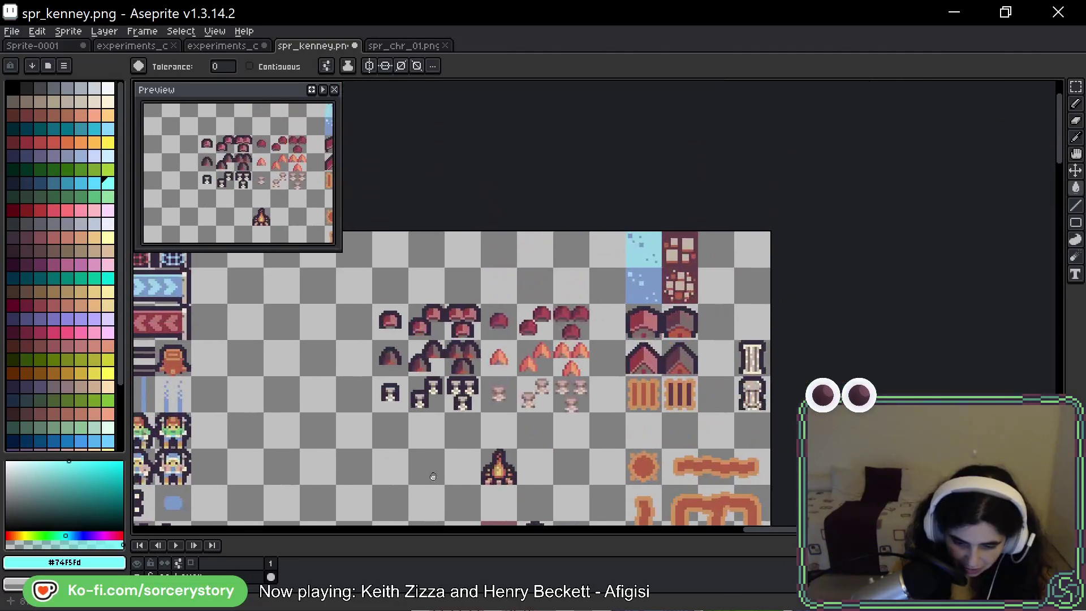
pyautogui.scroll(2, 622, 244)
pyautogui.moveTo(566, 453); pyautogui.dragTo(563, 307)
pyautogui.moveTo(510, 441)
pyautogui.mouseDown()
pyautogui.moveTo(463, 170)
pyautogui.moveTo(470, 241)
pyautogui.mouseUp()
pyautogui.scroll(5, 699, 201)
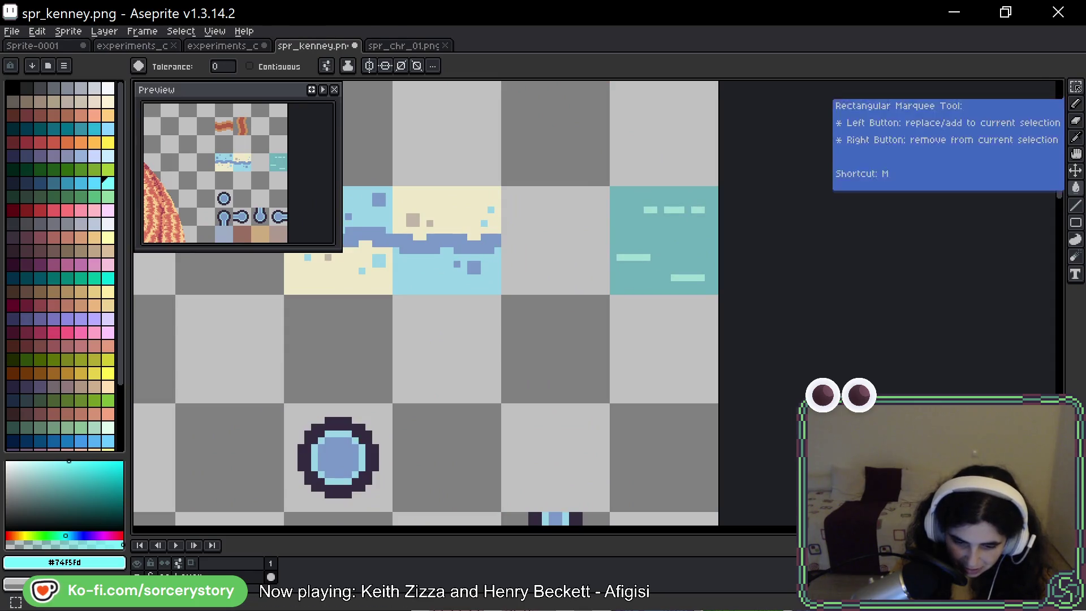
pyautogui.click(1077, 87)
pyautogui.scroll(3, 657, 243)
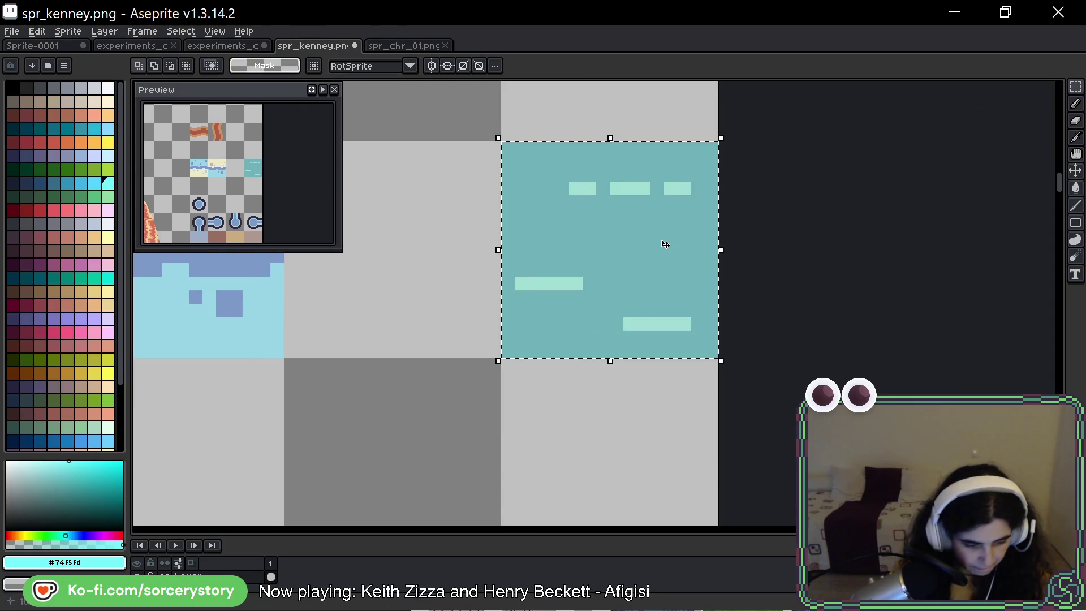
# Bucket-fill the tile, trying brighter cyan and dark navy before settling on medium blue (idx-60).
pyautogui.press('g')
pyautogui.press('[')
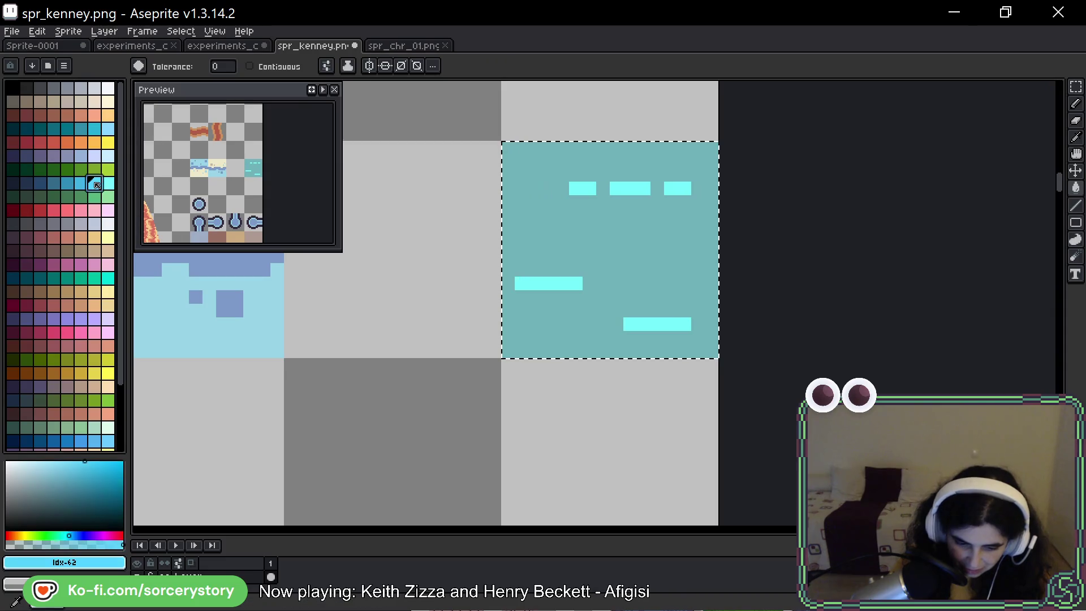
pyautogui.click(579, 234)
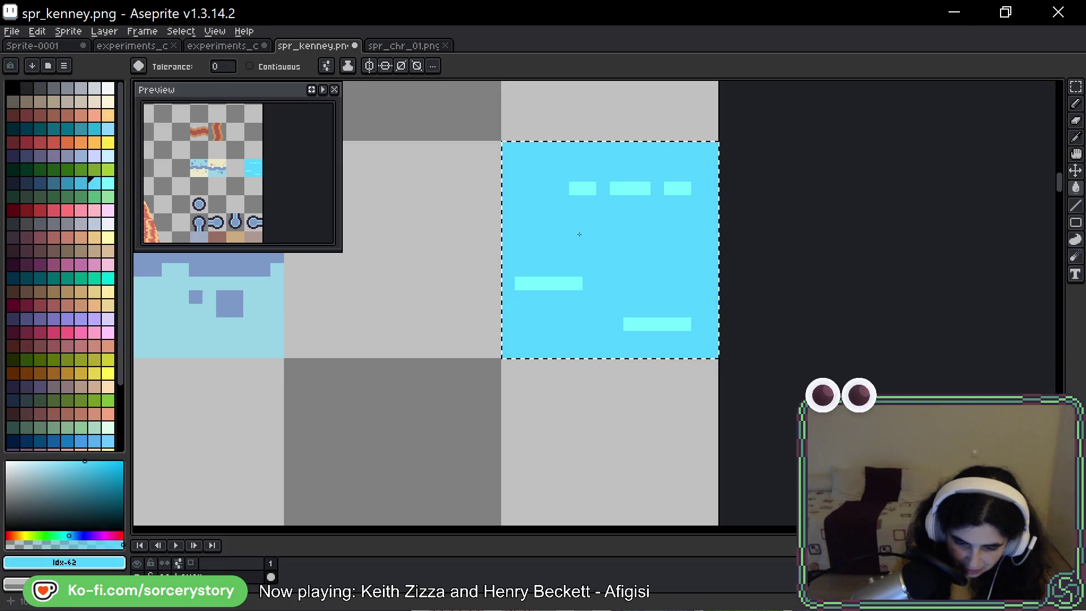
pyautogui.click(55, 188)
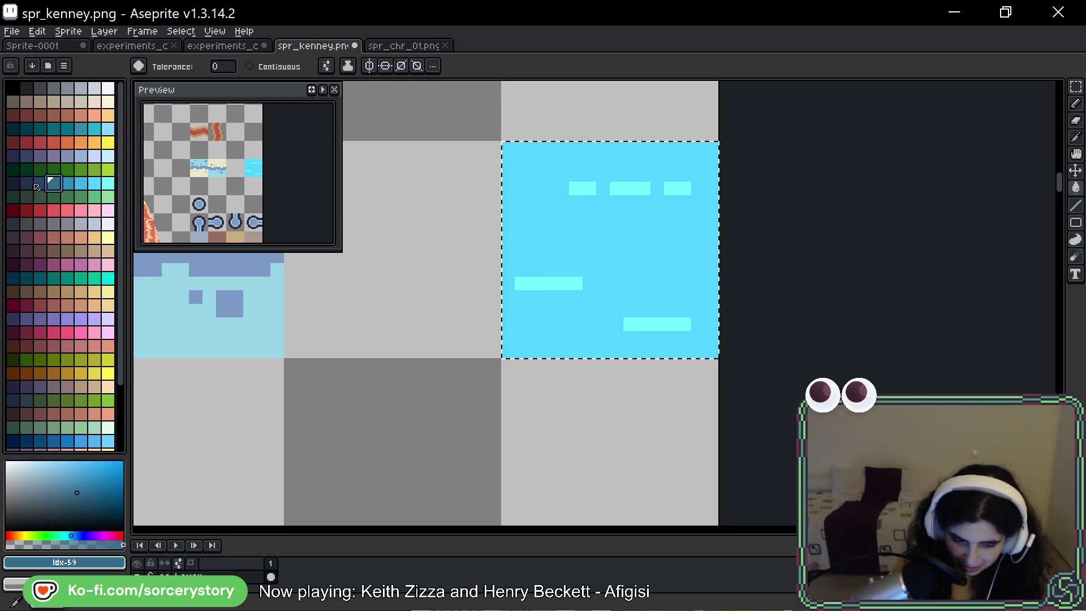
pyautogui.click(615, 214)
pyautogui.click(73, 183)
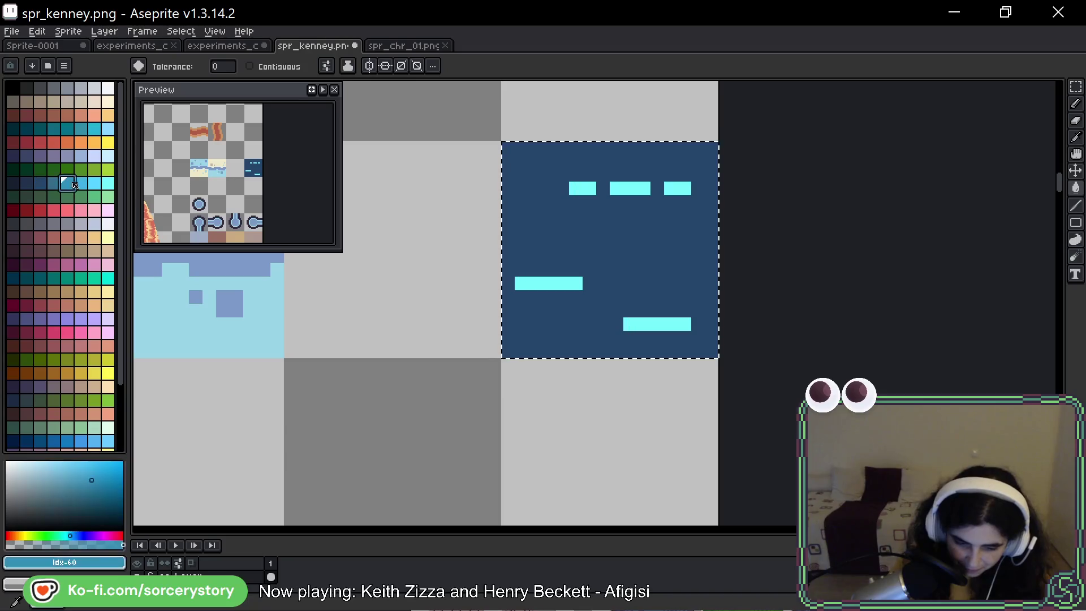
pyautogui.click(573, 233)
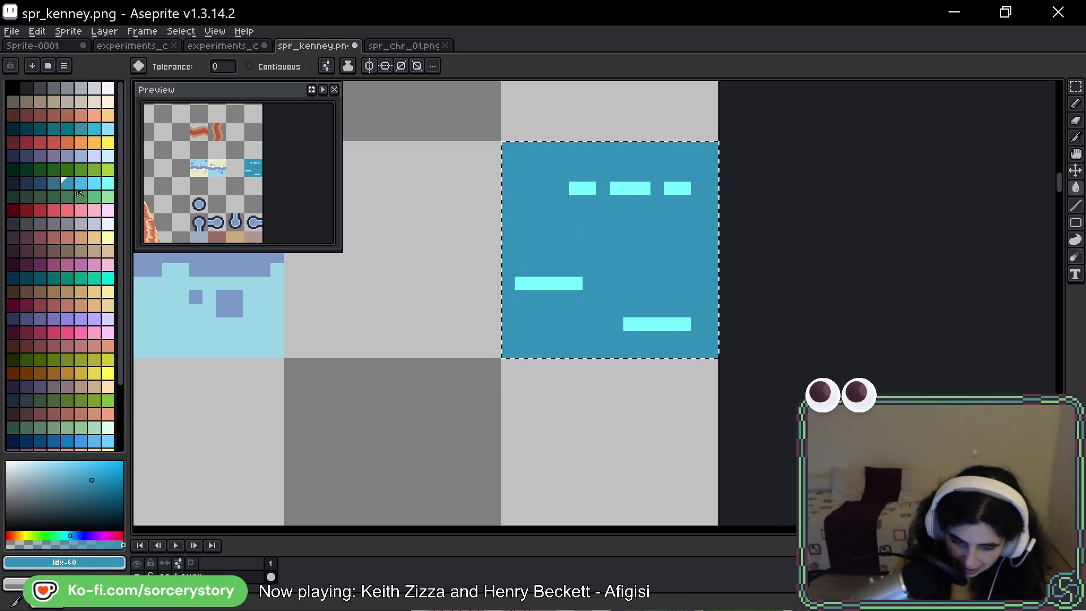
# Save the sprite sheet and switch to the running game.
pyautogui.scroll(-8, 584, 247)
pyautogui.hotkey('ctrl', 's')
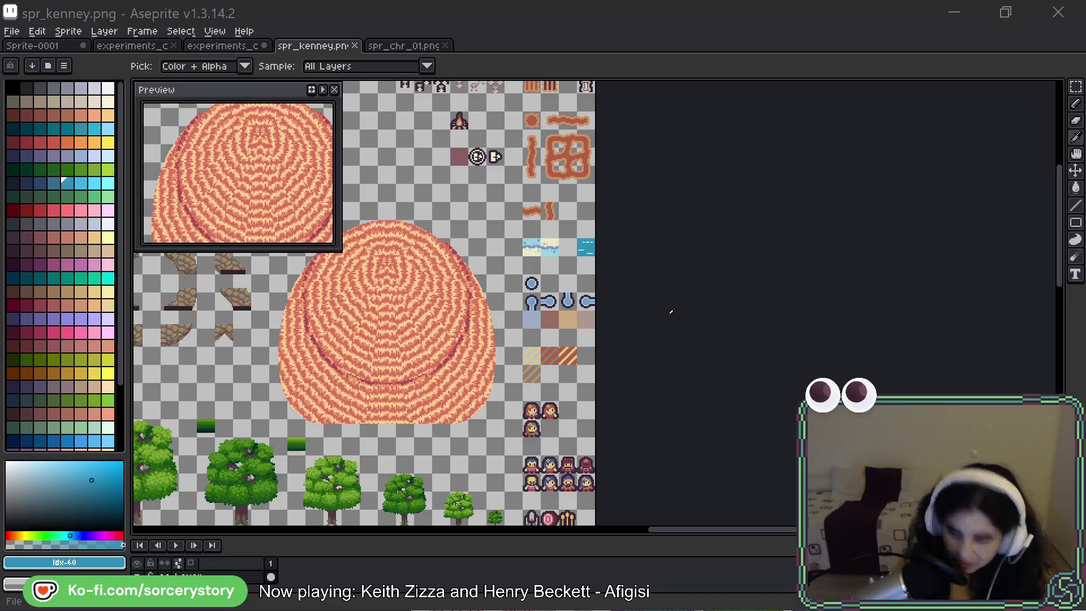
pyautogui.hotkey('alt', 'Tab')
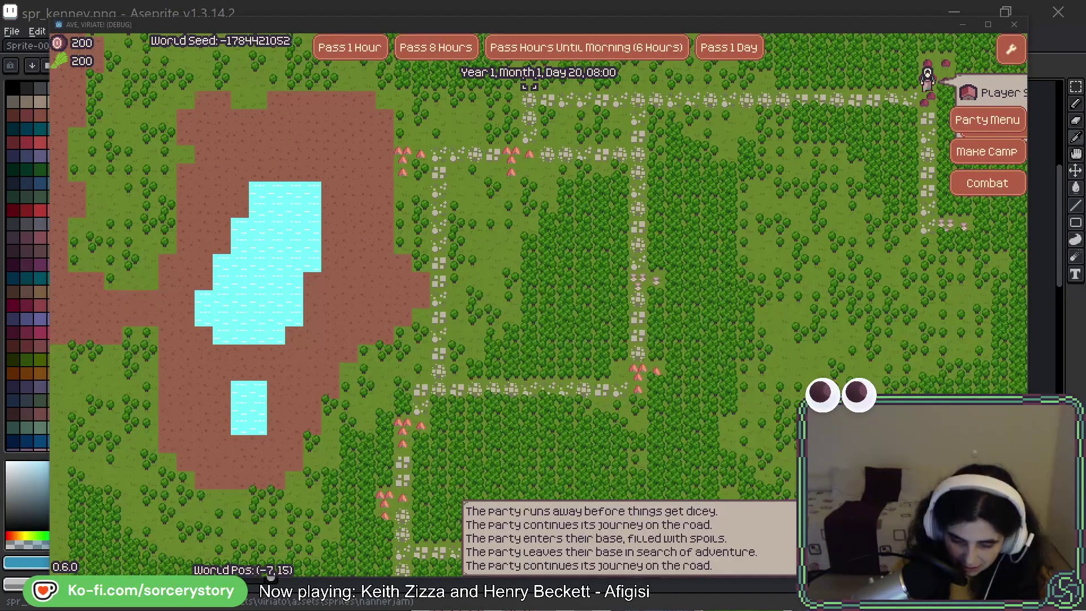
# Pan the debug game's world map over the cyan lakes to the road by the Player Settlement.
pyautogui.click(748, 28)
pyautogui.press('Down')
pyautogui.press('Down')
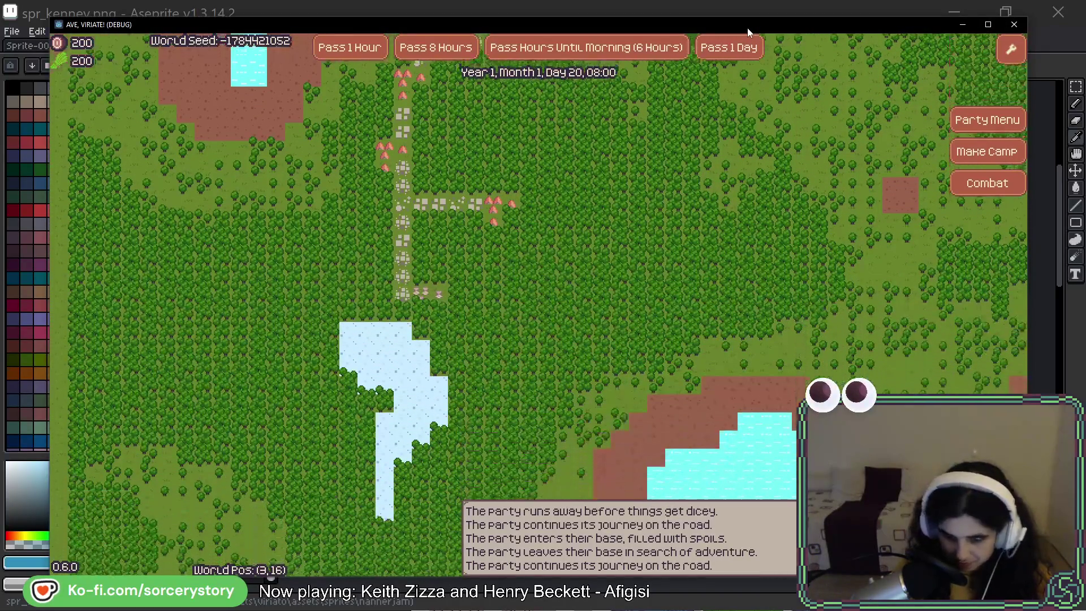
pyautogui.press('Right')
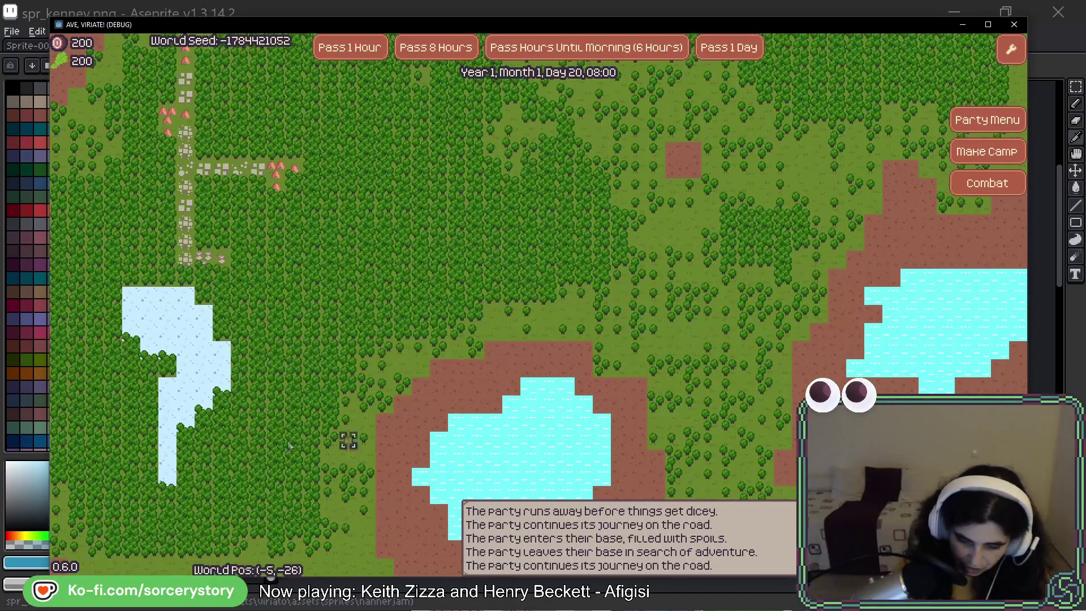
pyautogui.press('Up')
pyautogui.press('Up')
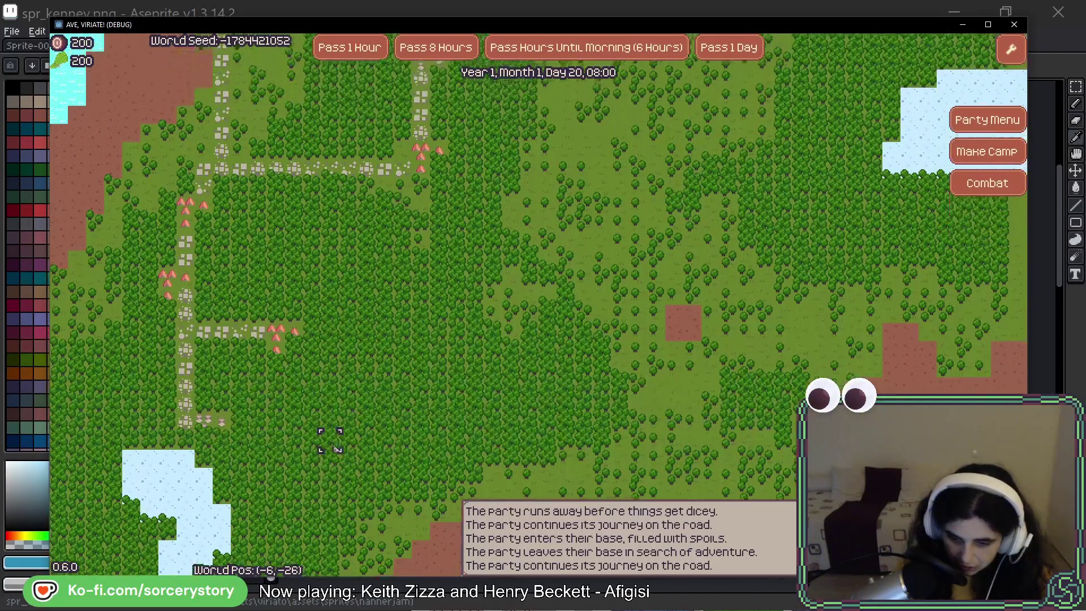
pyautogui.press('Up')
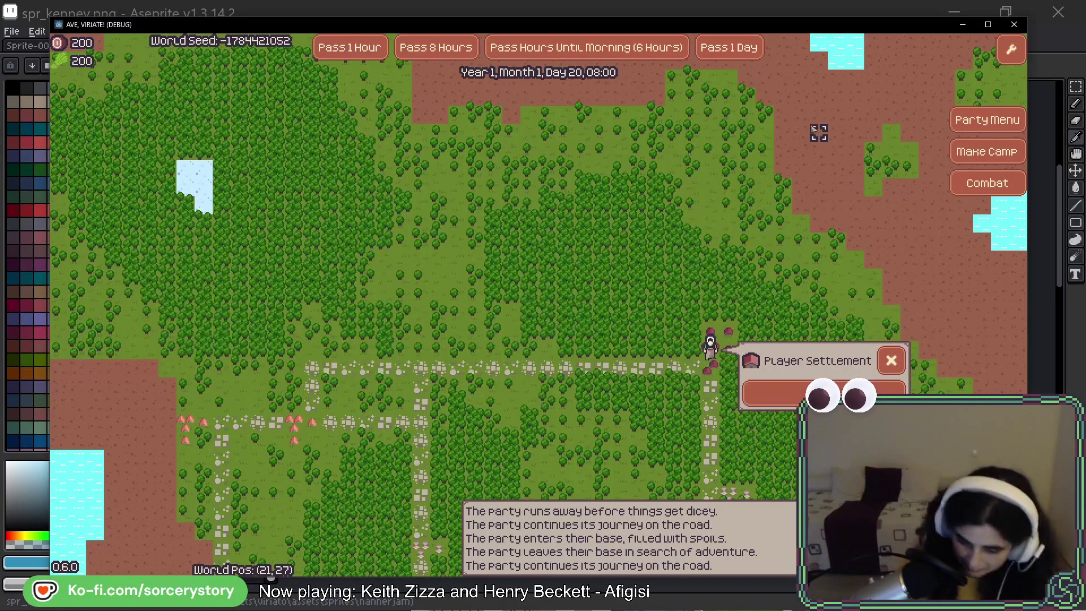
# Visit the player settlement, then pan north to the map edge and back south to the wheat fields.
pyautogui.click(775, 393)
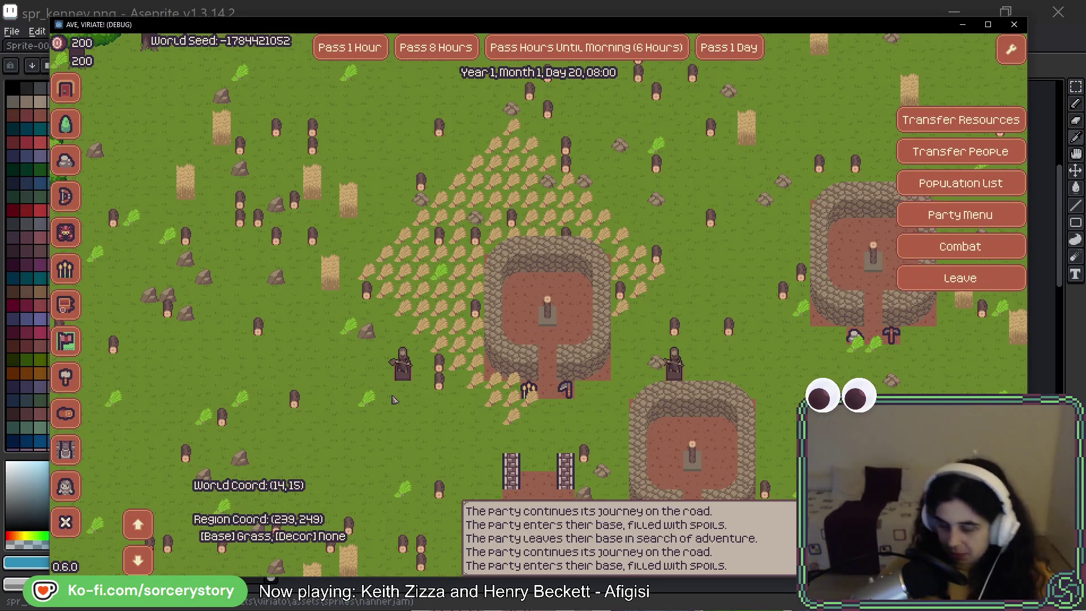
pyautogui.press('w')
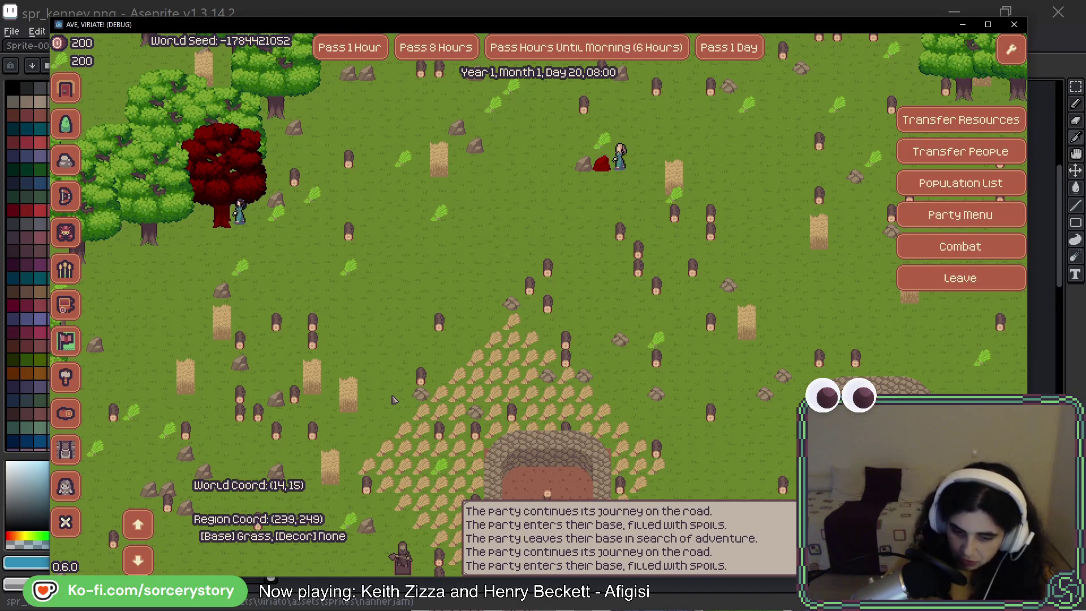
pyautogui.press('w')
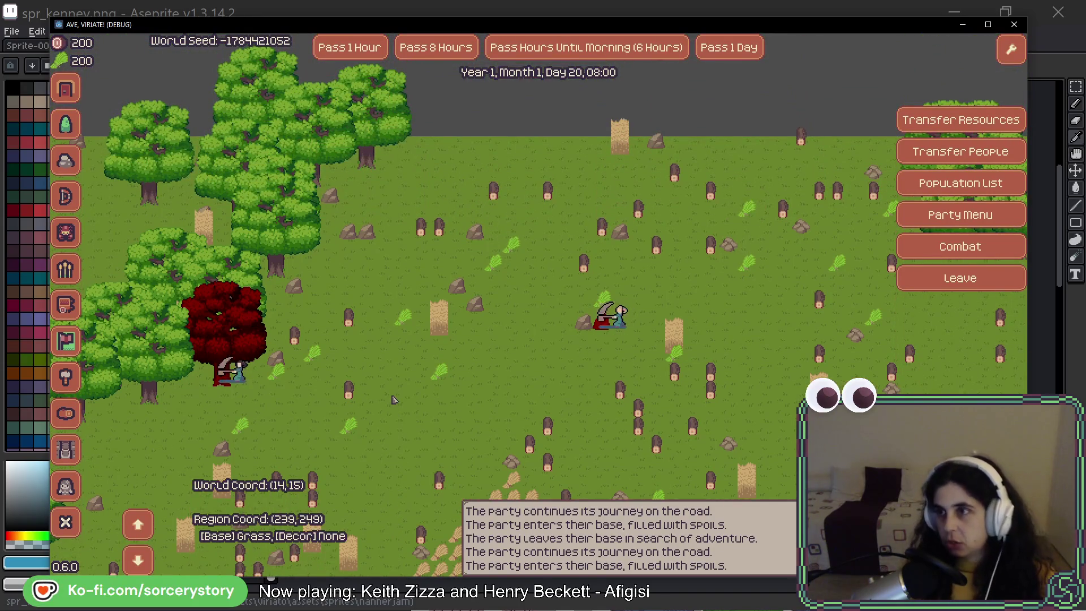
pyautogui.press('s')
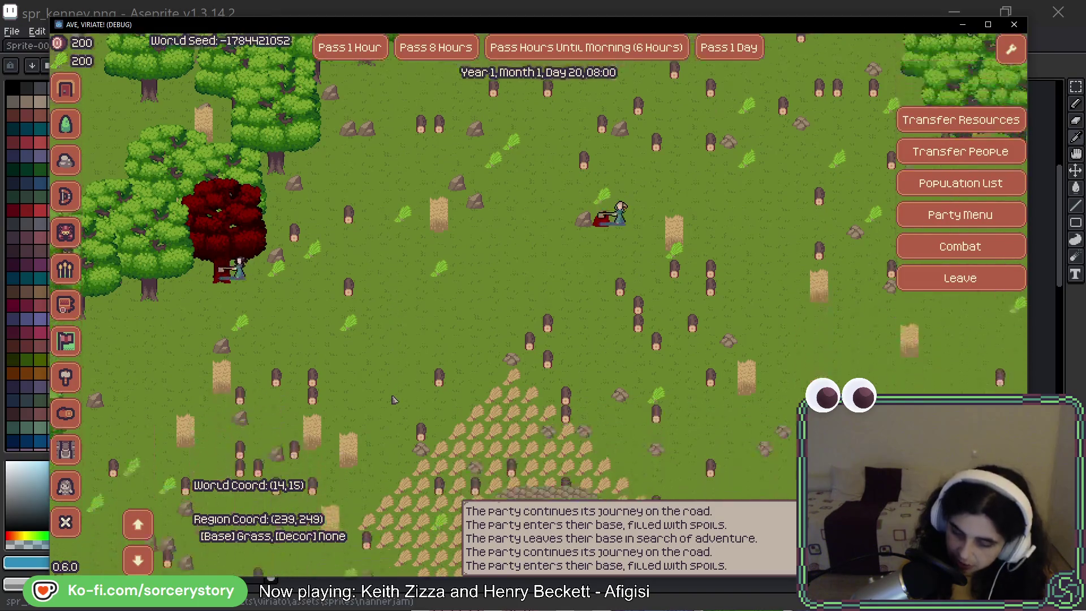
pyautogui.press('s')
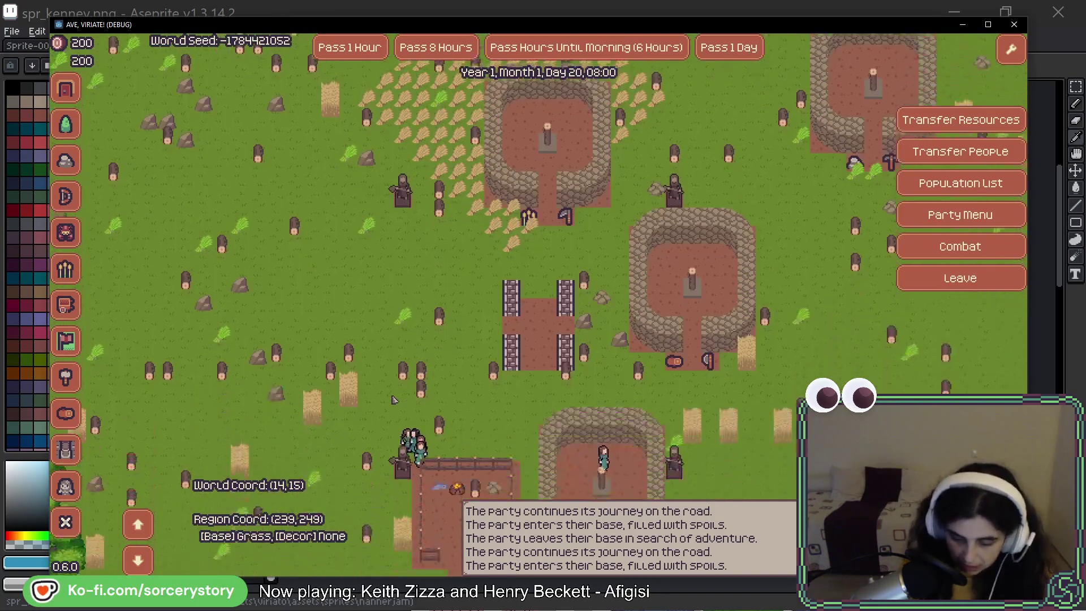
pyautogui.press('s')
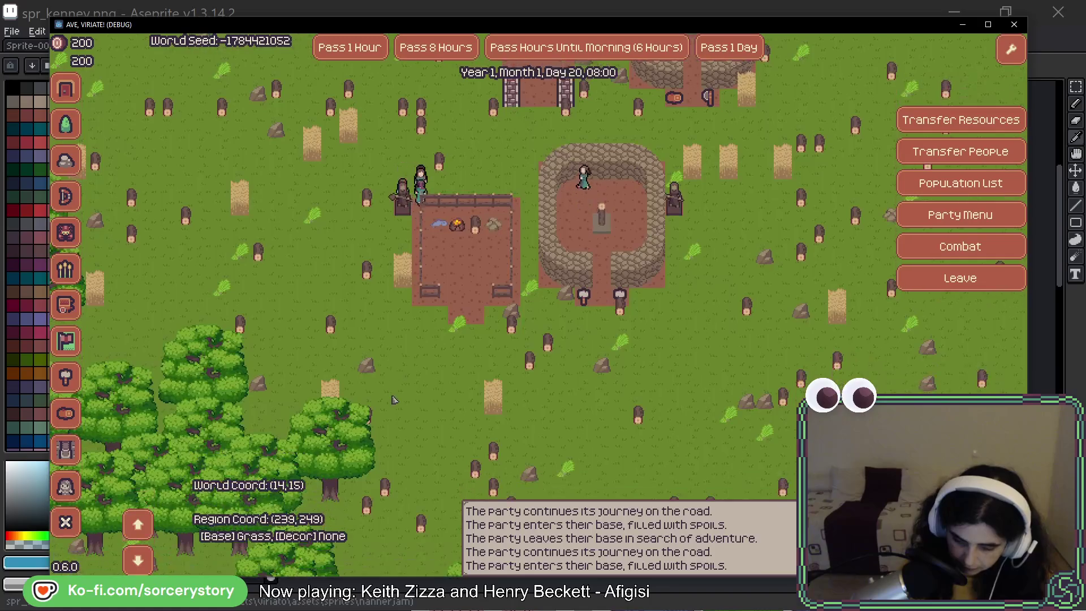
# Pan east and north around the fenced, stone-walled base and surrounding forest.
pyautogui.press('d')
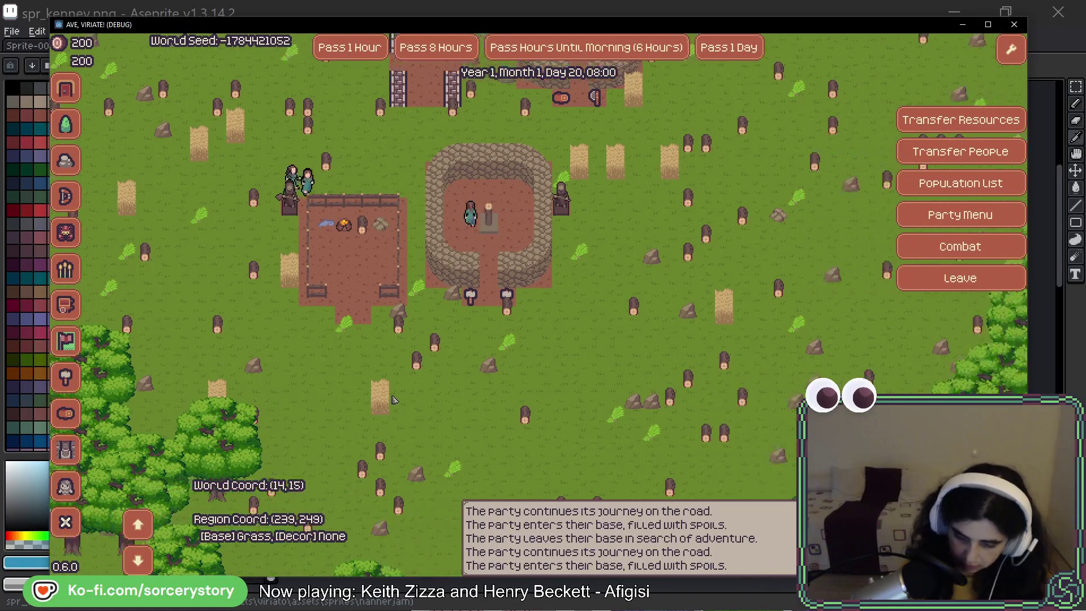
pyautogui.press('w')
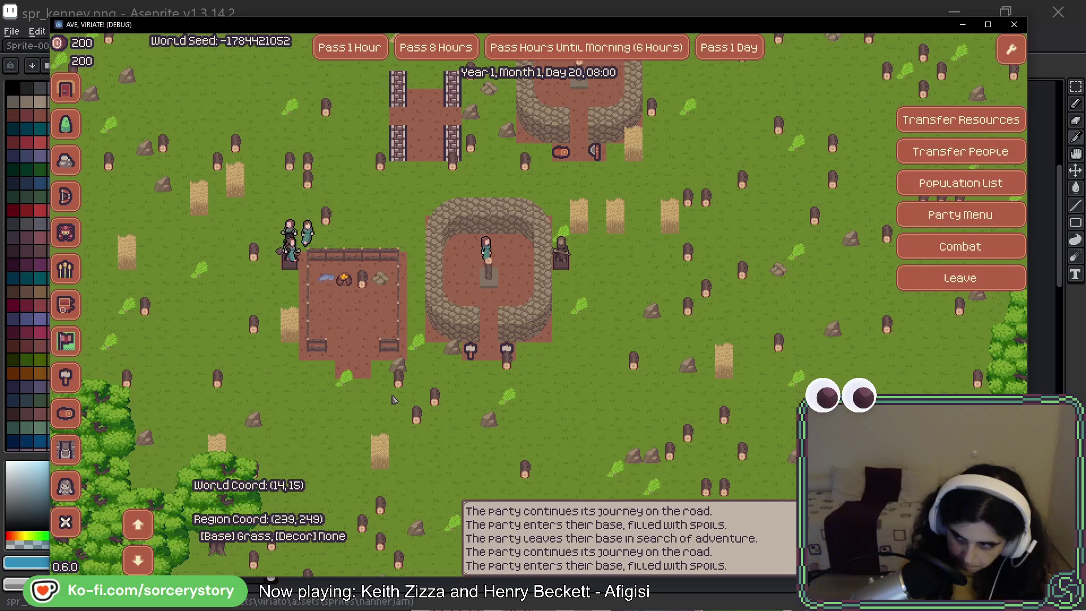
pyautogui.press('d')
pyautogui.press('s')
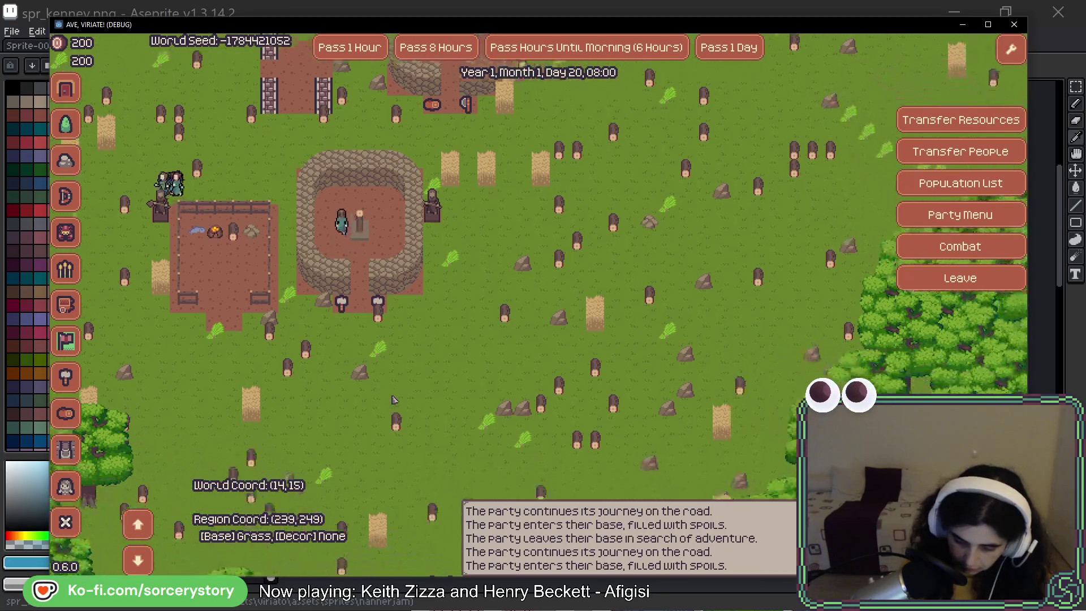
pyautogui.press('s')
pyautogui.press('d')
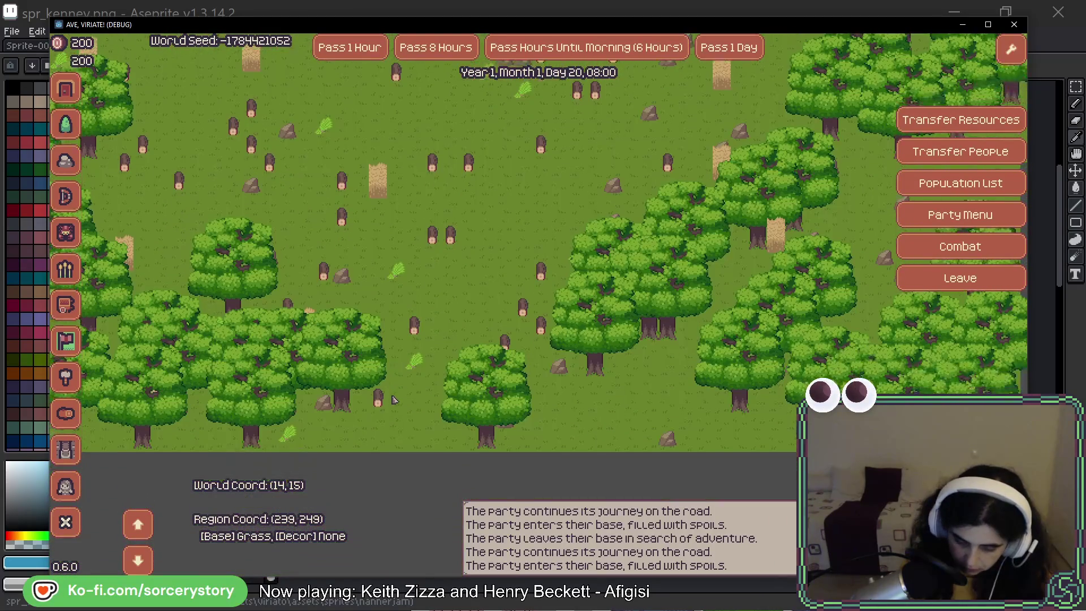
pyautogui.press('w')
pyautogui.press('w')
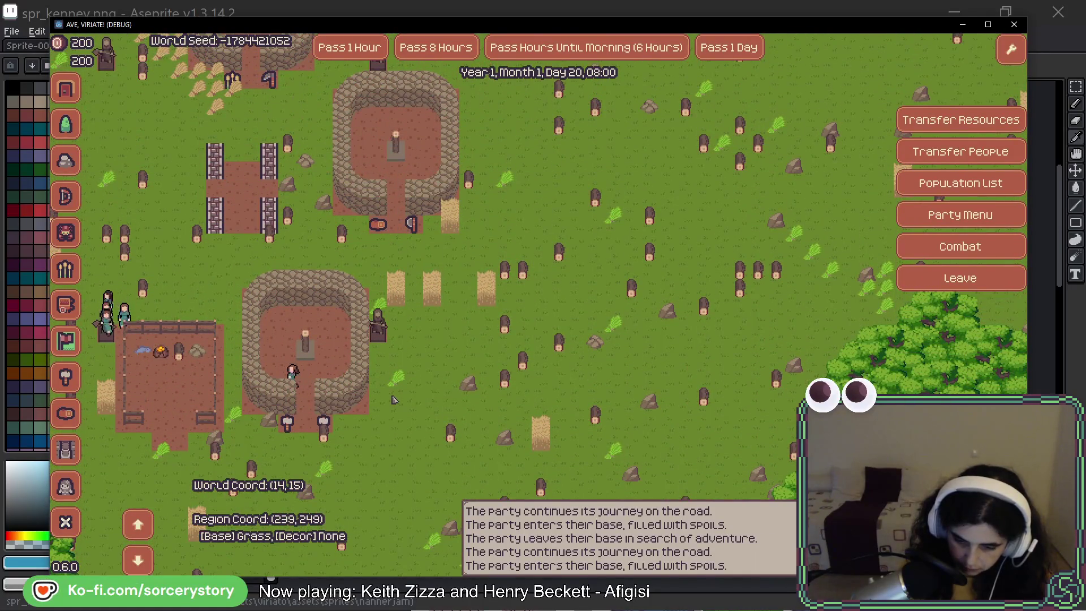
pyautogui.press('w')
pyautogui.press('d')
pyautogui.press('w')
pyautogui.press('d')
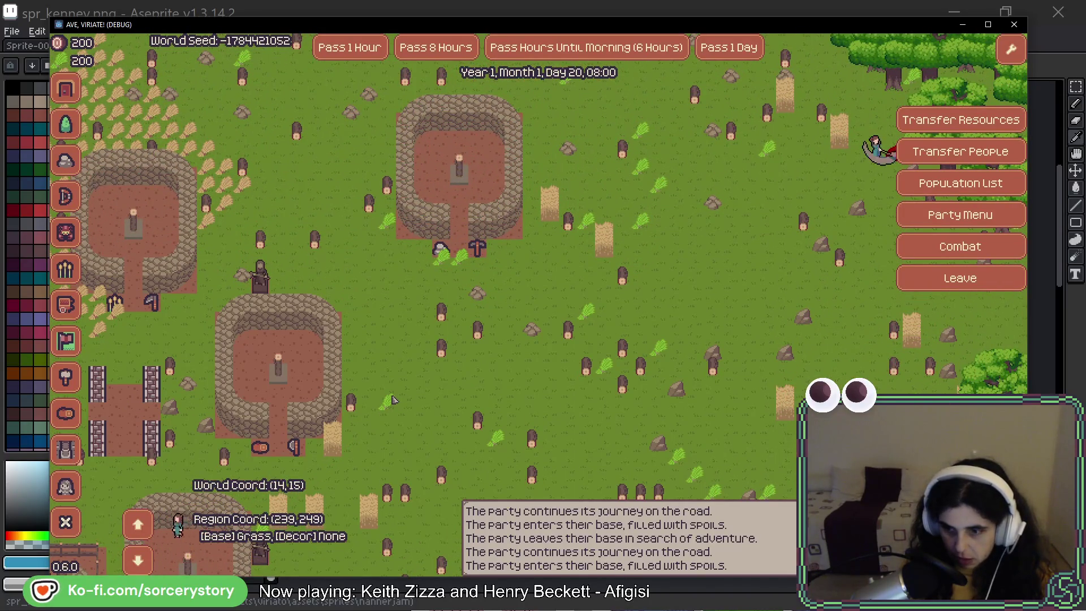
pyautogui.press('w')
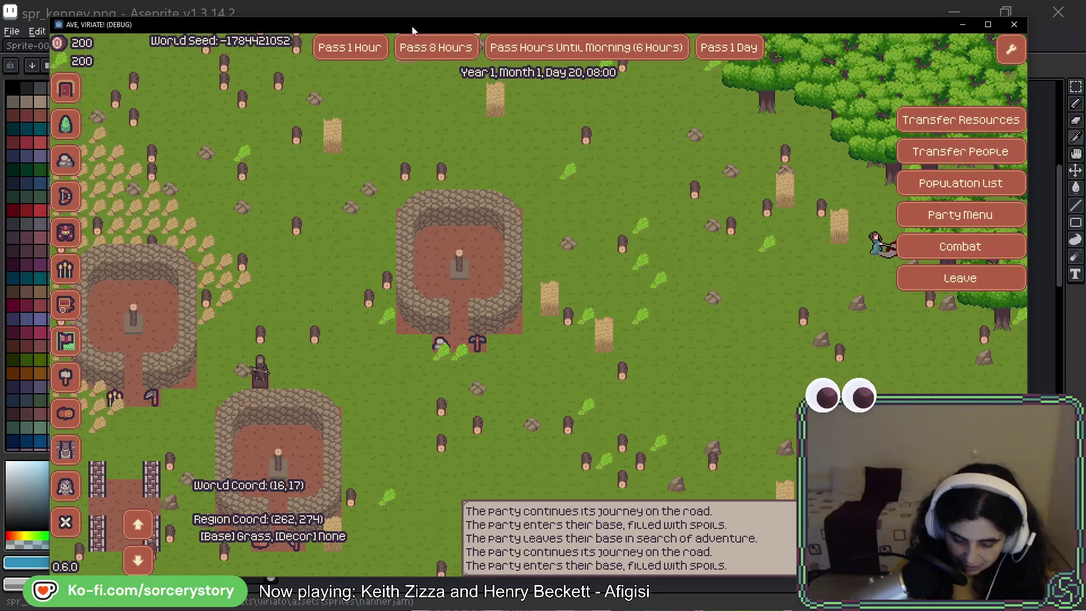
# Pan the map west around the settlement, fields and into the forest.
pyautogui.press('Left')
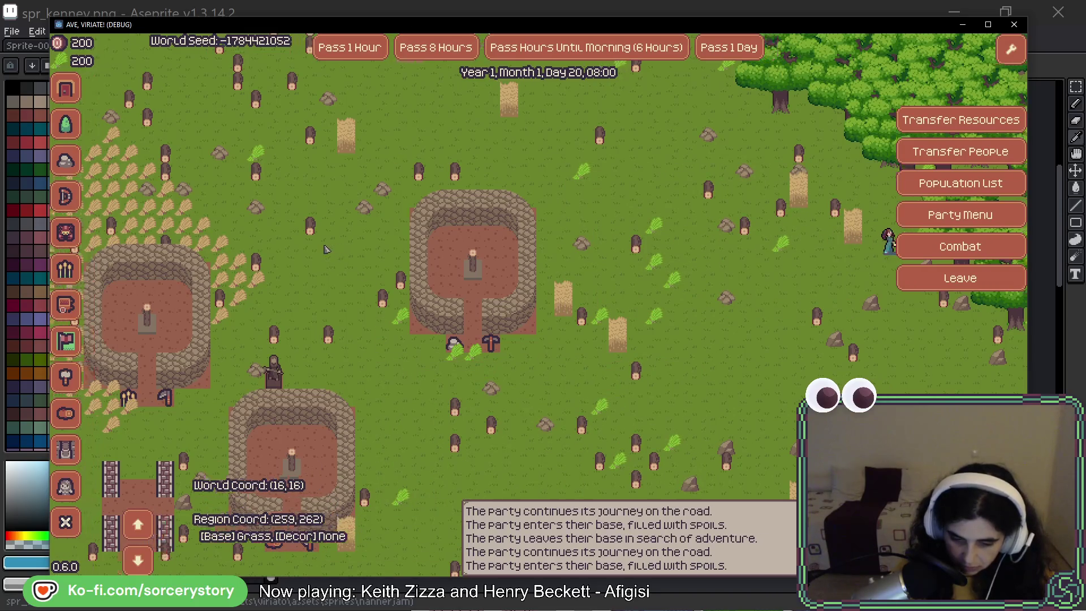
pyautogui.press('Left')
pyautogui.press('Up')
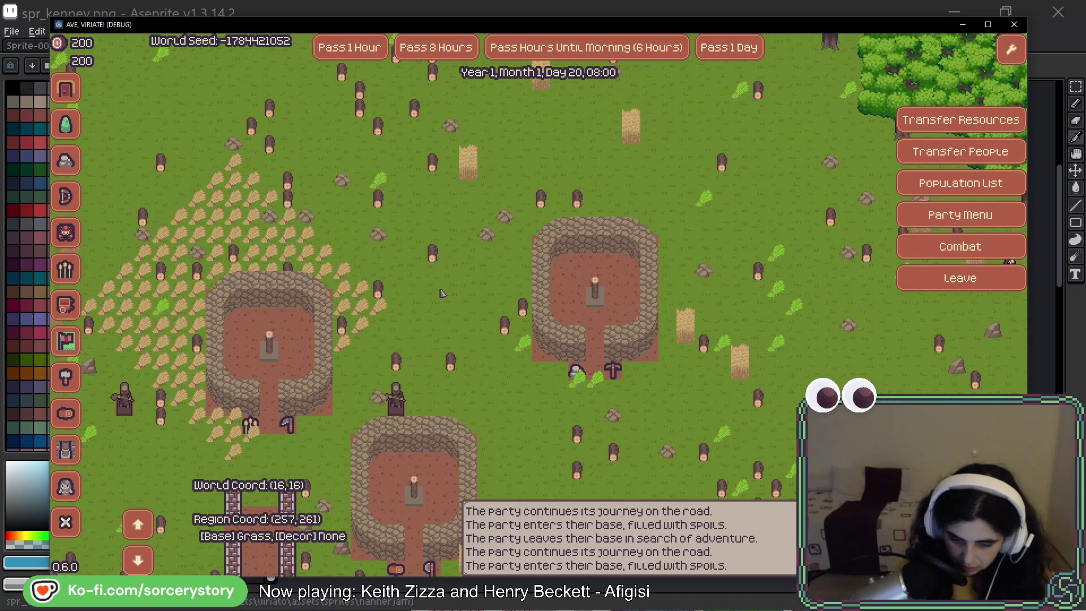
pyautogui.press('Left')
pyautogui.press('Up')
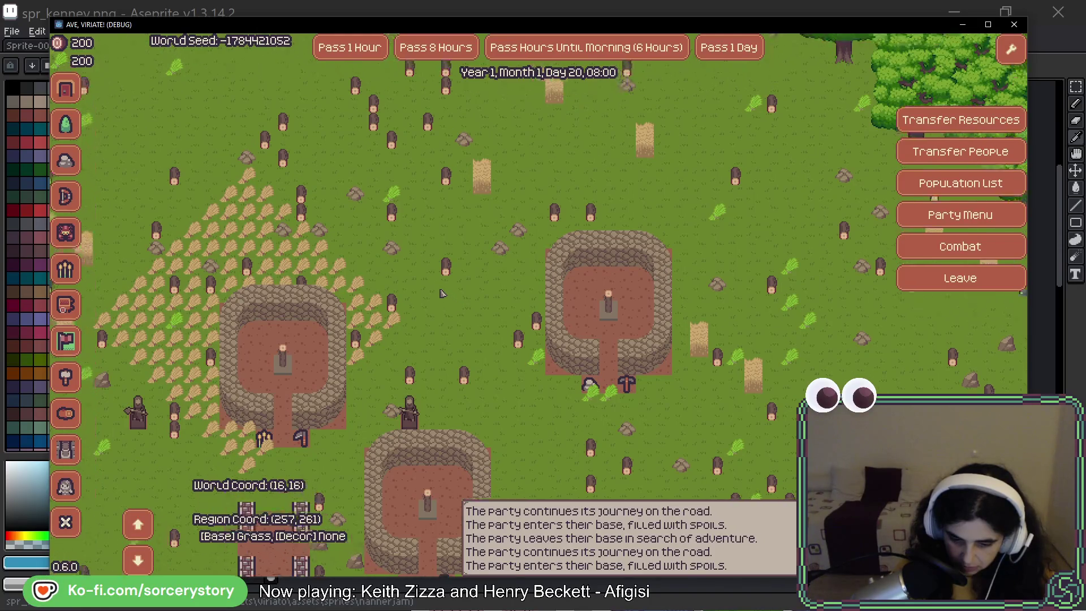
pyautogui.press('Left')
pyautogui.press('Down')
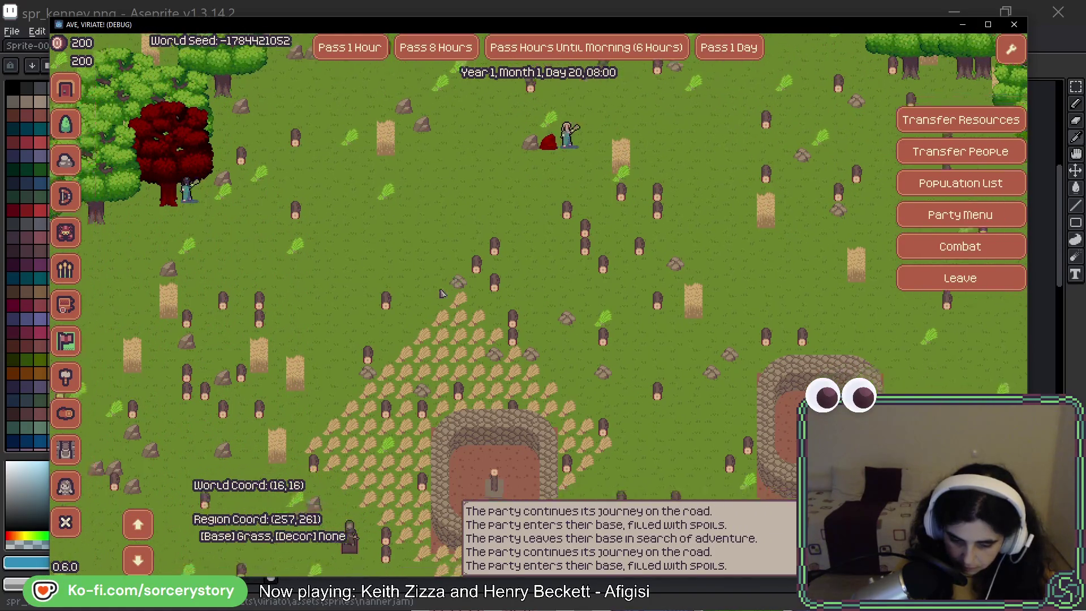
pyautogui.press('Left')
pyautogui.press('Down')
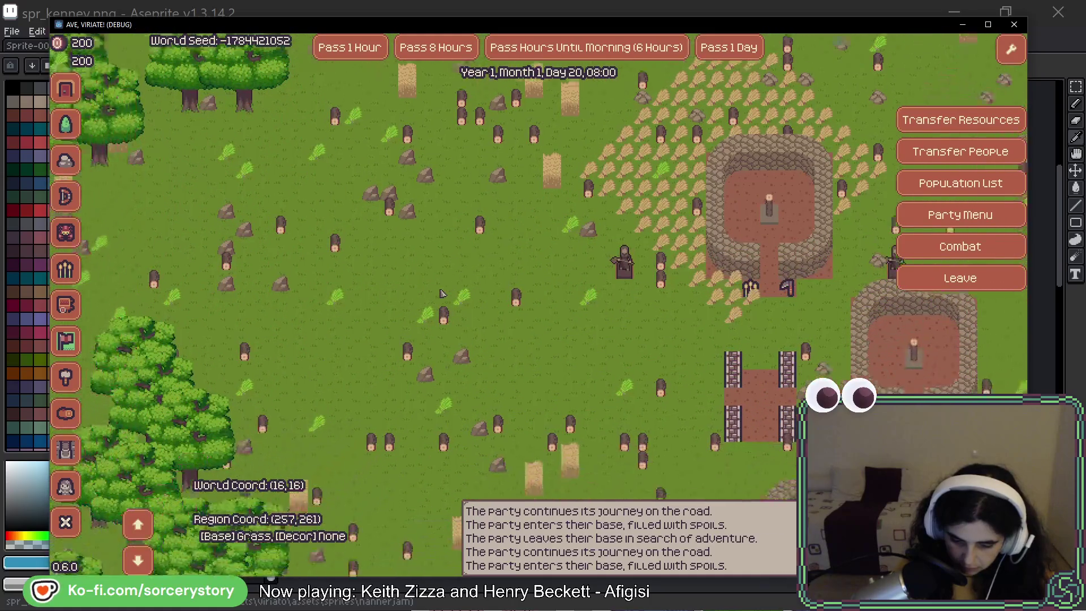
pyautogui.press('Down')
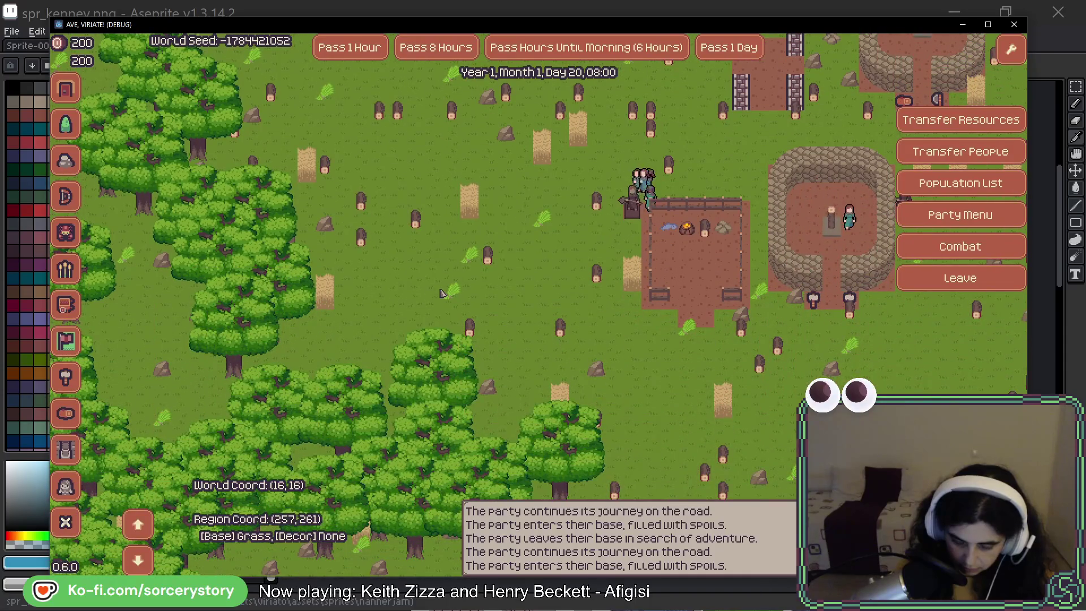
pyautogui.press('Left')
pyautogui.press('Down')
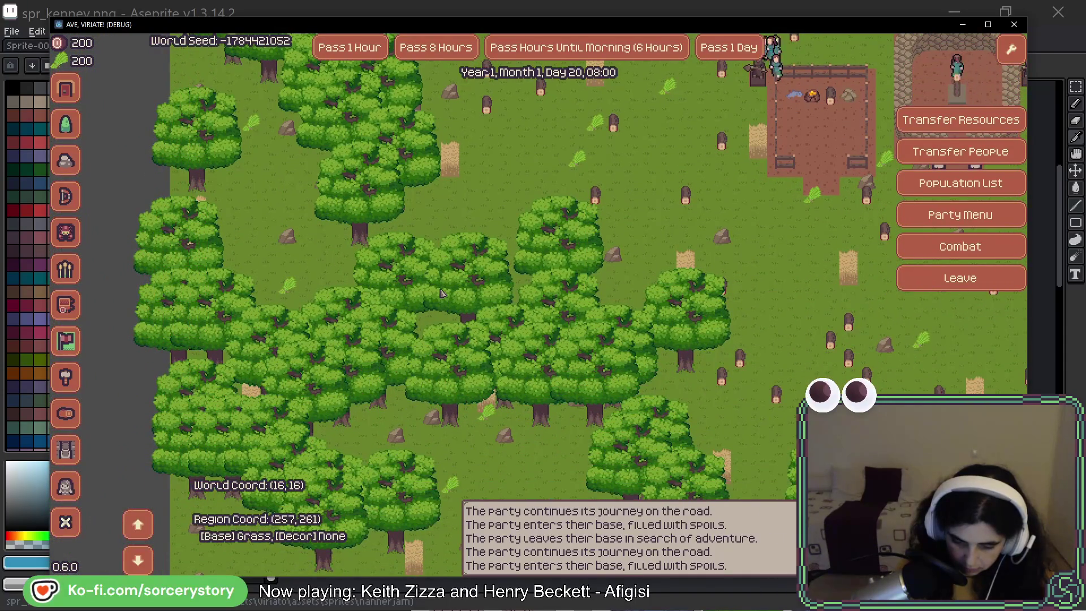
pyautogui.press('Up')
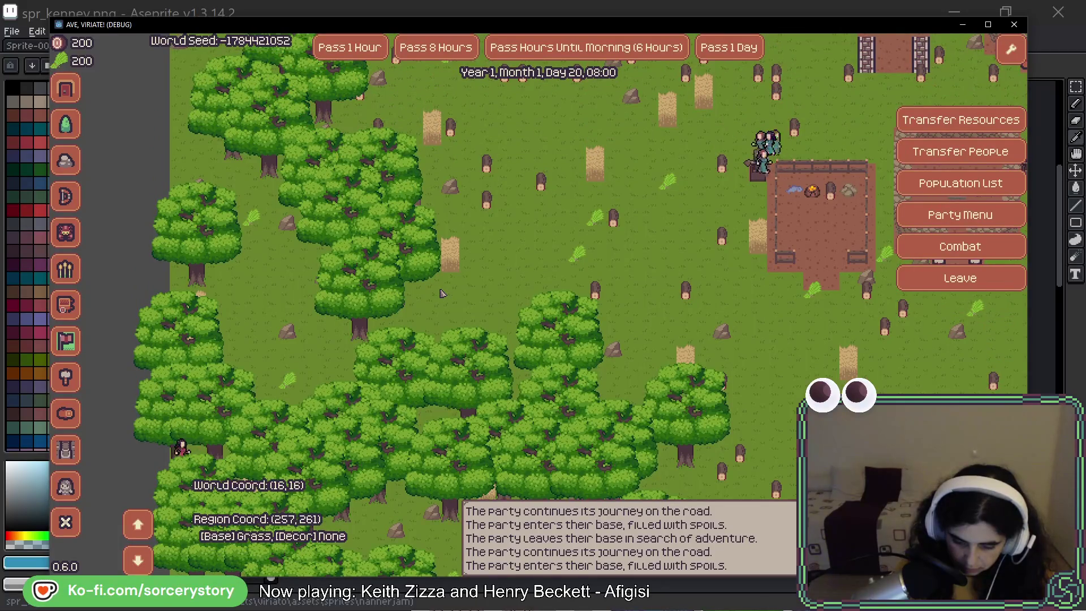
# Pan across the forest, recentre on the base, and close the game with F8.
pyautogui.moveTo(197, 456); pyautogui.dragTo(269, 372)
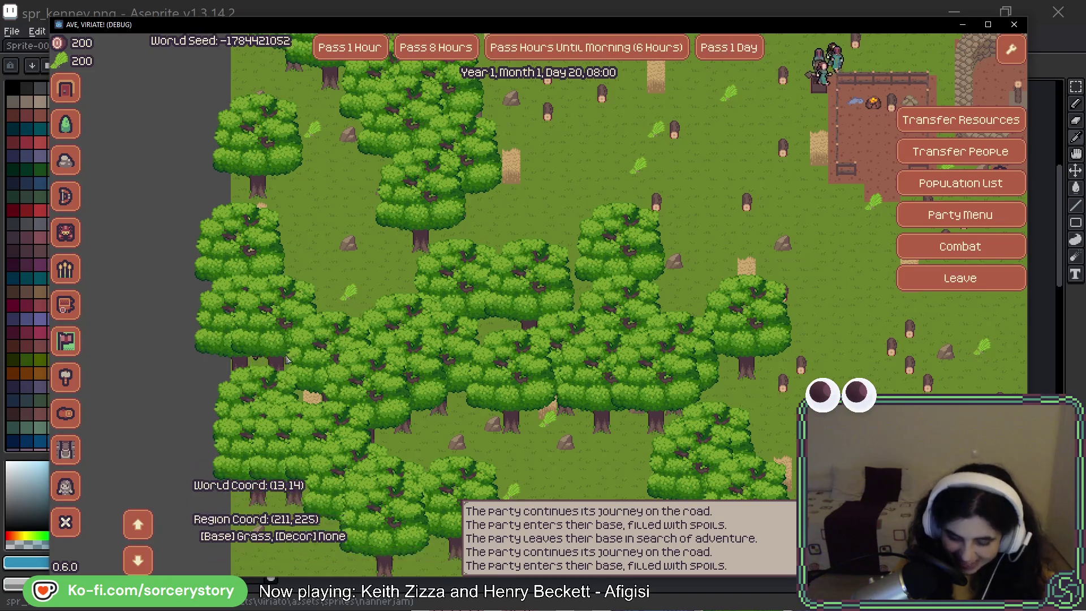
pyautogui.press('Down')
pyautogui.press('Right')
pyautogui.press('Down')
pyautogui.press('Right')
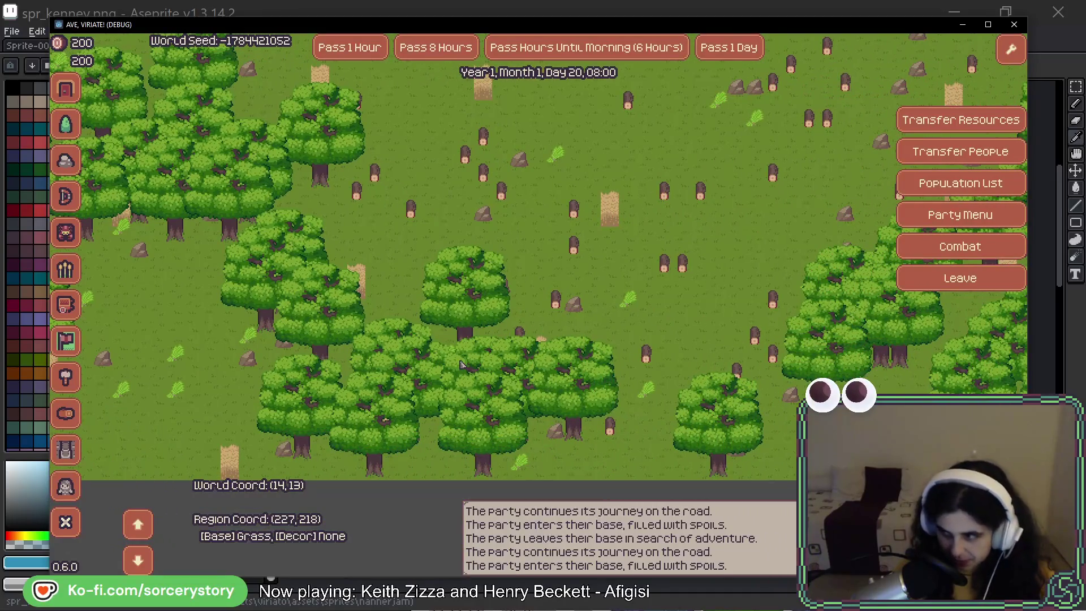
pyautogui.press('Up')
pyautogui.press('Left')
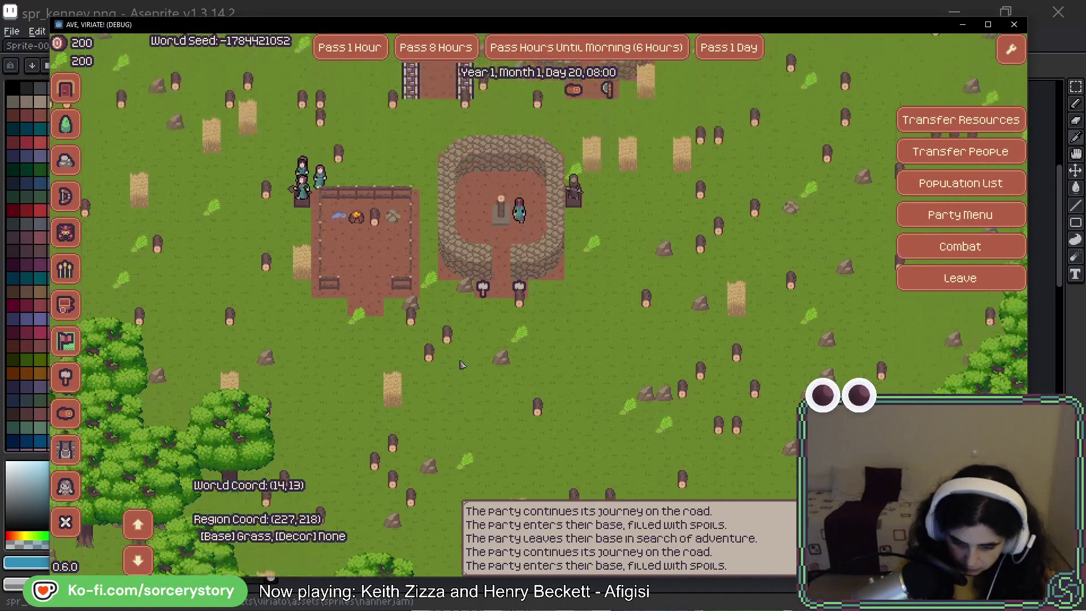
pyautogui.press('Up')
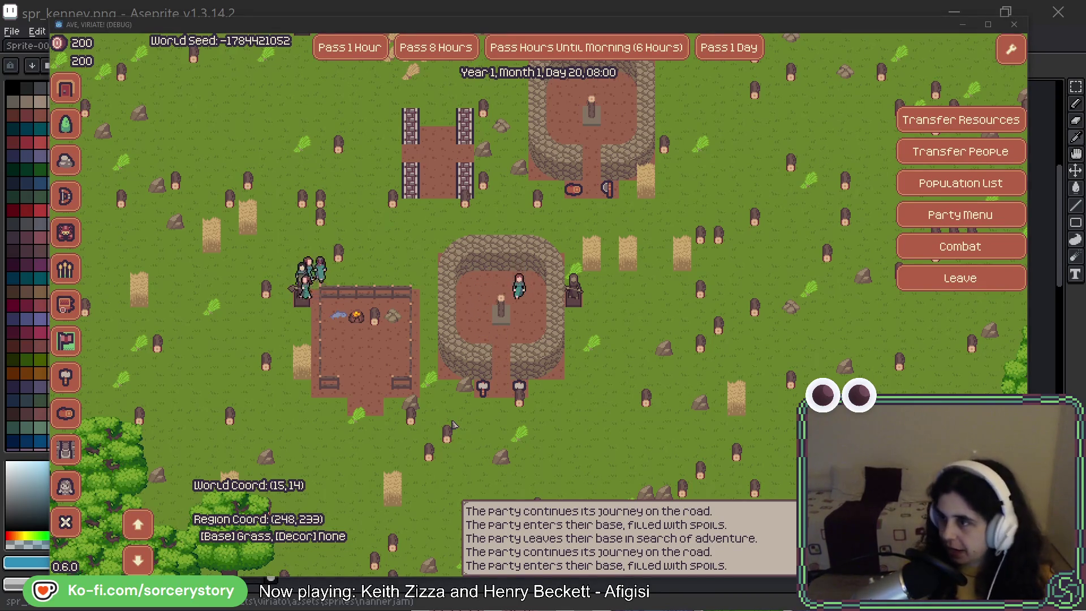
pyautogui.press('F8')
pyautogui.scroll(-5, 464, 305)
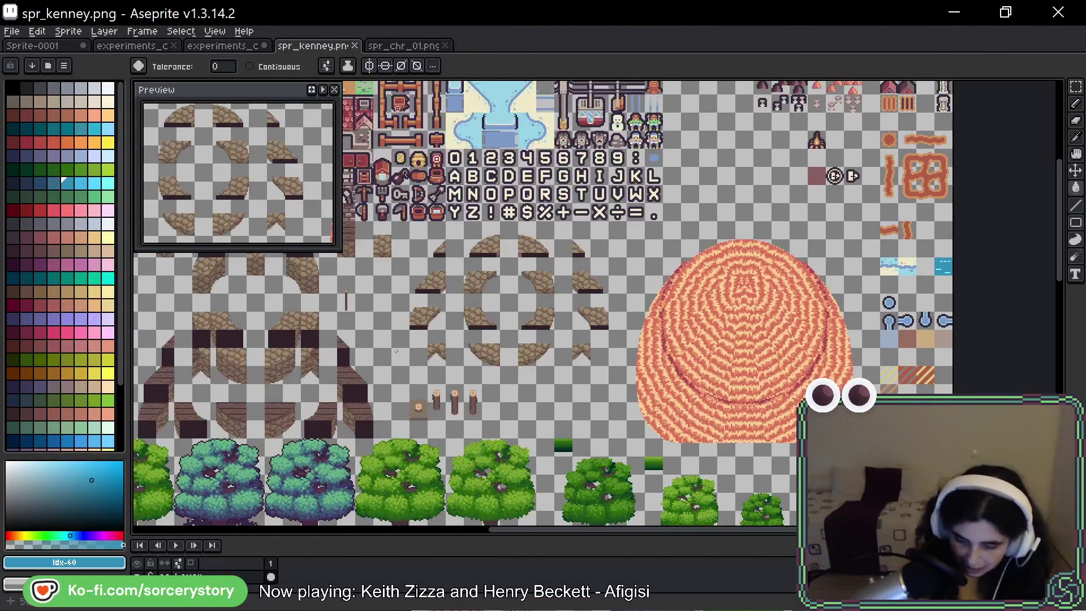
# Eyedrop #7a7799 and pencil outline pixels along the pale fish's back and tail.
pyautogui.scroll(5, 491, 307)
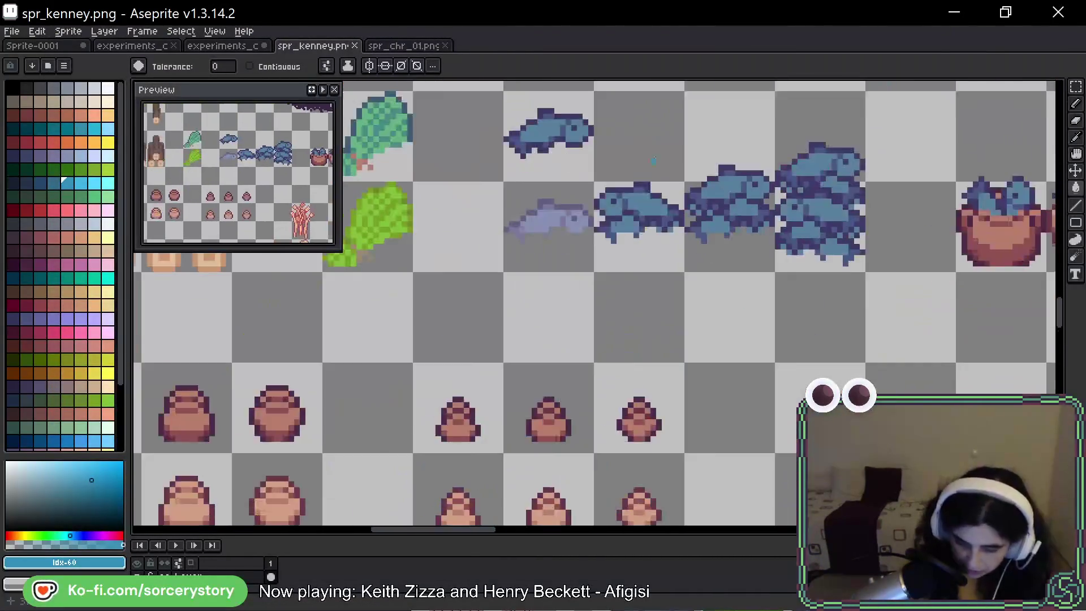
pyautogui.scroll(1, 580, 249)
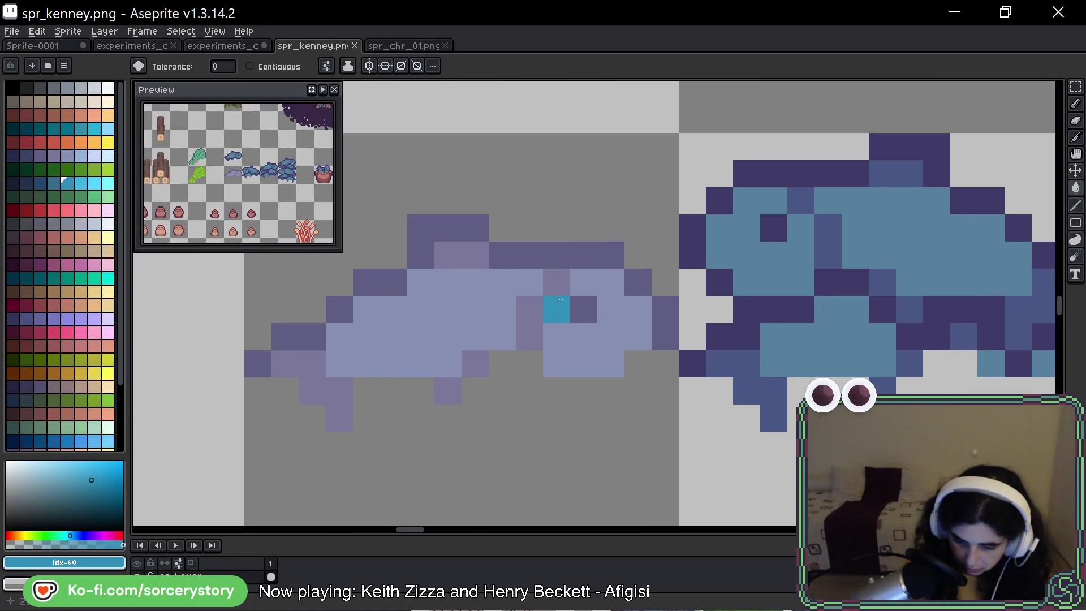
pyautogui.keyDown('alt'); pyautogui.click(589, 260); pyautogui.keyUp('alt')
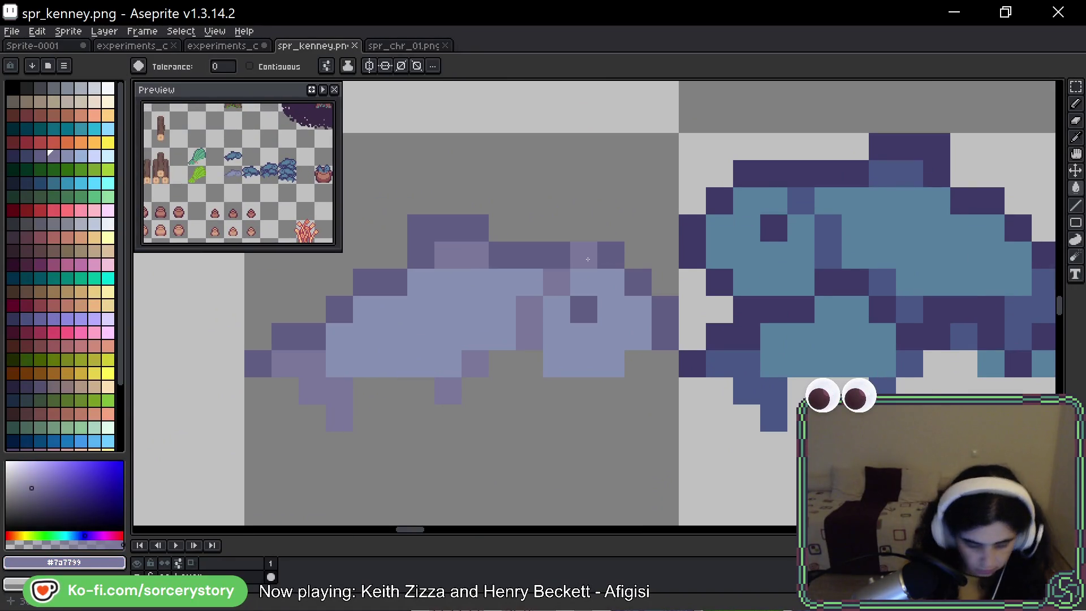
pyautogui.press('b')
pyautogui.moveTo(611, 255); pyautogui.dragTo(584, 254)
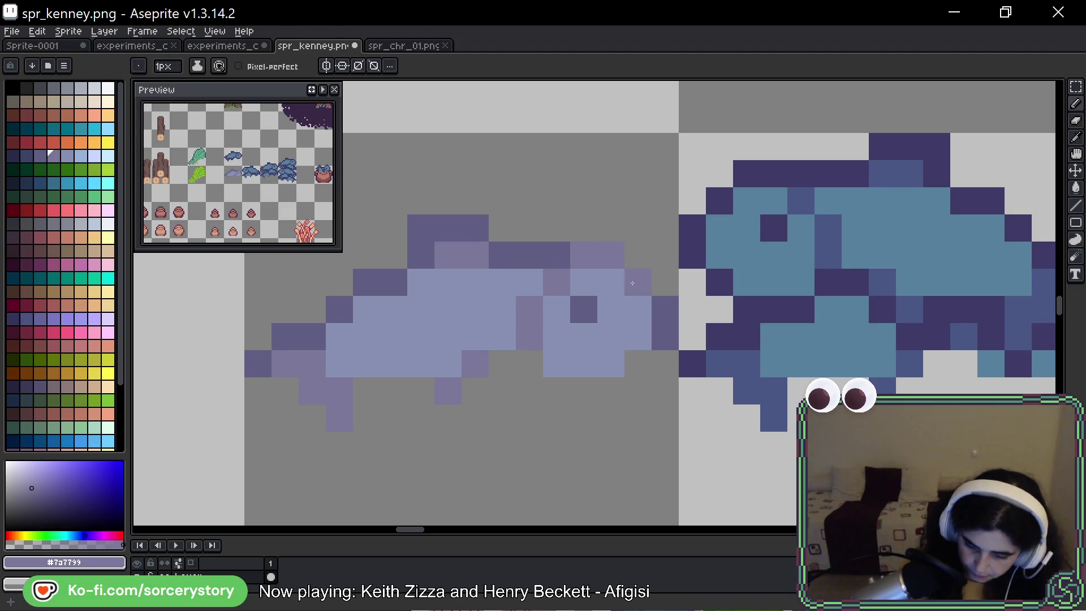
pyautogui.hotkey('ctrl', 'z')
pyautogui.click(526, 255)
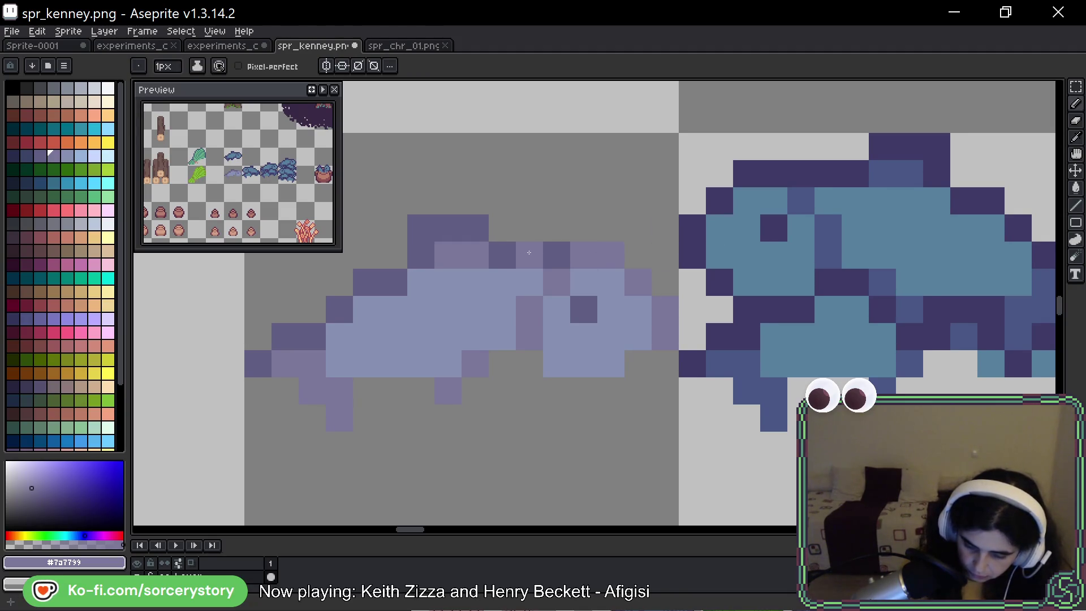
pyautogui.click(394, 281)
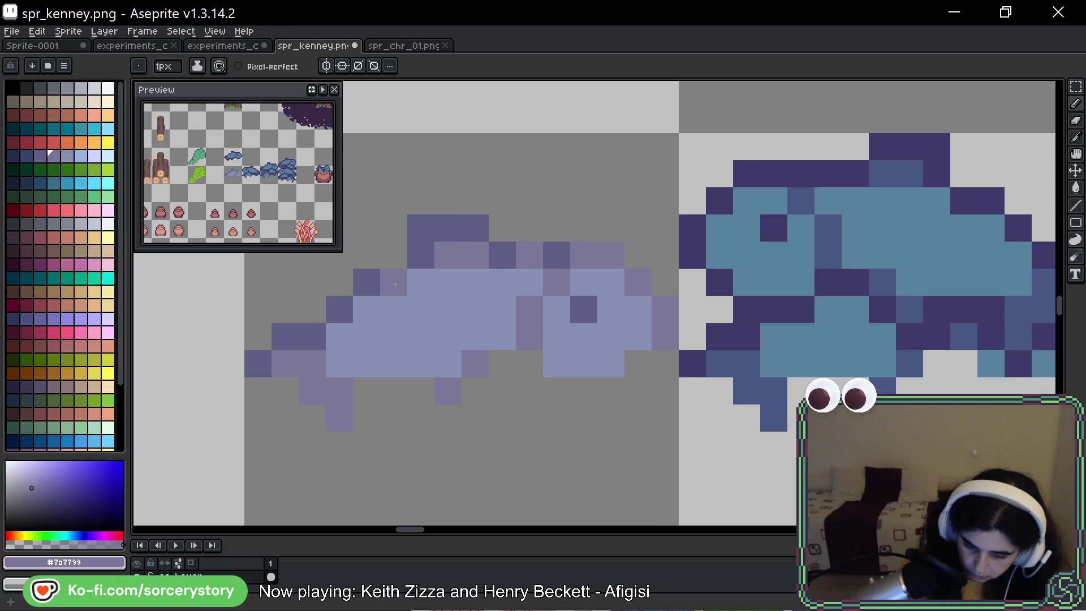
pyautogui.click(339, 309)
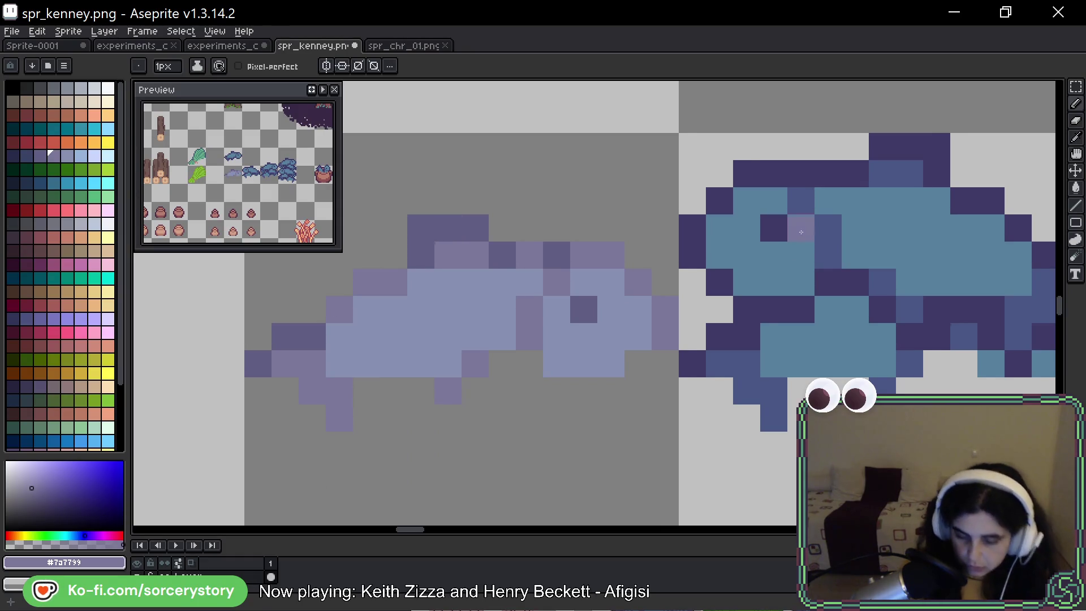
pyautogui.click(622, 329)
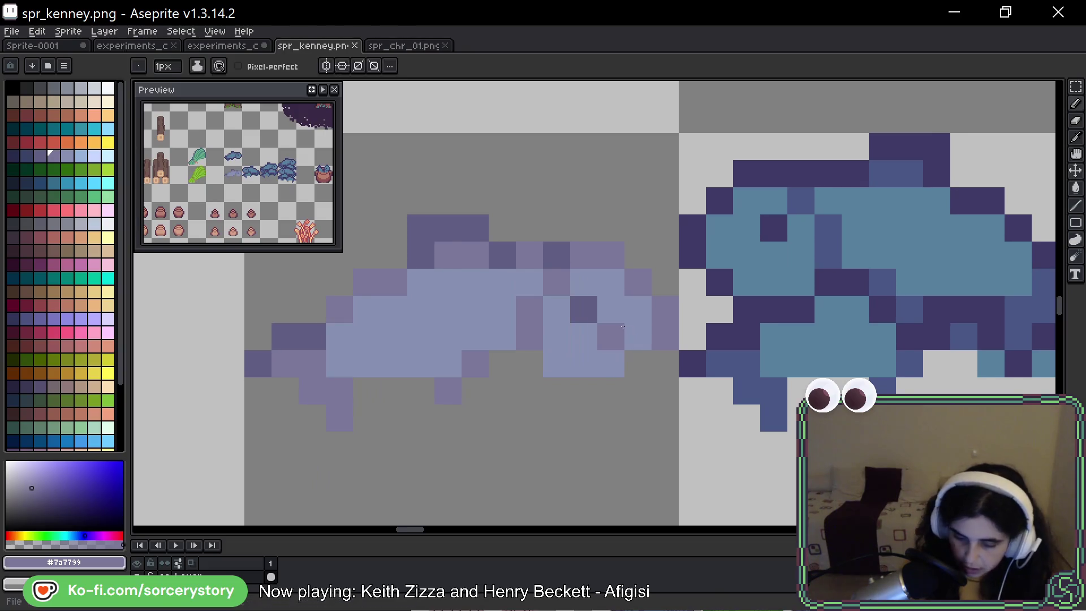
pyautogui.hotkey('ctrl', 'z')
# Glance at the game window, then return and marquee-select the pale fish tile.
pyautogui.press('alt')
pyautogui.hotkey('alt', 'Tab')
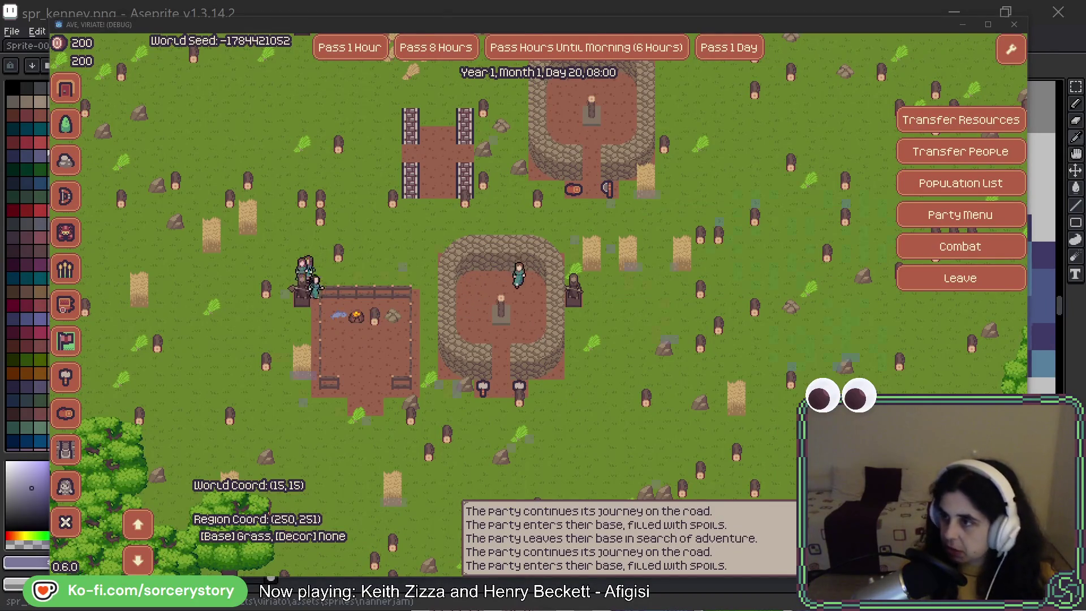
pyautogui.hotkey('alt', 'Tab')
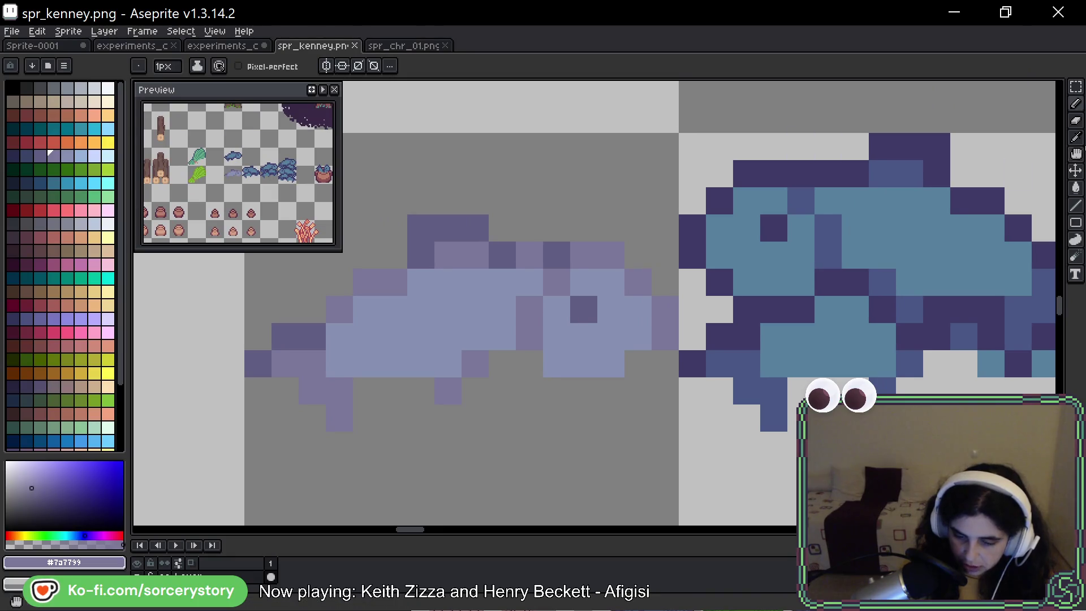
pyautogui.press('m')
pyautogui.hotkey('ctrl', 'shift', 'd')
pyautogui.hscroll(-3, 499, 343)
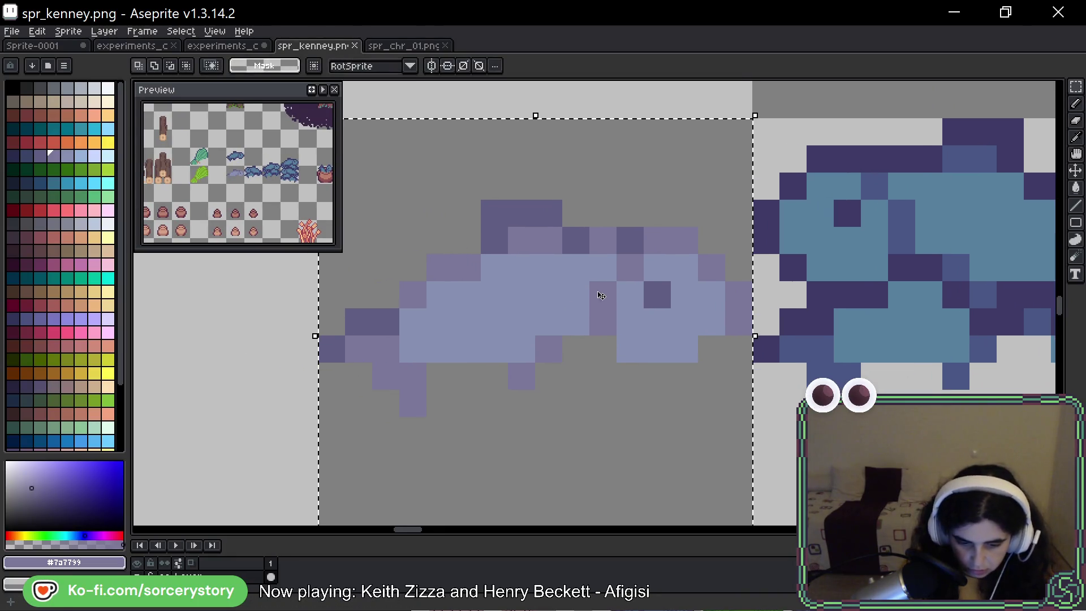
# Eyedrop the fish's body colour and bucket-fill its pixels with navy and darker purple swatches.
pyautogui.press('i')
pyautogui.keyDown('alt'); pyautogui.click(691, 327); pyautogui.keyUp('alt')
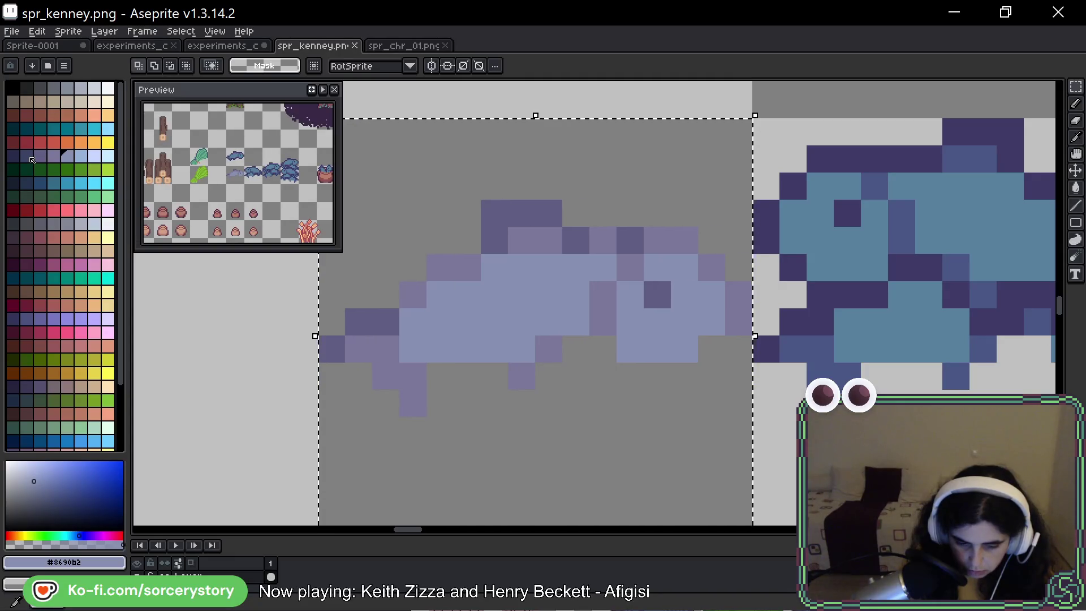
pyautogui.click(30, 158)
pyautogui.press('g')
pyautogui.click(483, 218)
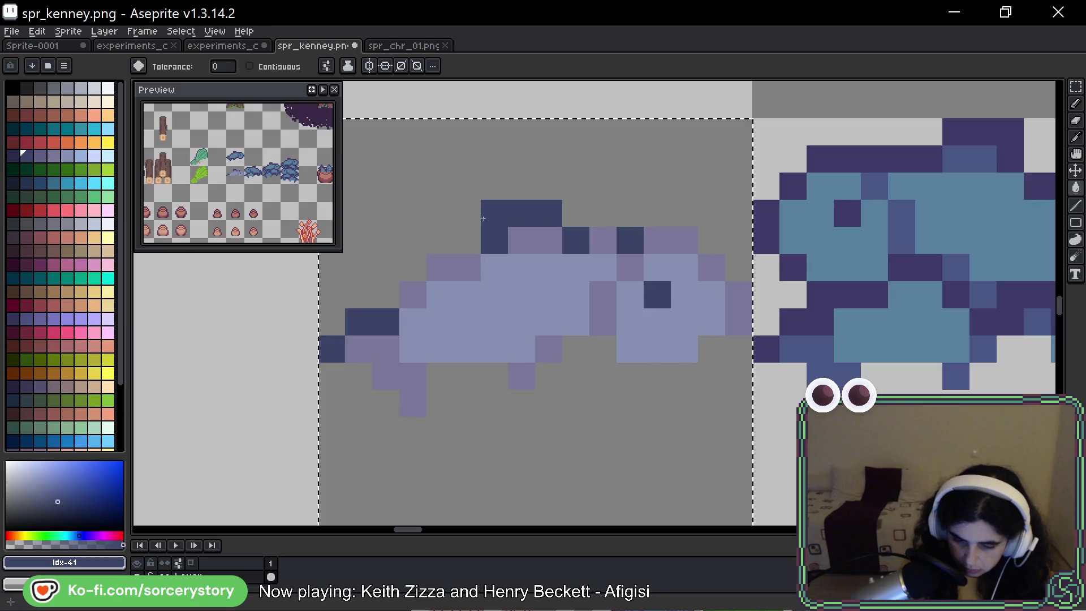
pyautogui.click(37, 154)
pyautogui.click(599, 241)
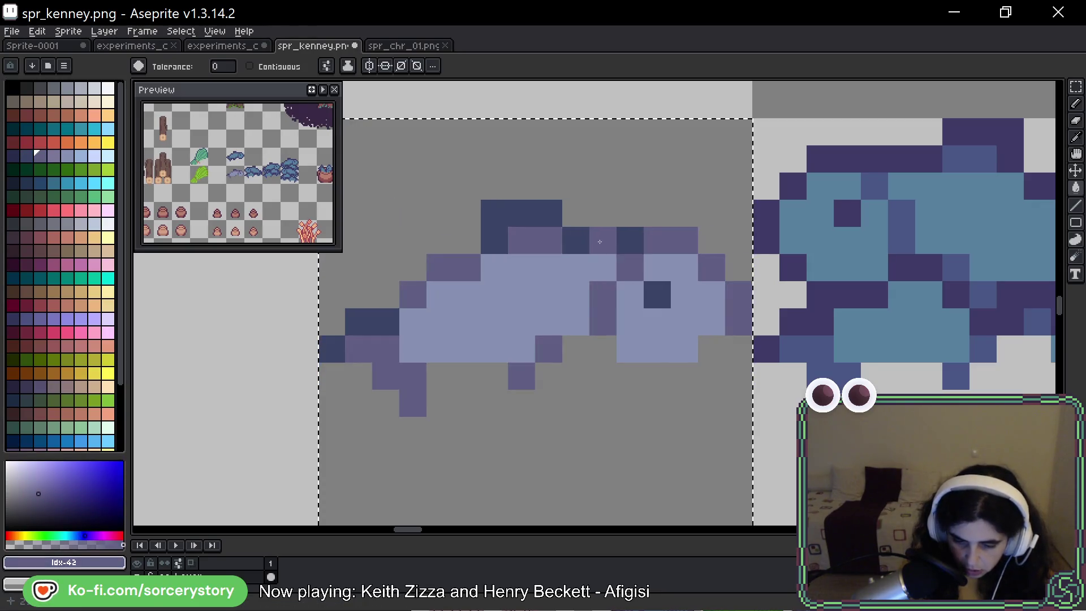
# Fill the fish body with muted purple, then the lighter lavender idx-44.
pyautogui.click(53, 156)
pyautogui.click(496, 297)
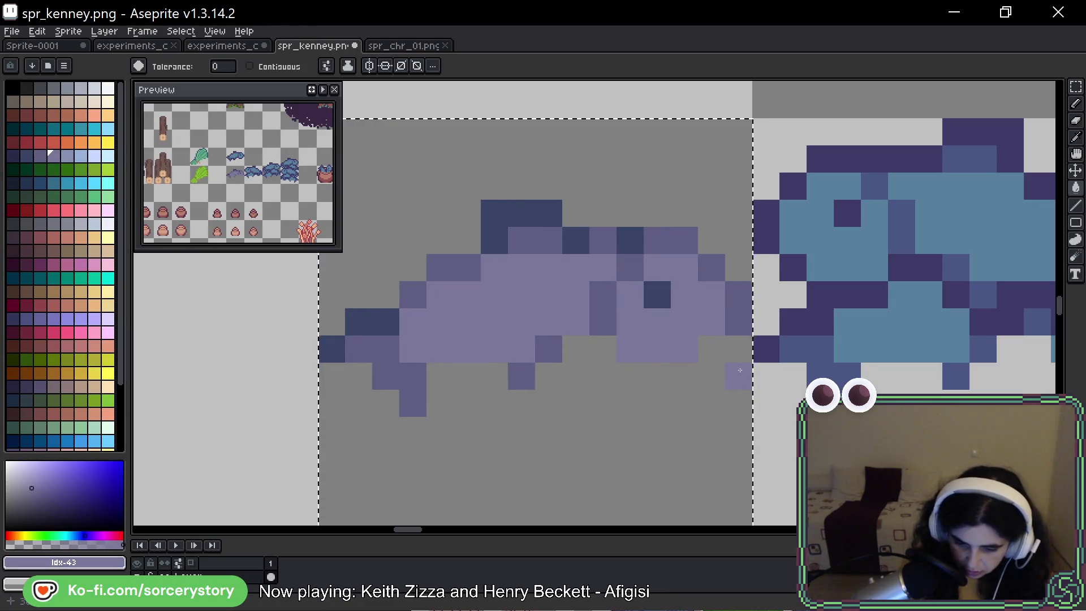
pyautogui.hscroll(3, 712, 337)
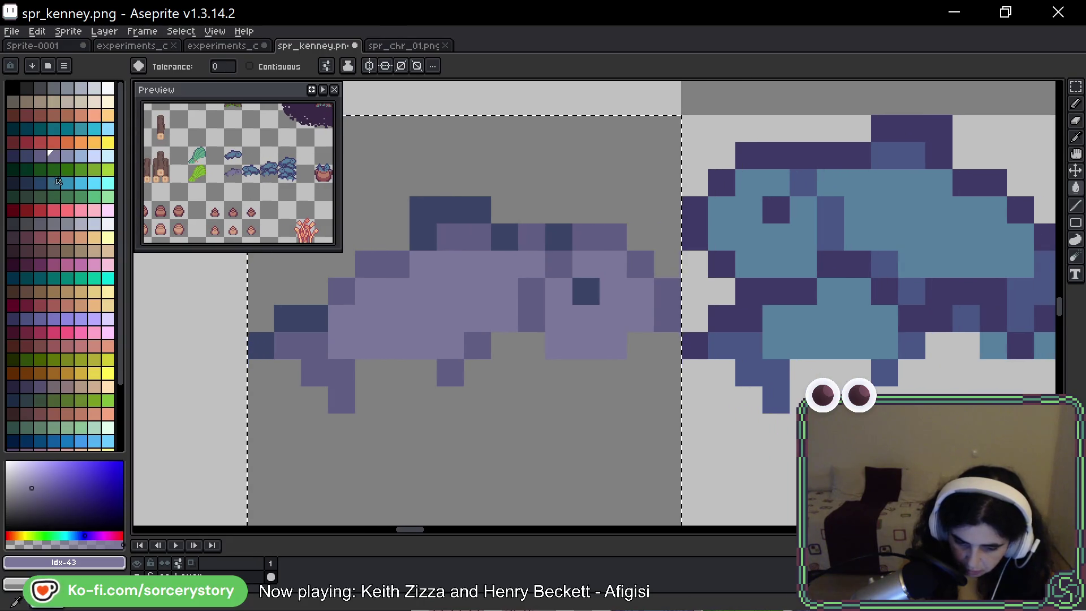
pyautogui.click(67, 156)
pyautogui.click(425, 292)
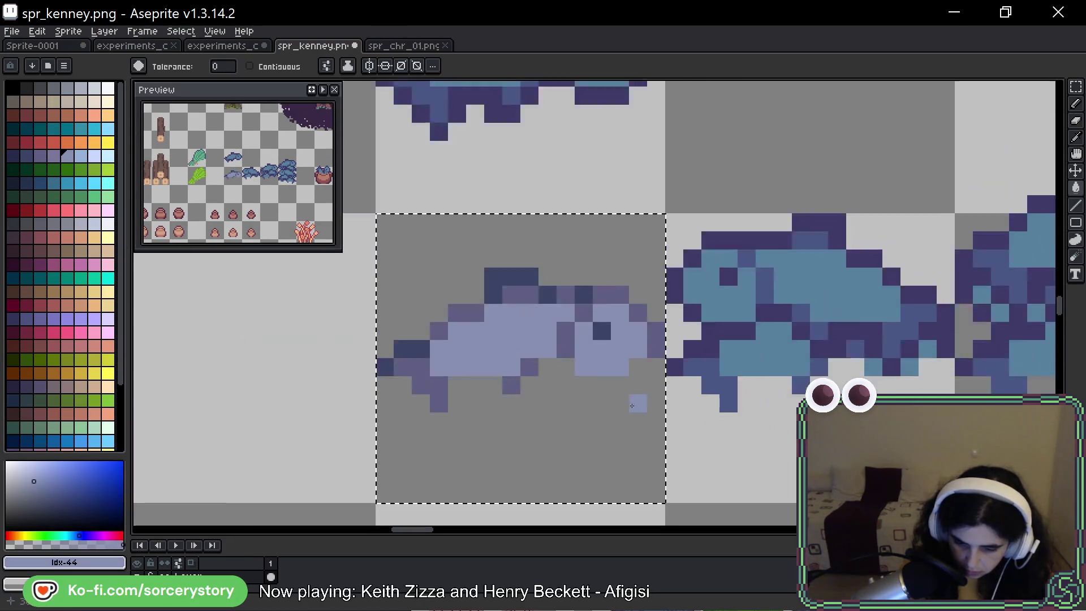
pyautogui.scroll(-3, 634, 389)
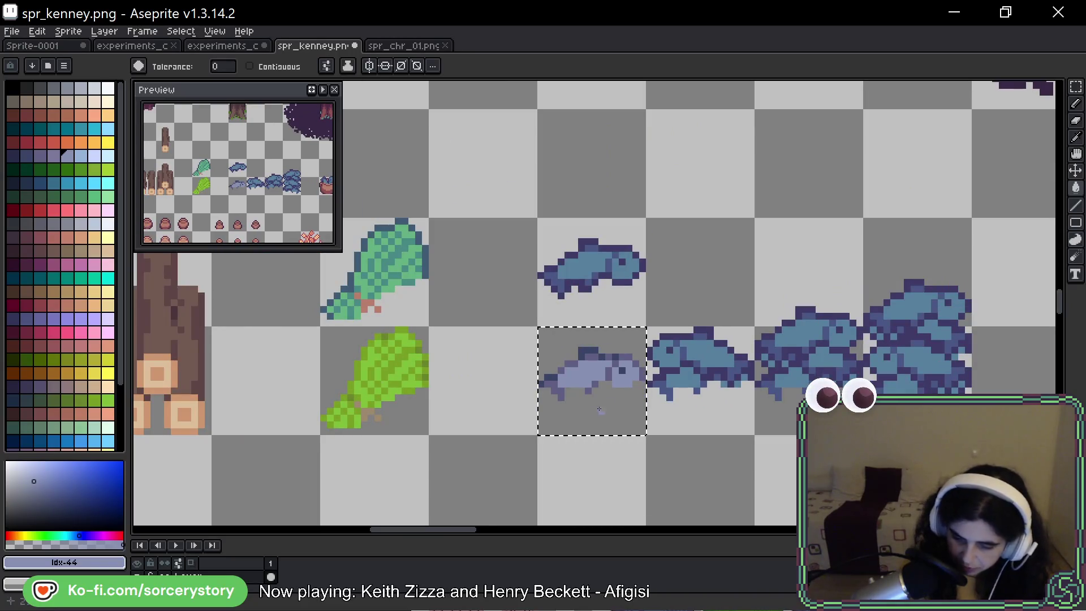
pyautogui.scroll(2, 613, 386)
pyautogui.scroll(1, 613, 386)
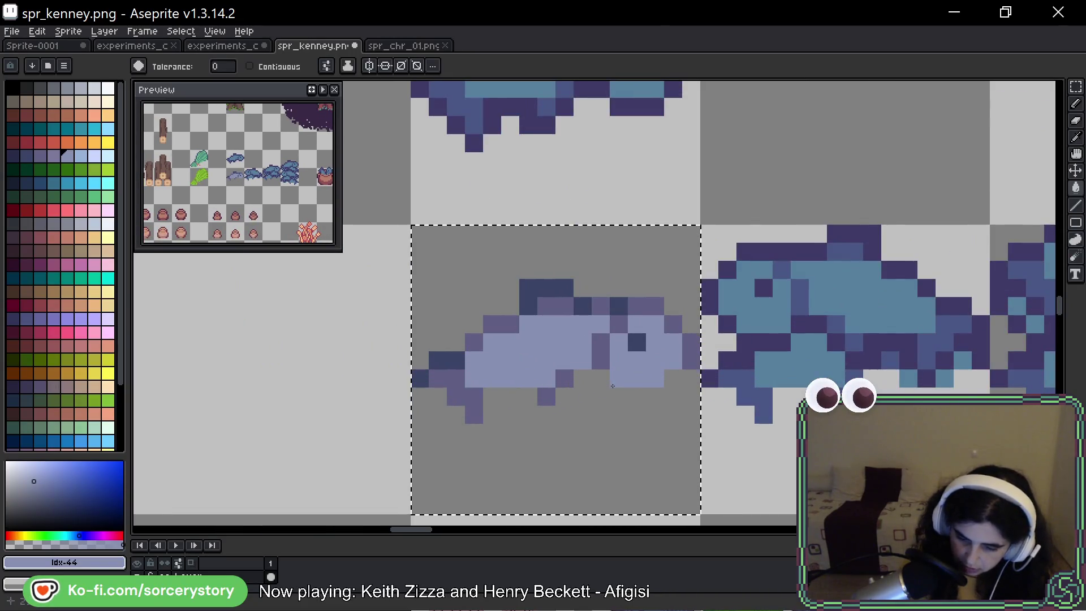
# Deselect, save the sprite sheet, and check the running game before returning.
pyautogui.press('v')
pyautogui.hotkey('ctrl', 'd')
pyautogui.hotkey('ctrl', 's')
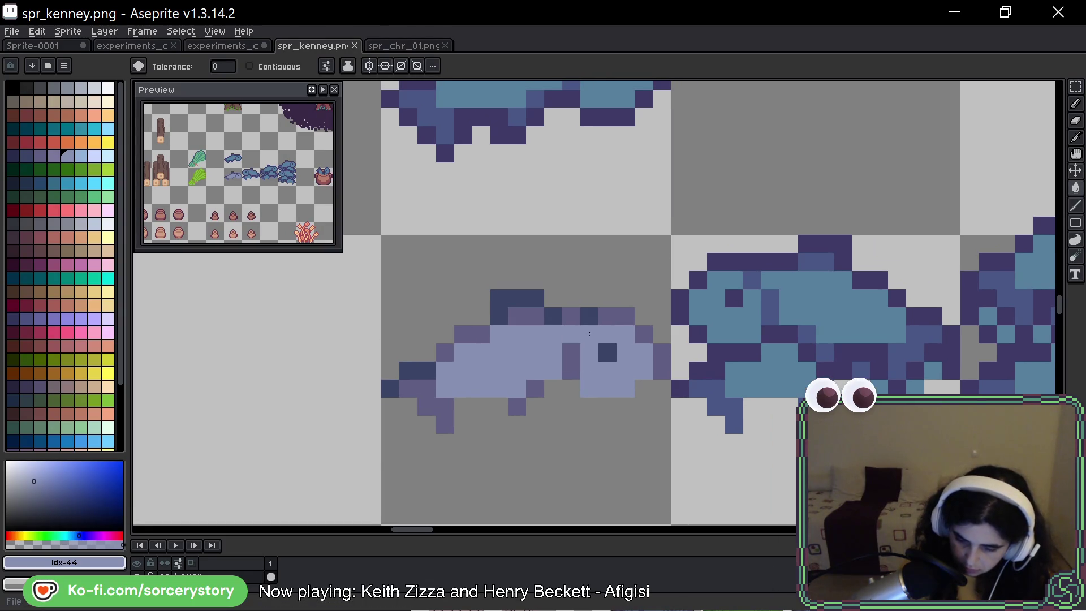
pyautogui.press('alt')
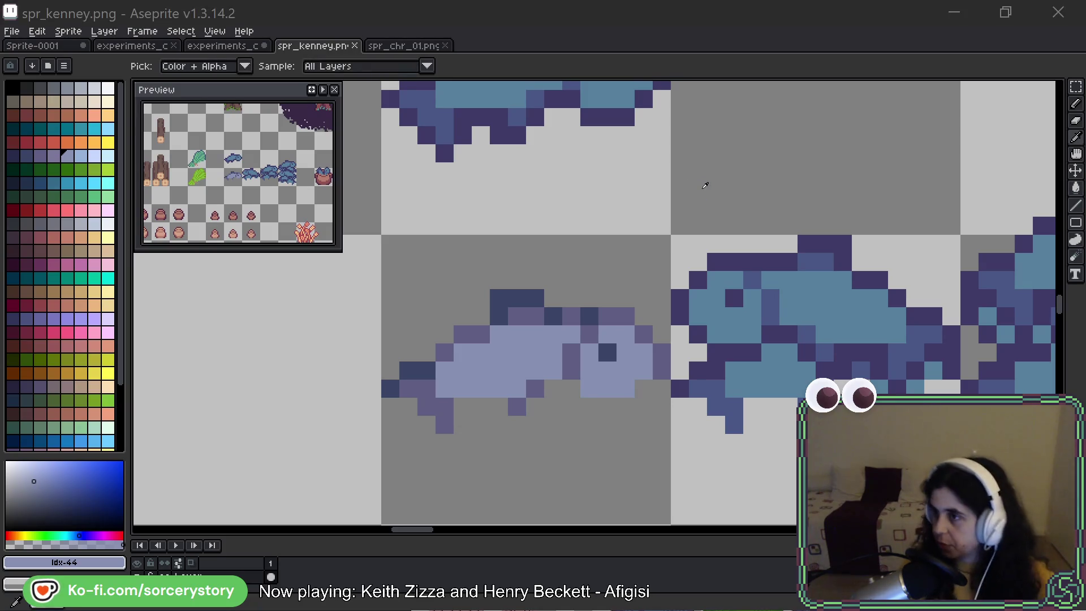
pyautogui.hotkey('alt', 'Tab')
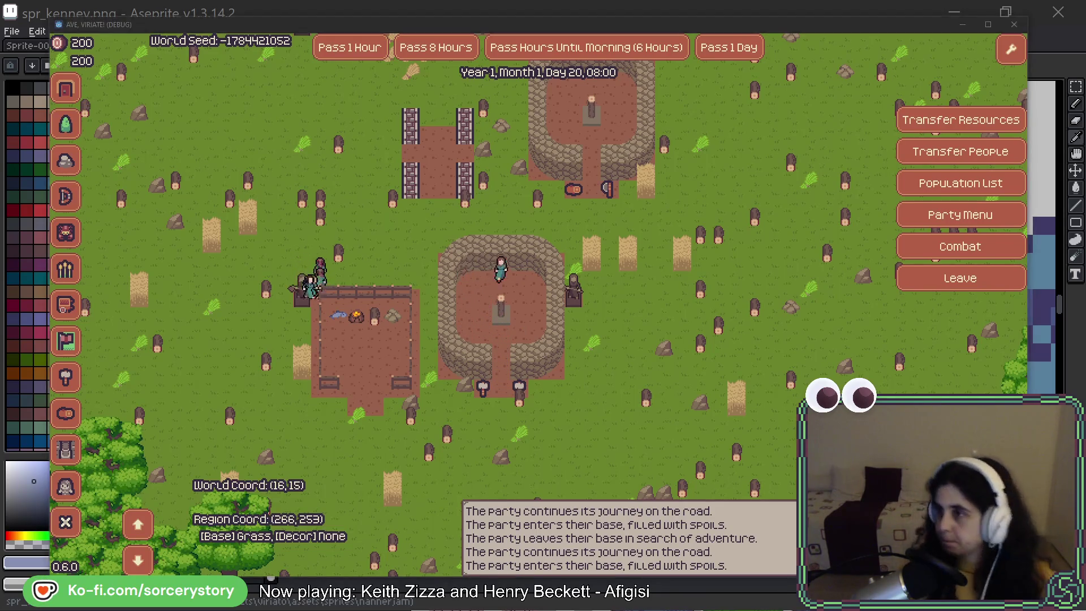
pyautogui.hotkey('alt', 'Tab')
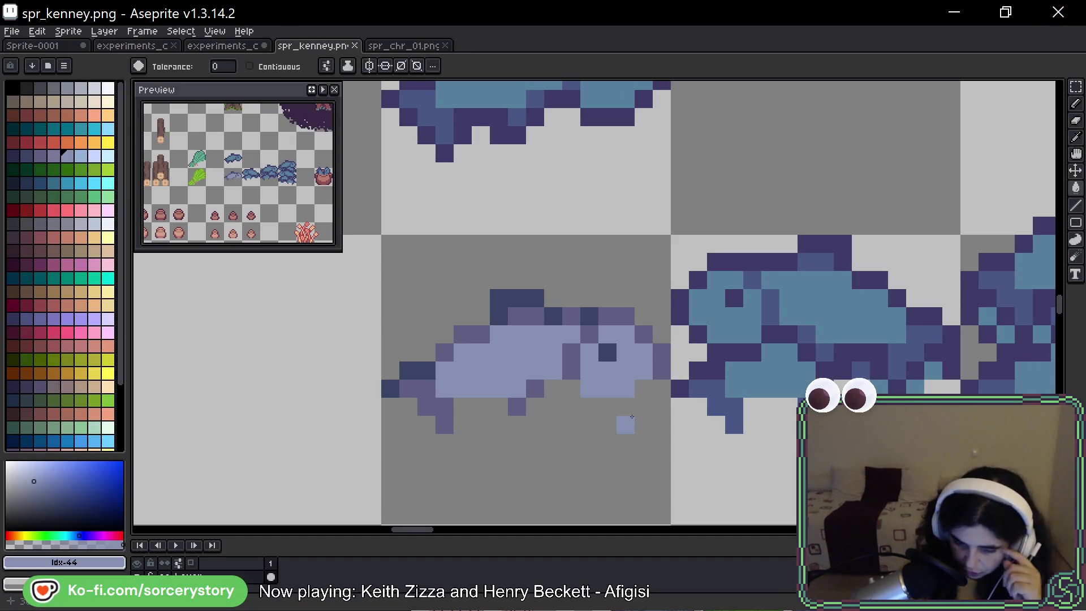
pyautogui.scroll(-3, 619, 416)
pyautogui.moveTo(791, 393); pyautogui.dragTo(519, 336)
pyautogui.scroll(-2, 475, 340)
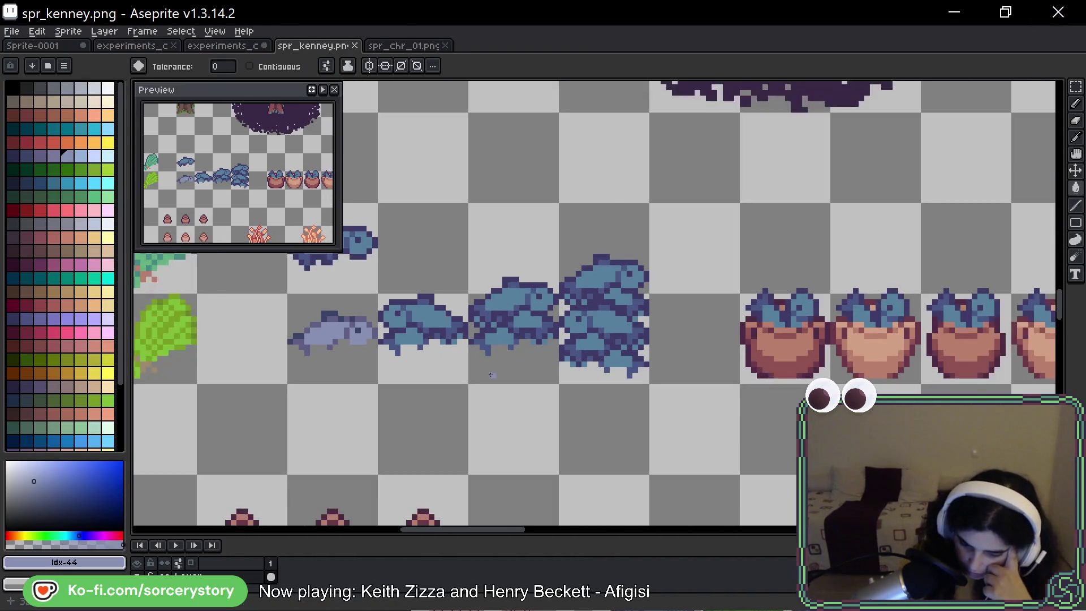
pyautogui.moveTo(378, 335); pyautogui.dragTo(579, 359)
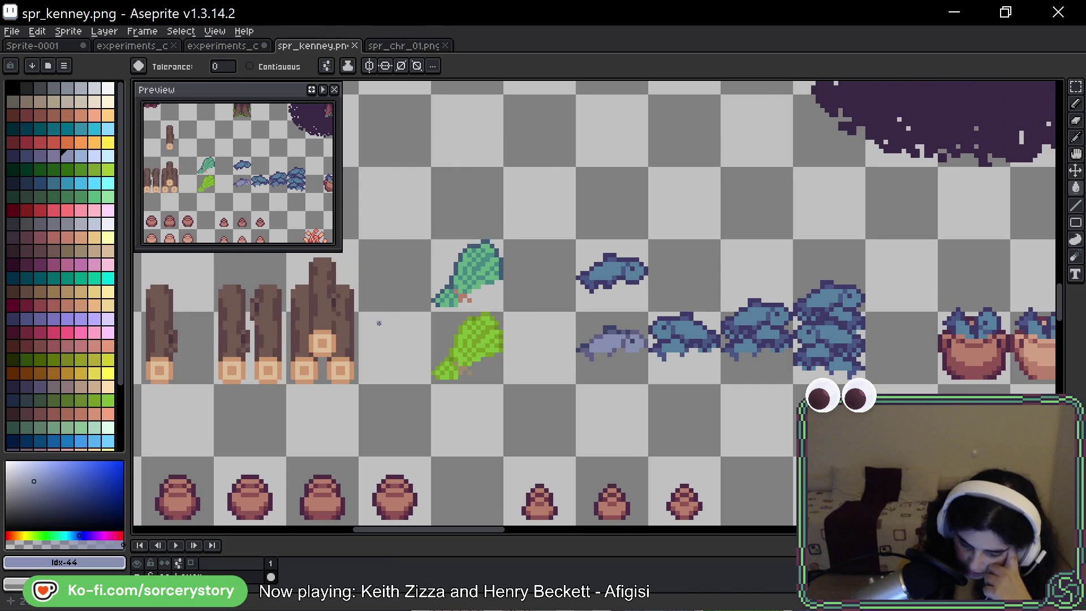
pyautogui.moveTo(379, 323); pyautogui.dragTo(645, 131)
pyautogui.moveTo(301, 389); pyautogui.dragTo(783, 334)
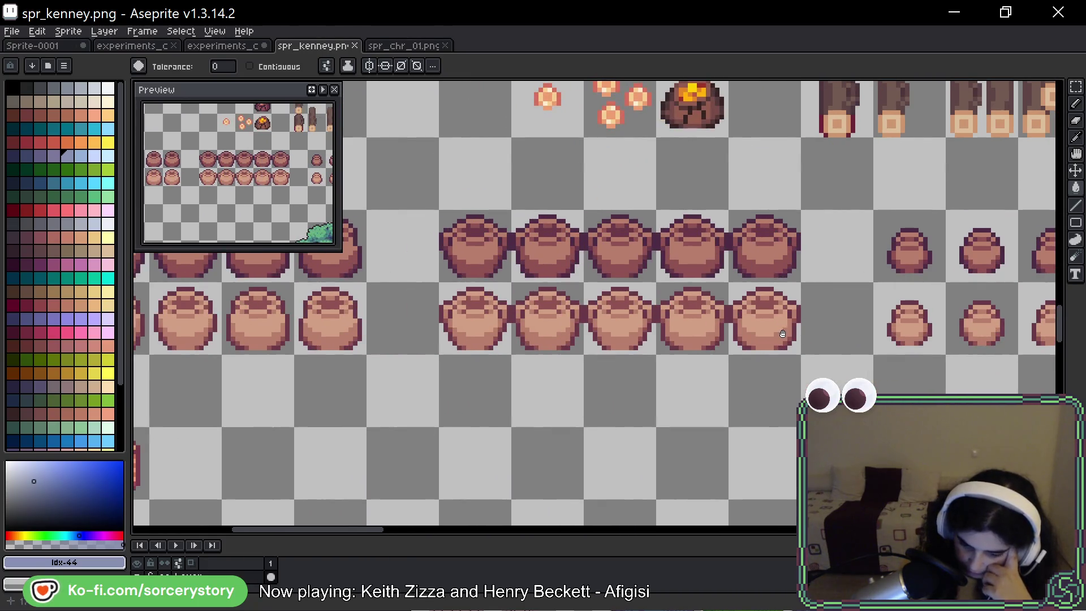
pyautogui.moveTo(504, 321); pyautogui.dragTo(767, 381)
pyautogui.scroll(-2, 766, 381)
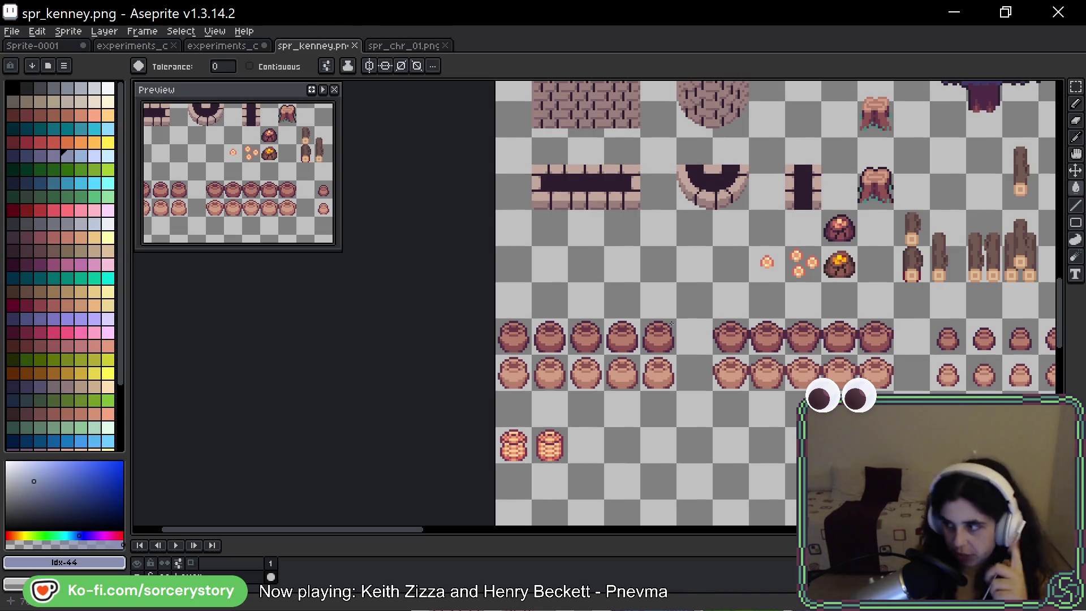
pyautogui.moveTo(695, 311); pyautogui.dragTo(669, 201)
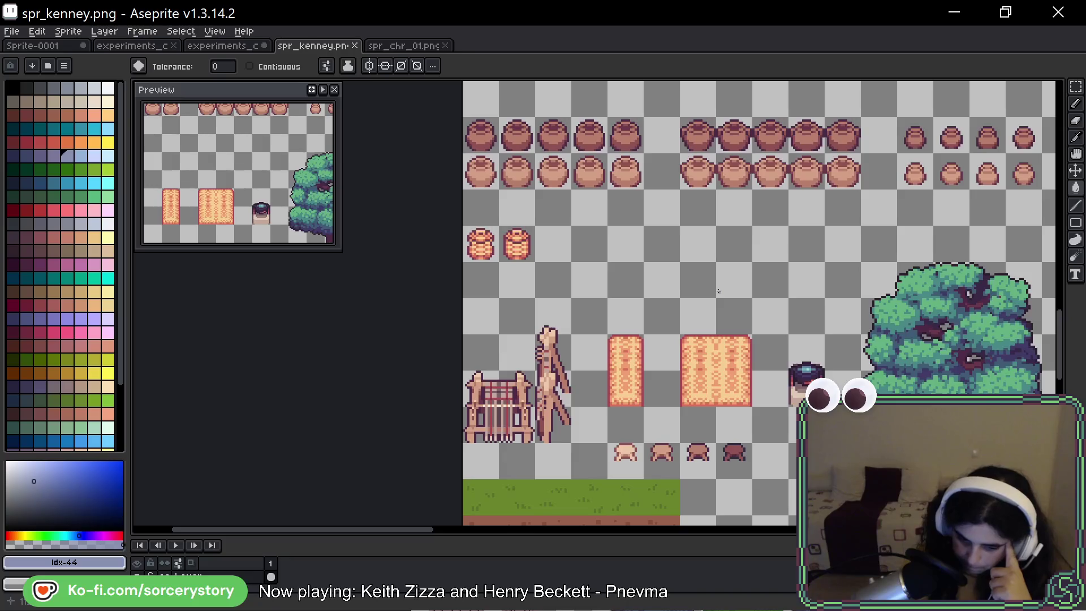
pyautogui.moveTo(723, 343); pyautogui.dragTo(595, 237)
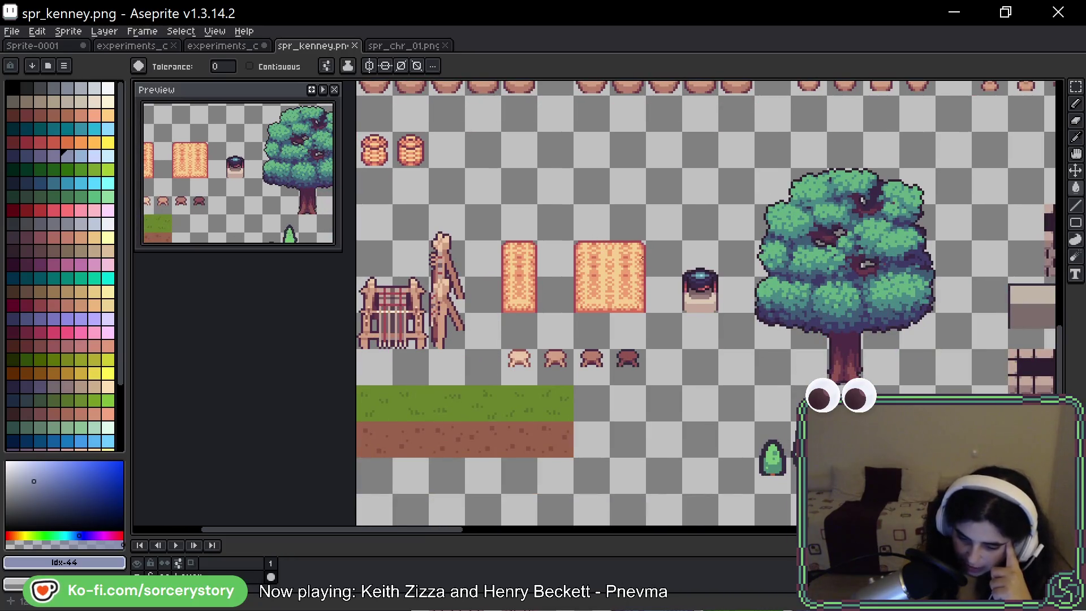
pyautogui.click(549, 312)
pyautogui.hotkey('ctrl', 'z')
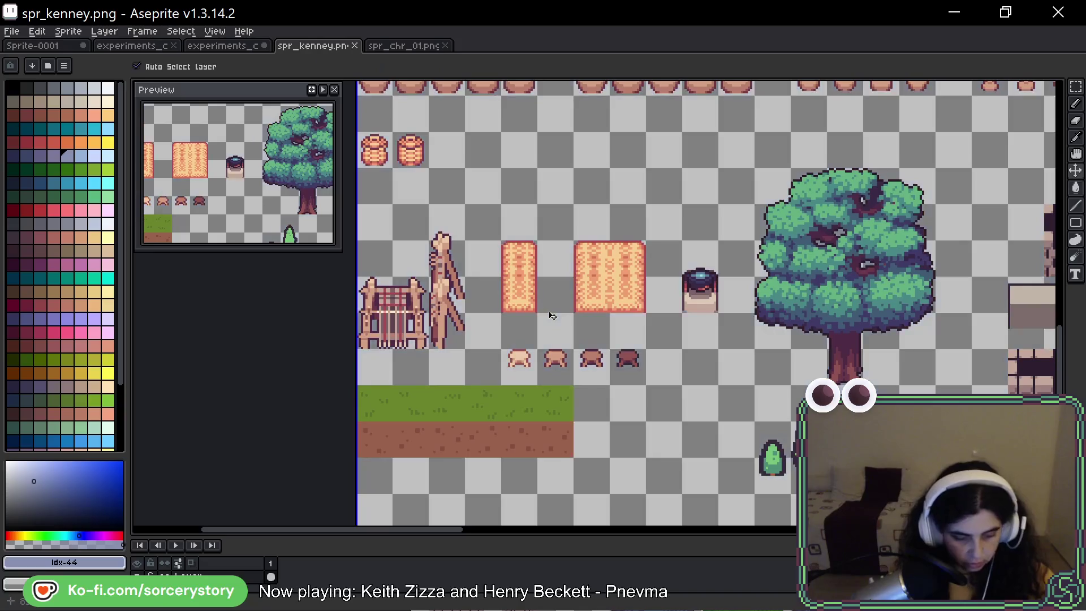
pyautogui.press('b')
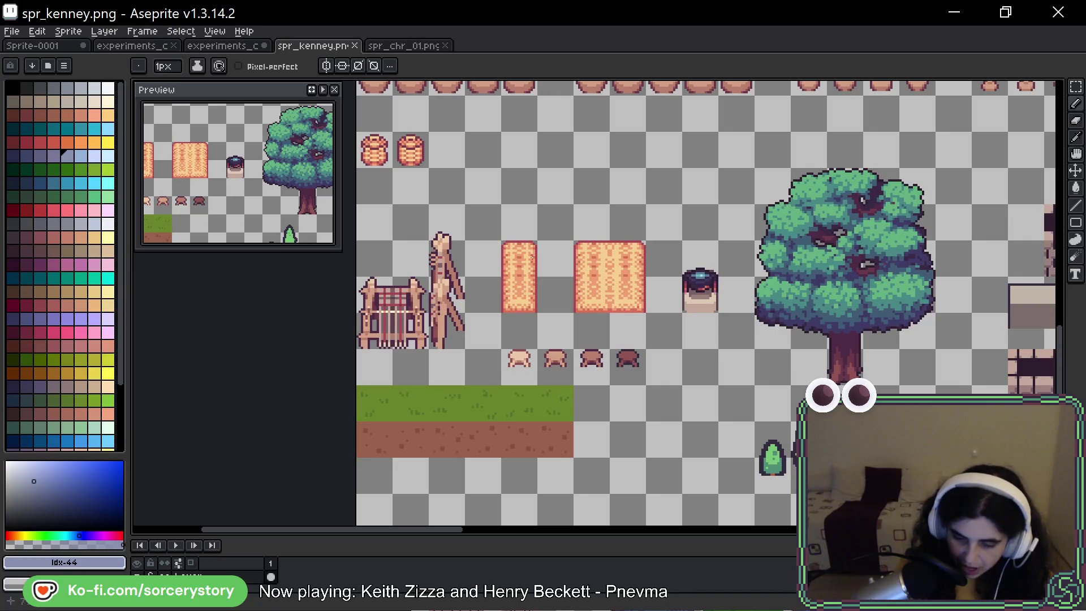
pyautogui.hotkey('ctrl', 'z')
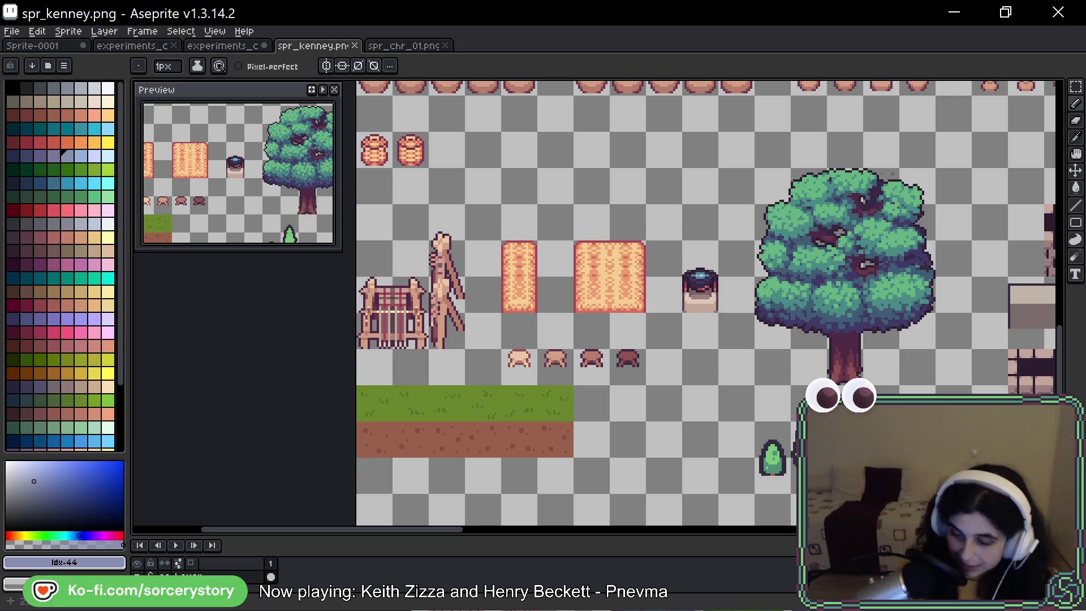
# Pan the sprite sheet past wheat, fences, rocks and grass tiles to the trees and character sprites.
pyautogui.press('space')
pyautogui.moveTo(997, 175)
pyautogui.mouseDown()
pyautogui.moveTo(944, 172)
pyautogui.moveTo(765, 208)
pyautogui.moveTo(620, 264)
pyautogui.mouseUp()
pyautogui.moveTo(981, 213); pyautogui.dragTo(792, 247)
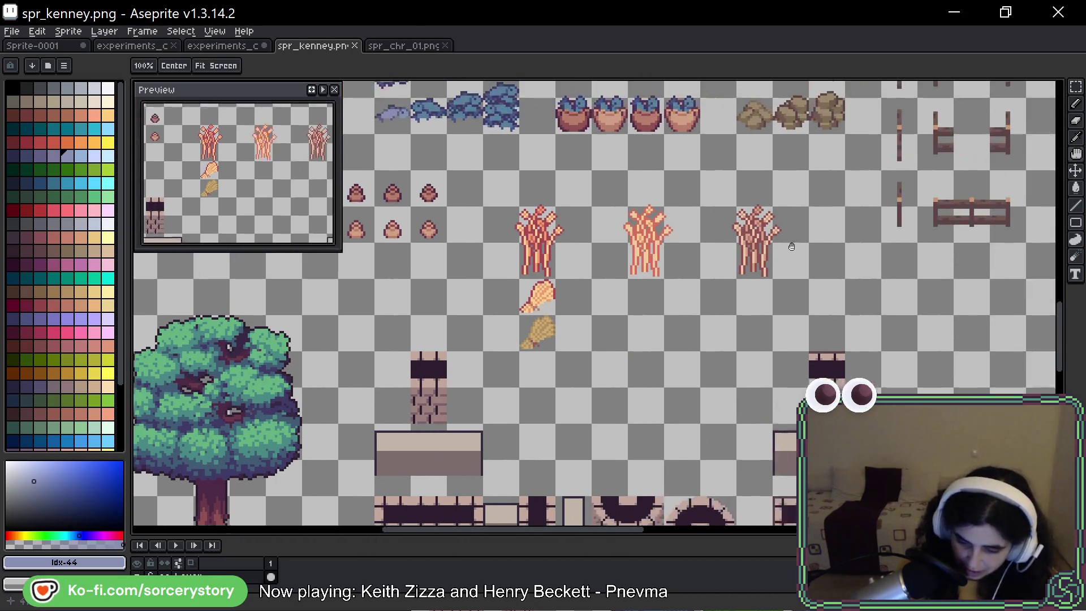
pyautogui.moveTo(855, 233); pyautogui.dragTo(794, 259)
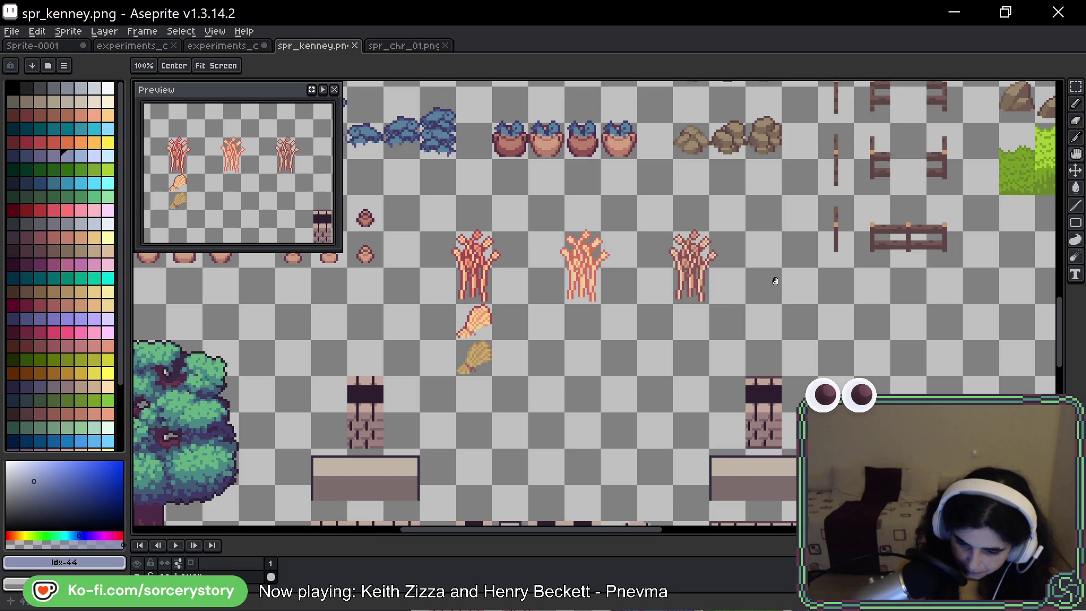
pyautogui.moveTo(895, 229)
pyautogui.mouseDown()
pyautogui.moveTo(708, 264)
pyautogui.moveTo(733, 254)
pyautogui.mouseUp()
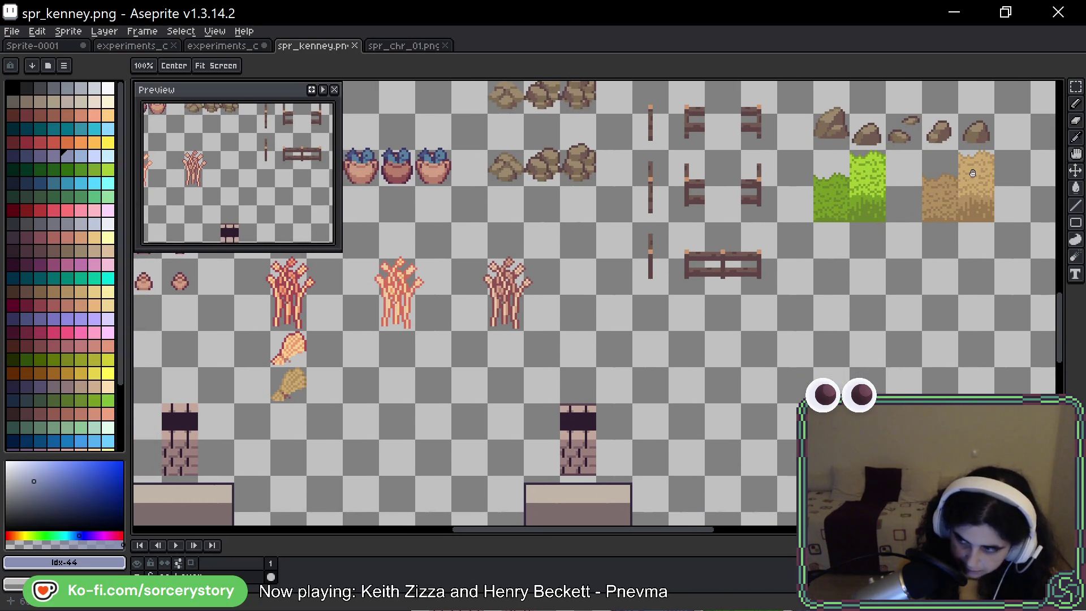
pyautogui.moveTo(876, 231); pyautogui.dragTo(800, 311)
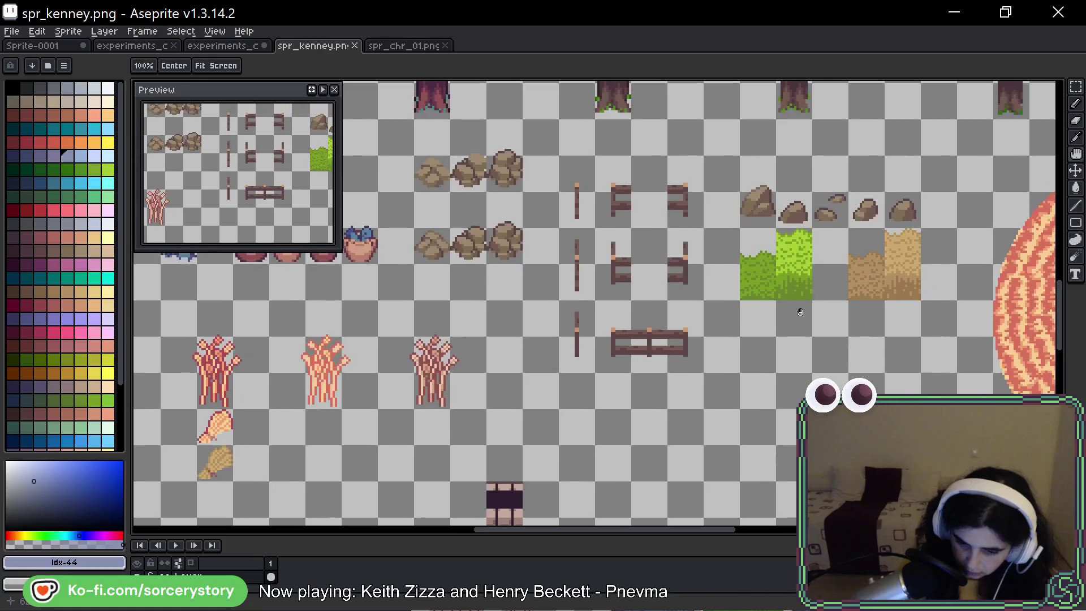
pyautogui.moveTo(625, 317)
pyautogui.mouseDown()
pyautogui.moveTo(633, 421)
pyautogui.moveTo(637, 310)
pyautogui.moveTo(641, 455)
pyautogui.mouseUp()
pyautogui.moveTo(656, 353); pyautogui.dragTo(770, 460)
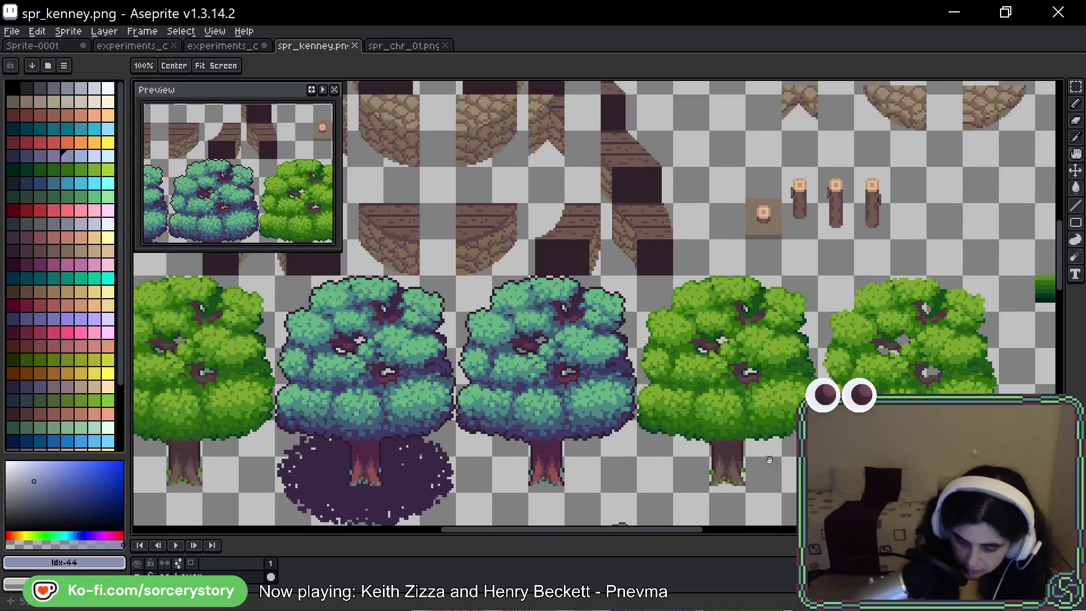
pyautogui.moveTo(640, 337); pyautogui.dragTo(642, 430)
pyautogui.moveTo(781, 193); pyautogui.dragTo(789, 373)
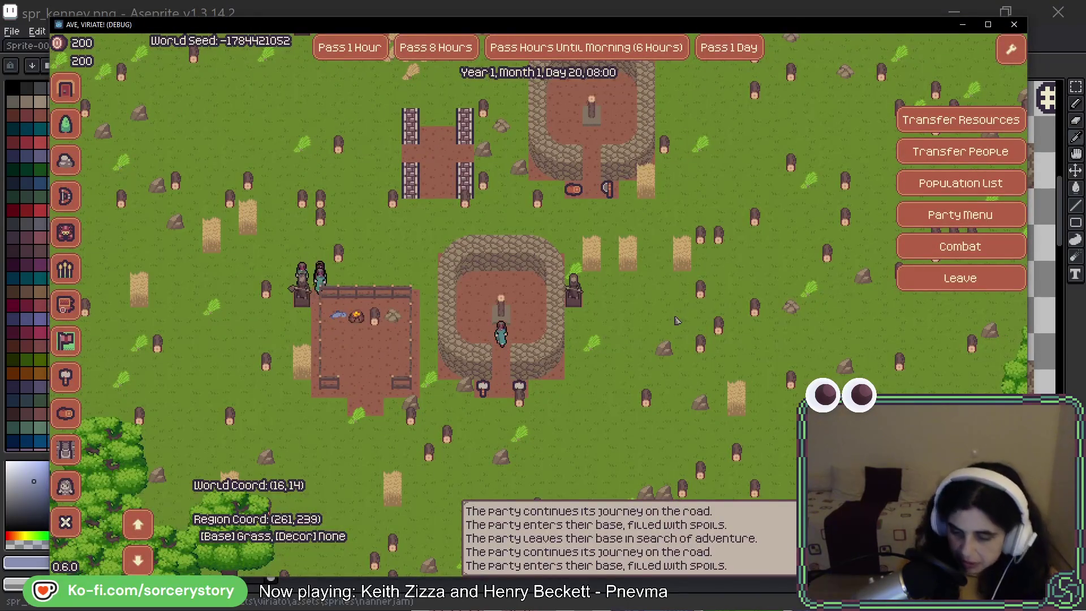
pyautogui.press('Up')
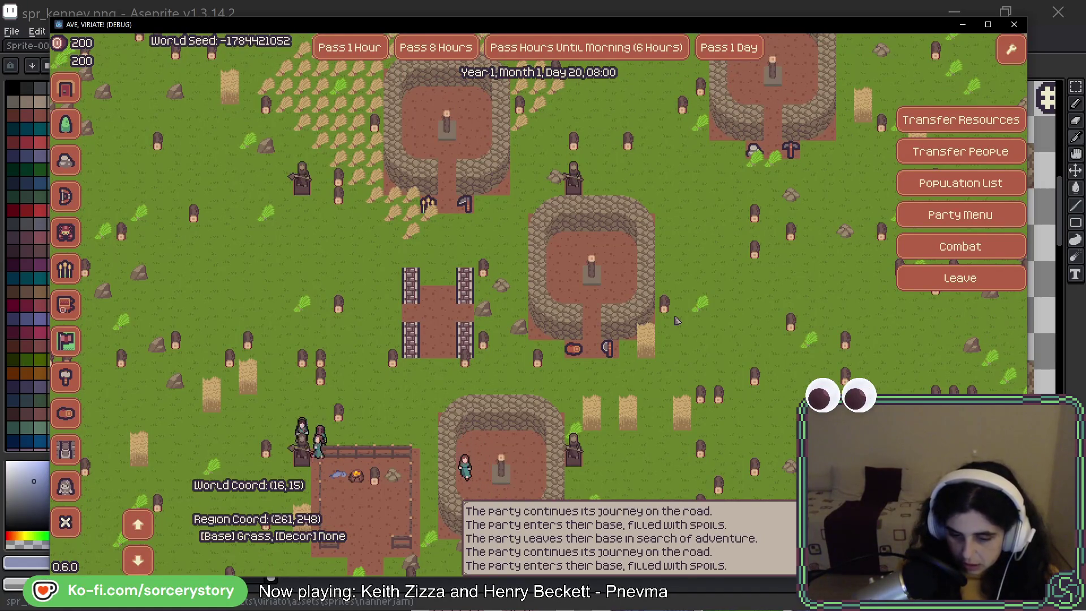
pyautogui.press('Up')
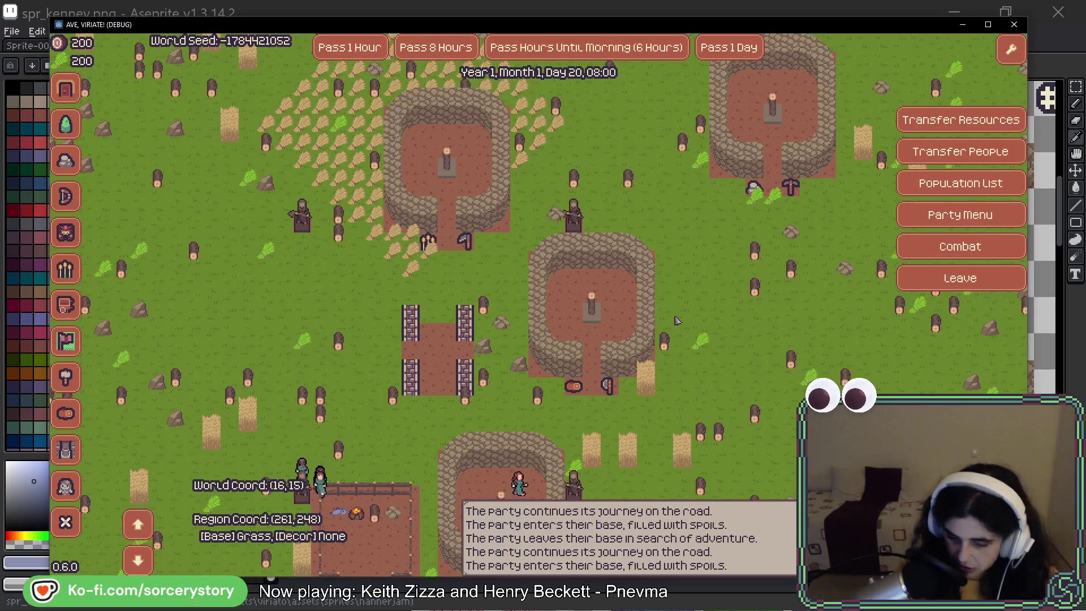
pyautogui.press('Down')
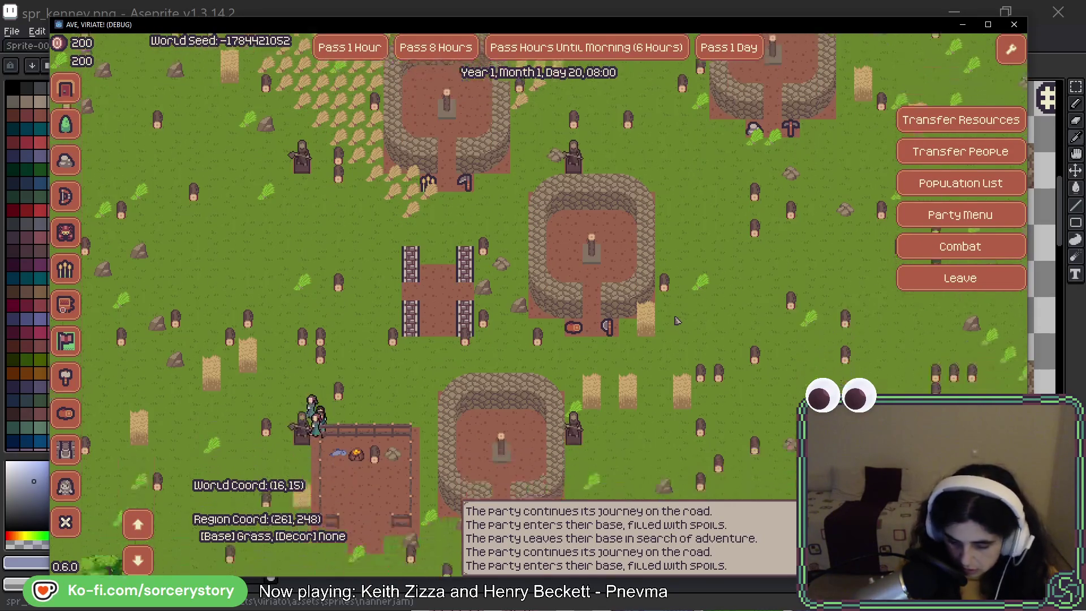
pyautogui.press('Down')
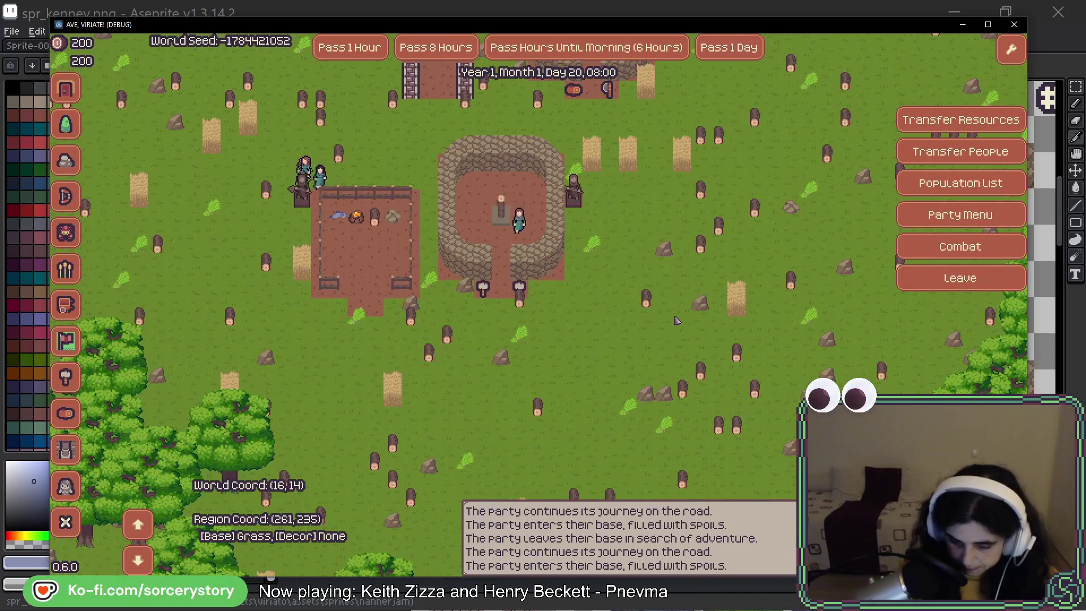
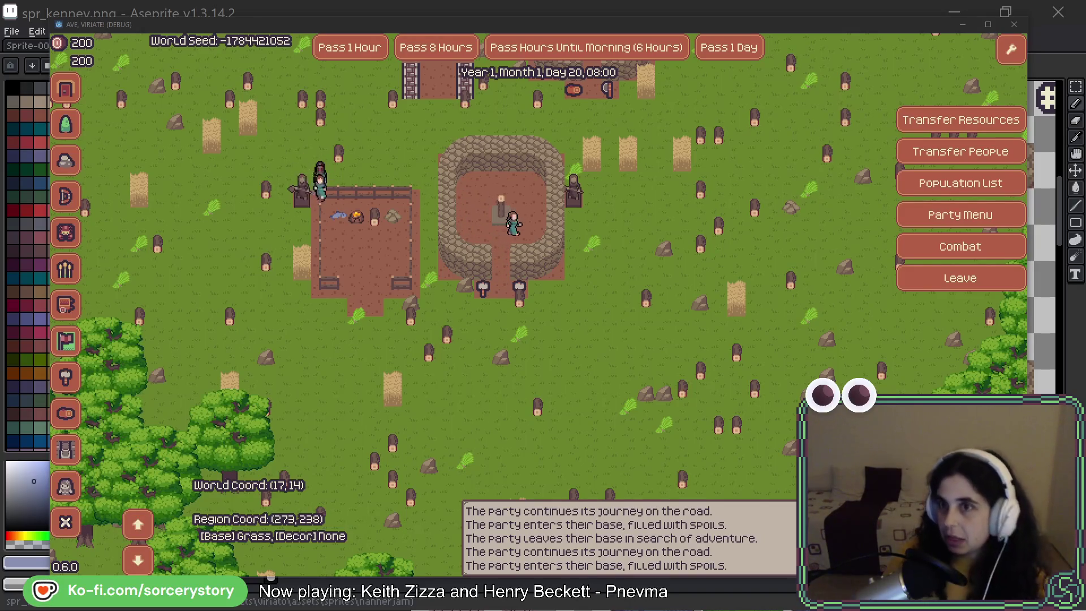
# Check the Builder Hut's details, then pan around the village and stone huts.
pyautogui.click(509, 210)
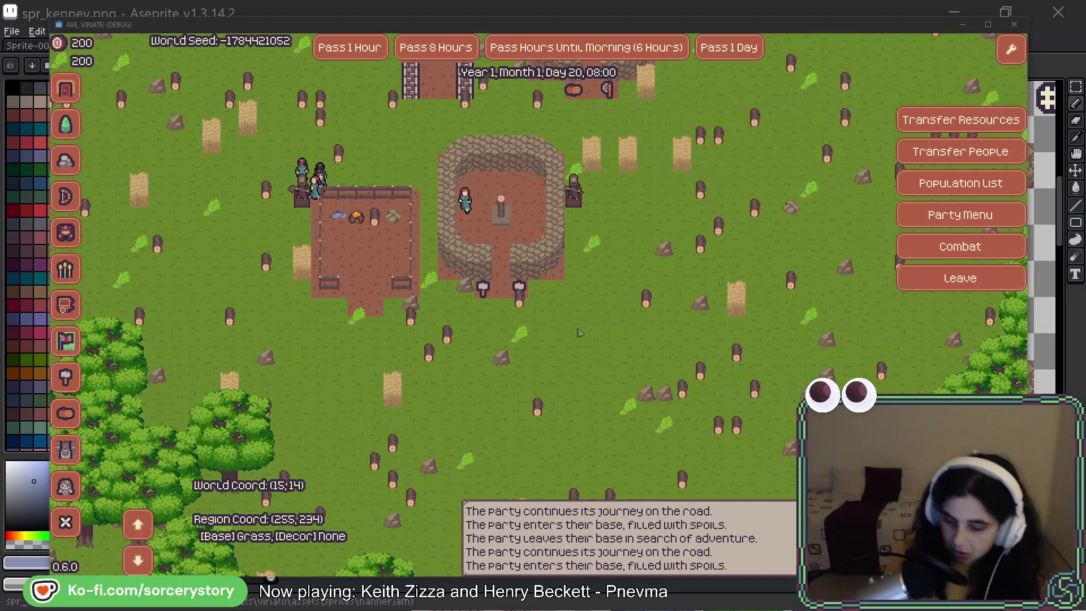
pyautogui.click(619, 228)
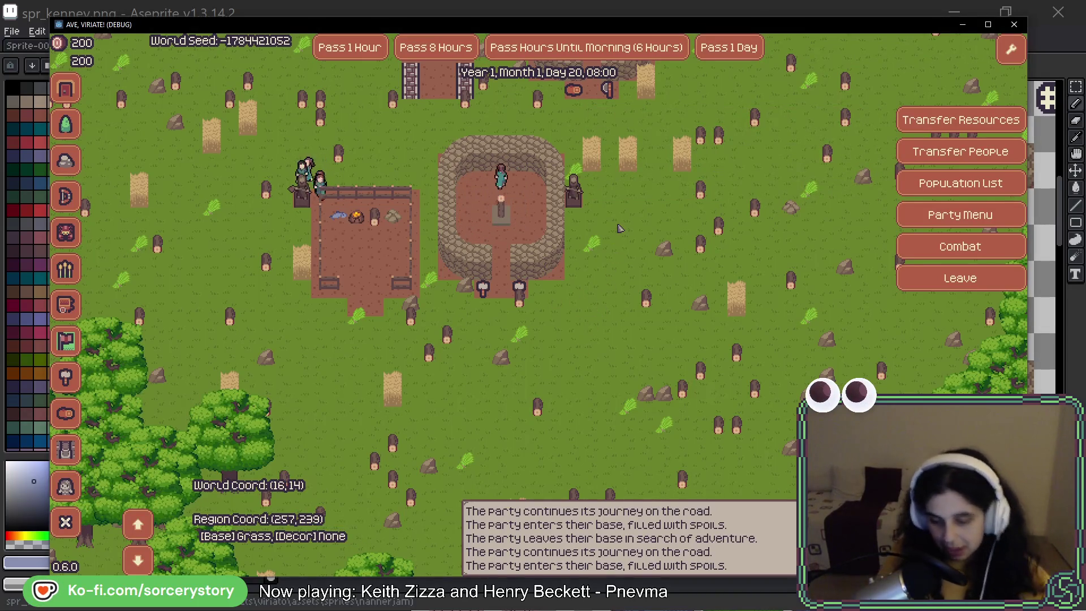
pyautogui.press('w')
pyautogui.press('a')
pyautogui.press('w')
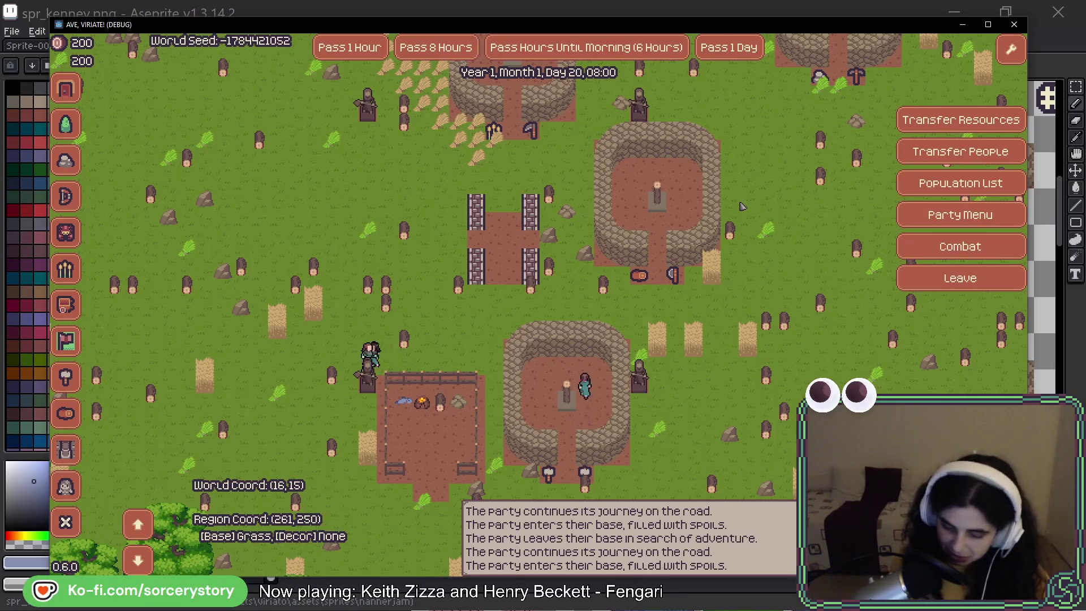
pyautogui.press('w')
pyautogui.press('d')
pyautogui.press('d')
pyautogui.press('w')
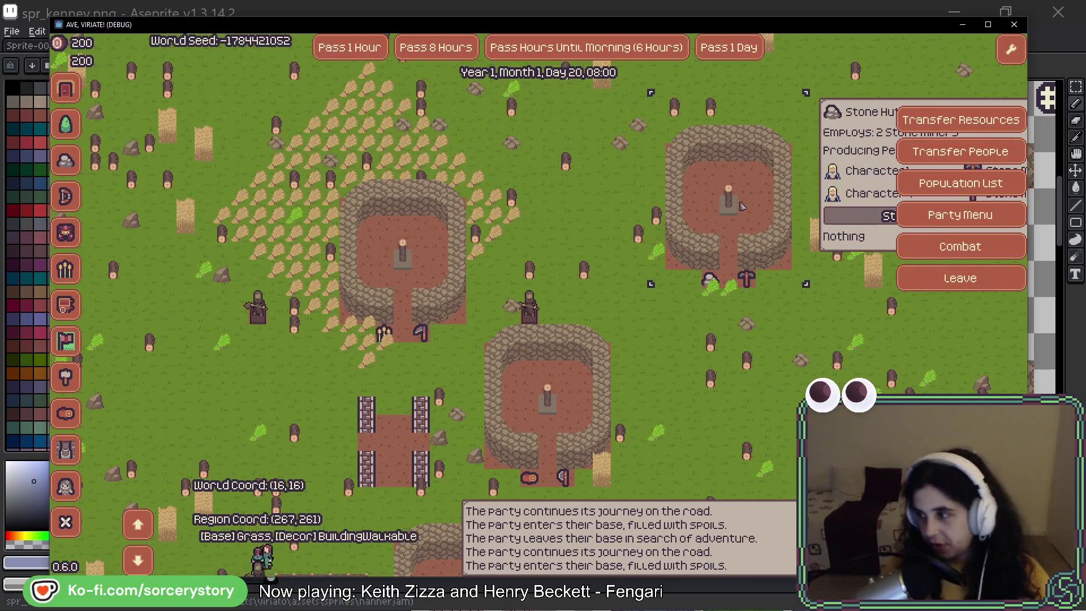
pyautogui.press('a')
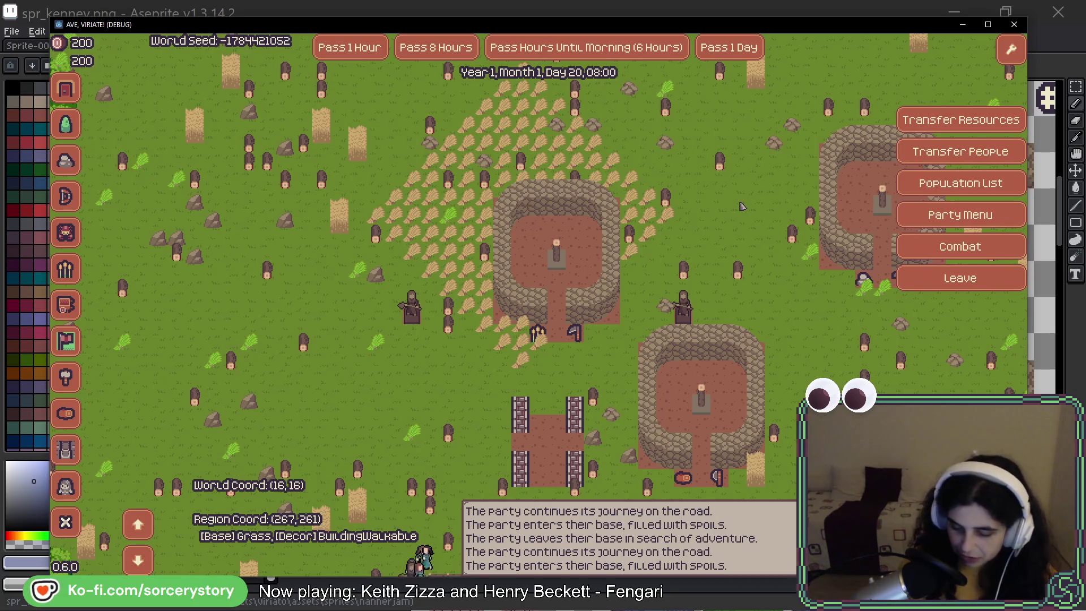
pyautogui.press('s')
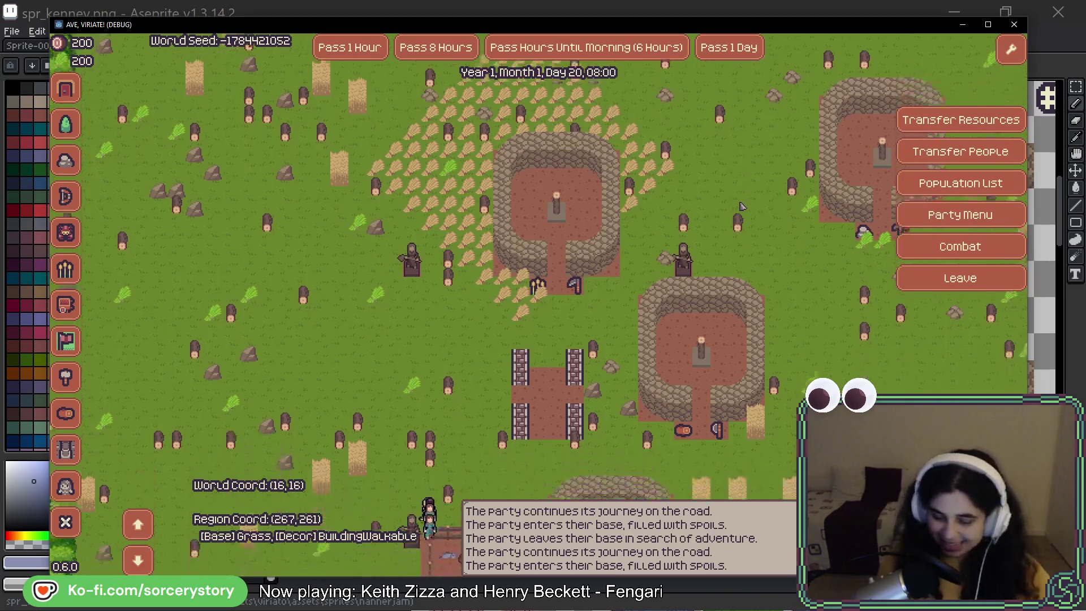
pyautogui.press('d')
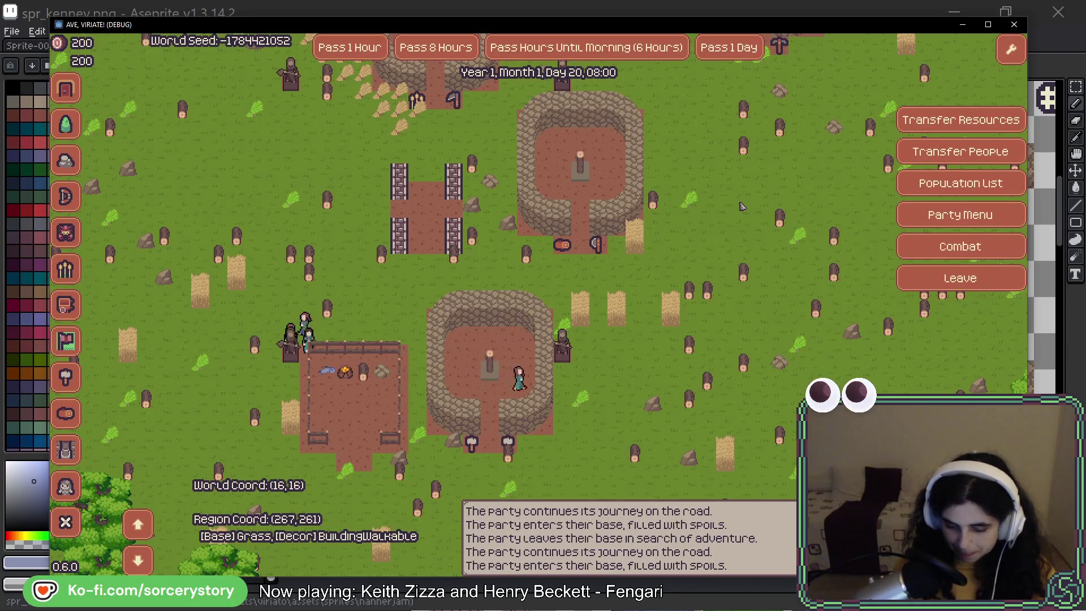
# Pan east into the forest until the red-leaved tree shows, then pass one hour.
pyautogui.press('w')
pyautogui.press('d')
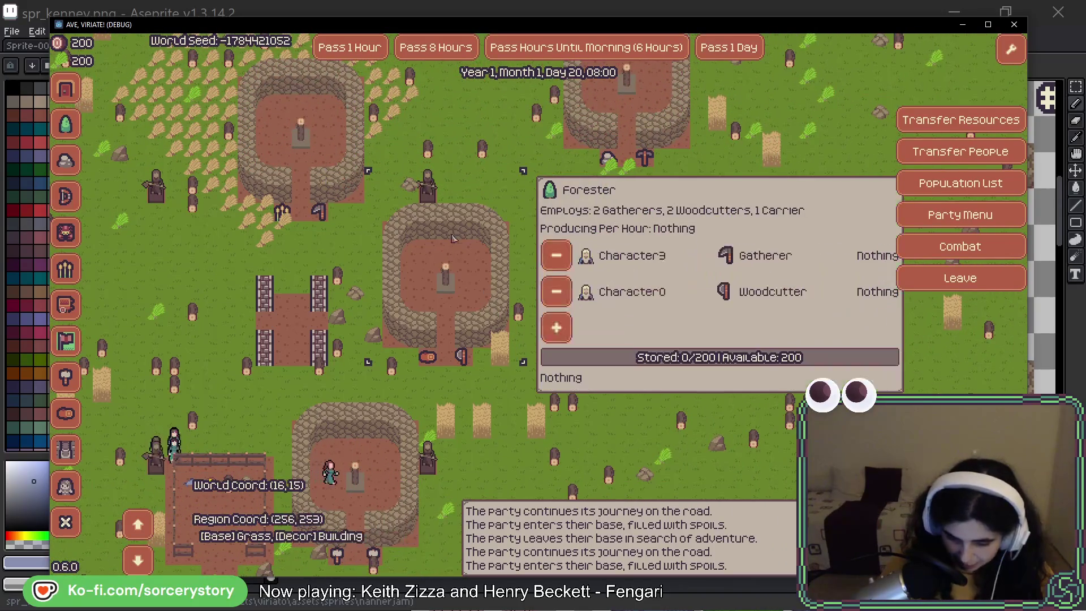
pyautogui.press('w')
pyautogui.press('d')
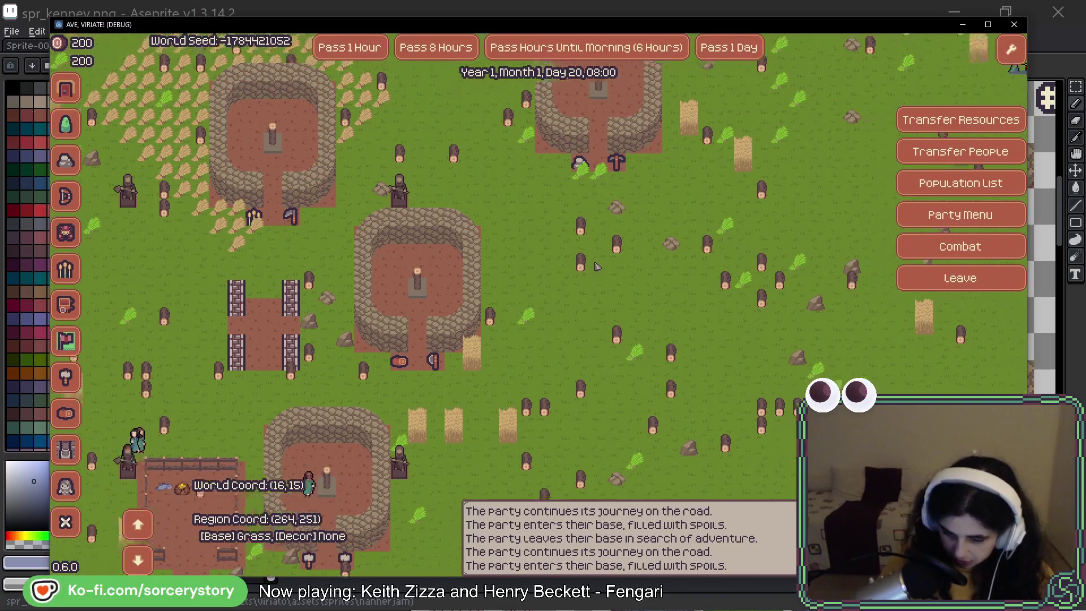
pyautogui.press('w')
pyautogui.press('d')
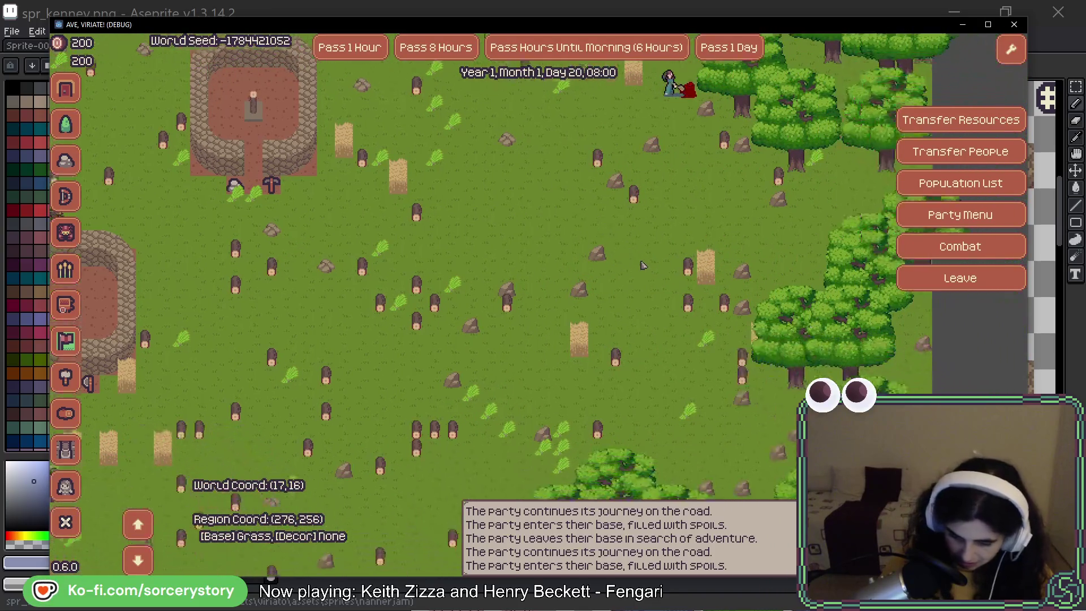
pyautogui.press('w')
pyautogui.press('d')
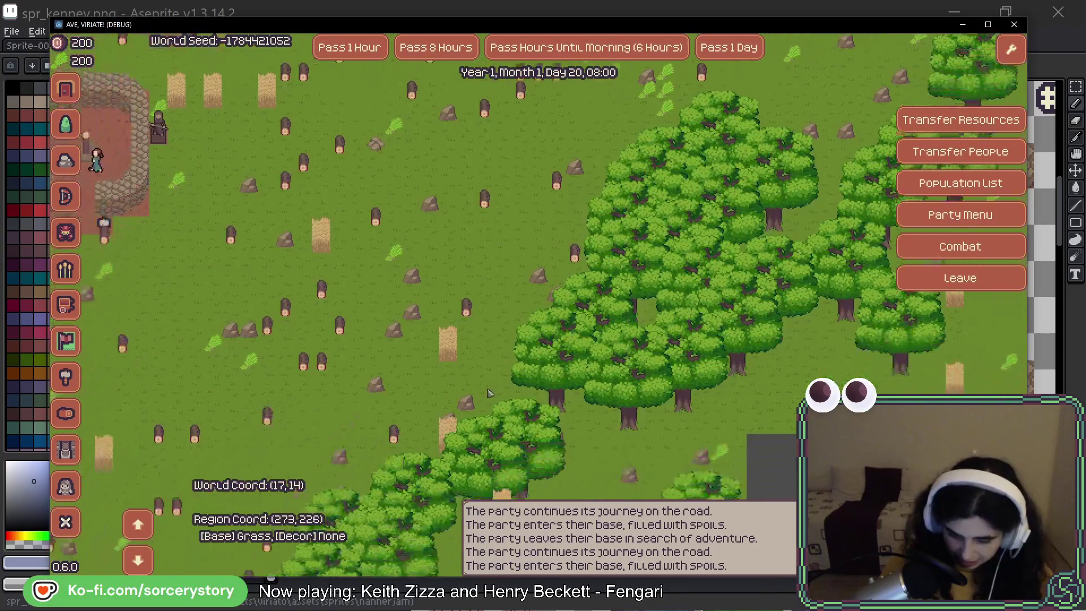
pyautogui.press('a')
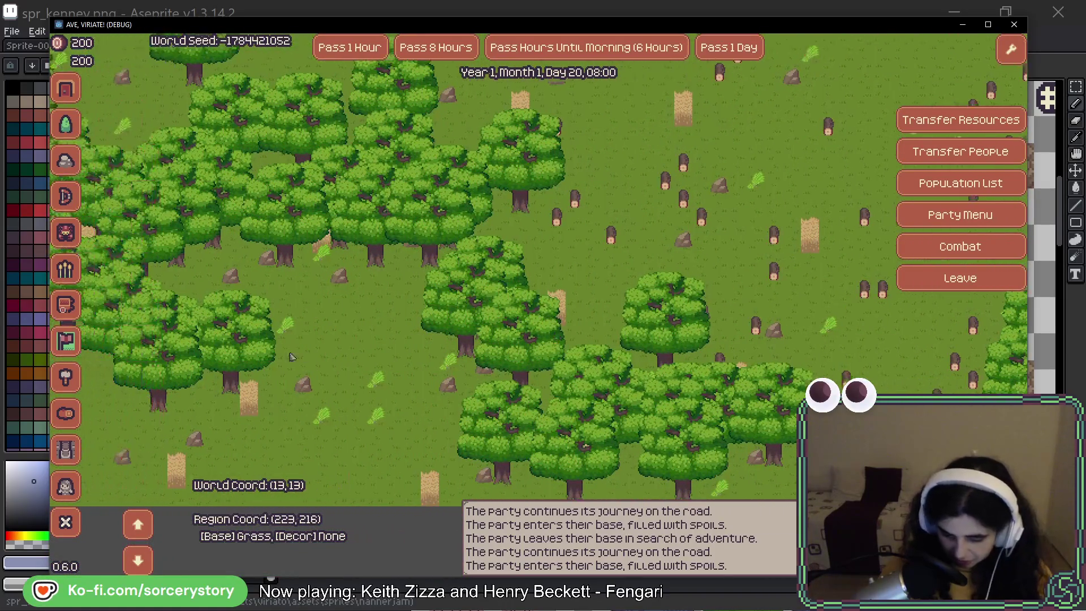
pyautogui.press('a')
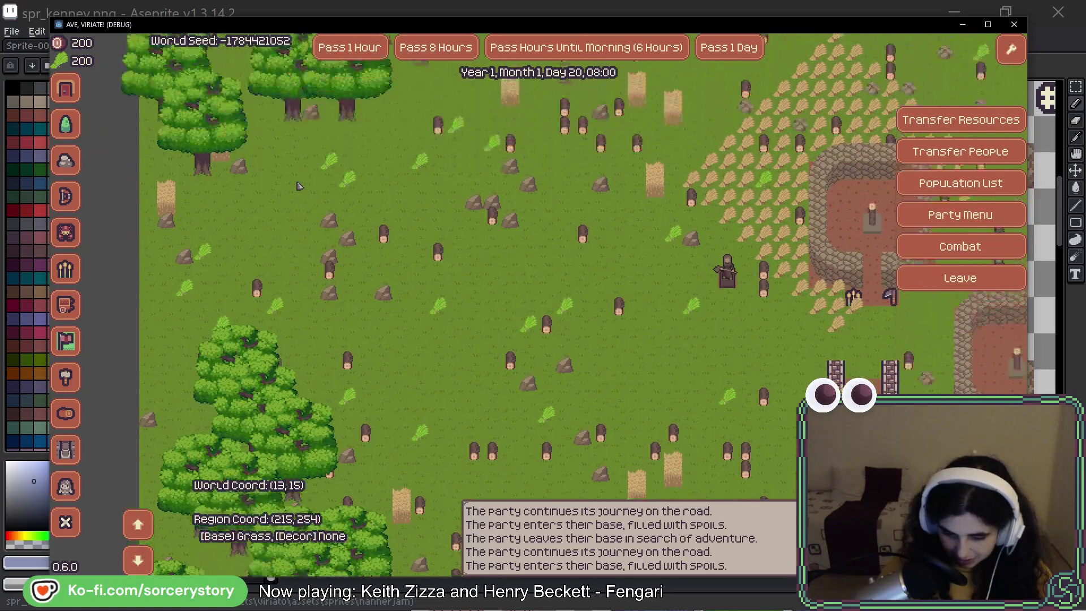
pyautogui.press('d')
pyautogui.press('w')
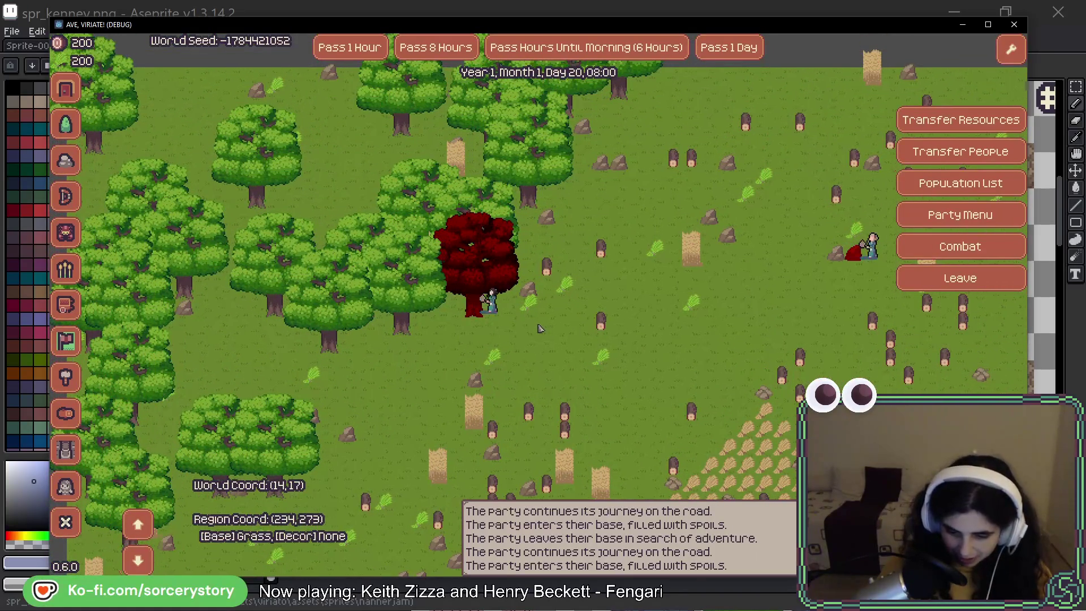
pyautogui.press('a')
pyautogui.press('d')
pyautogui.press('d')
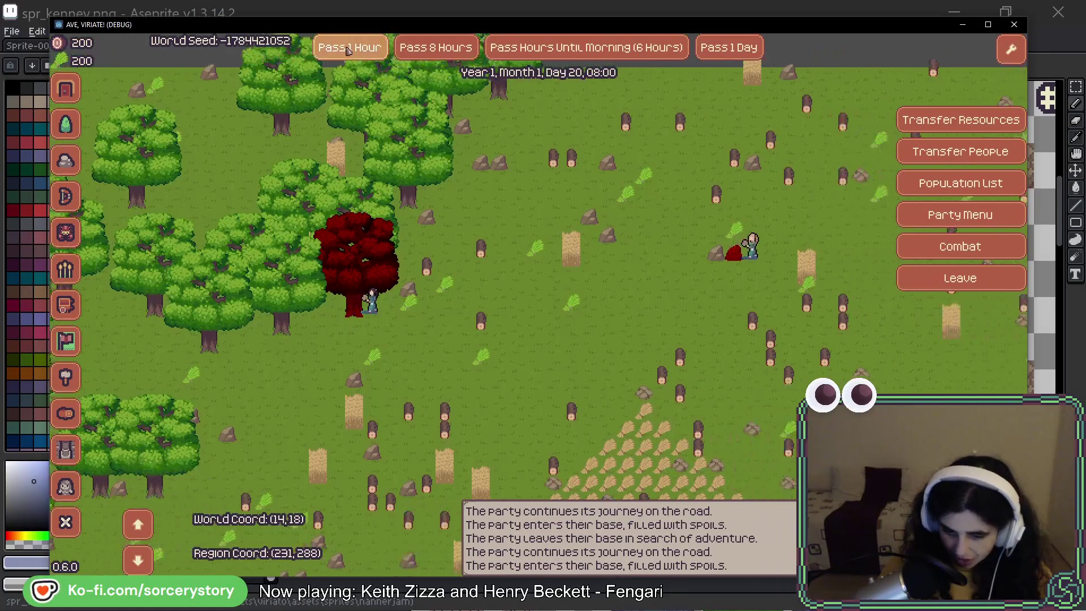
pyautogui.click(348, 49)
# Pan over the stone bases to inspect the results, and move the party one tile west.
pyautogui.press('d')
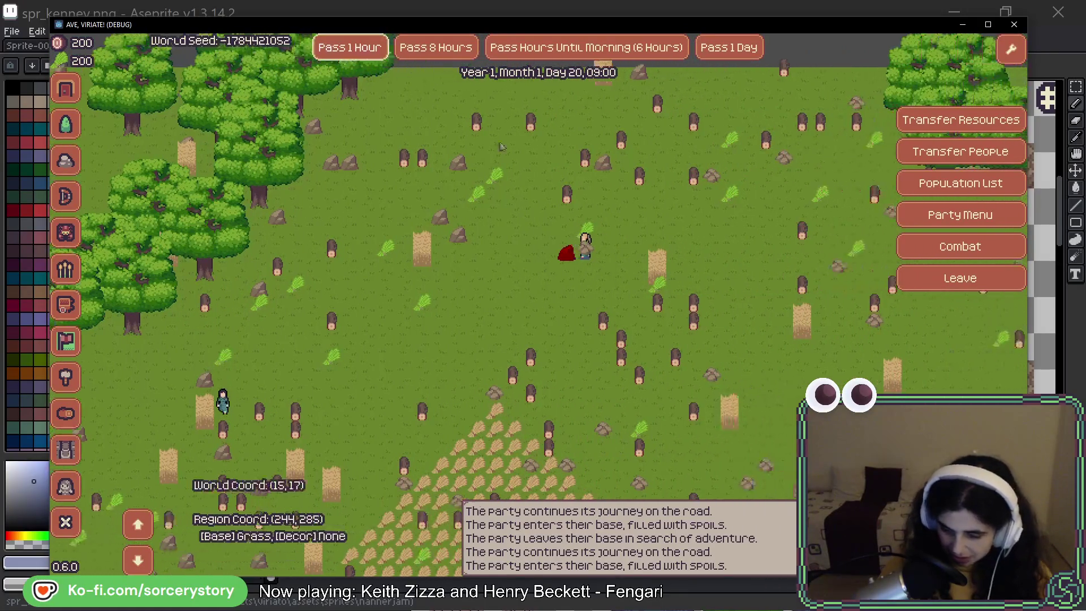
pyautogui.press('d')
pyautogui.press('s')
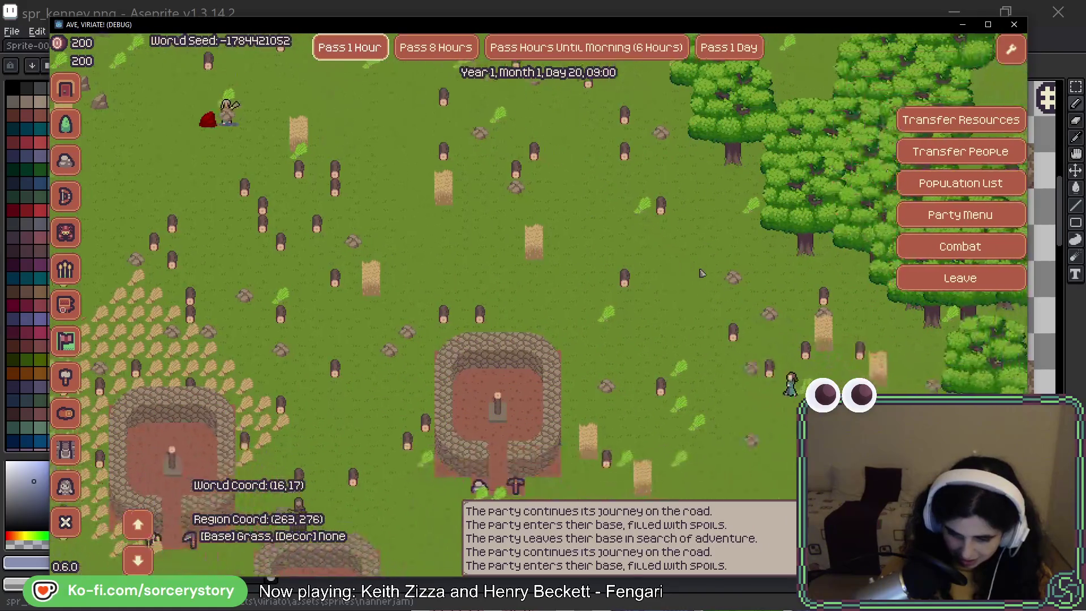
pyautogui.press('d')
pyautogui.press('s')
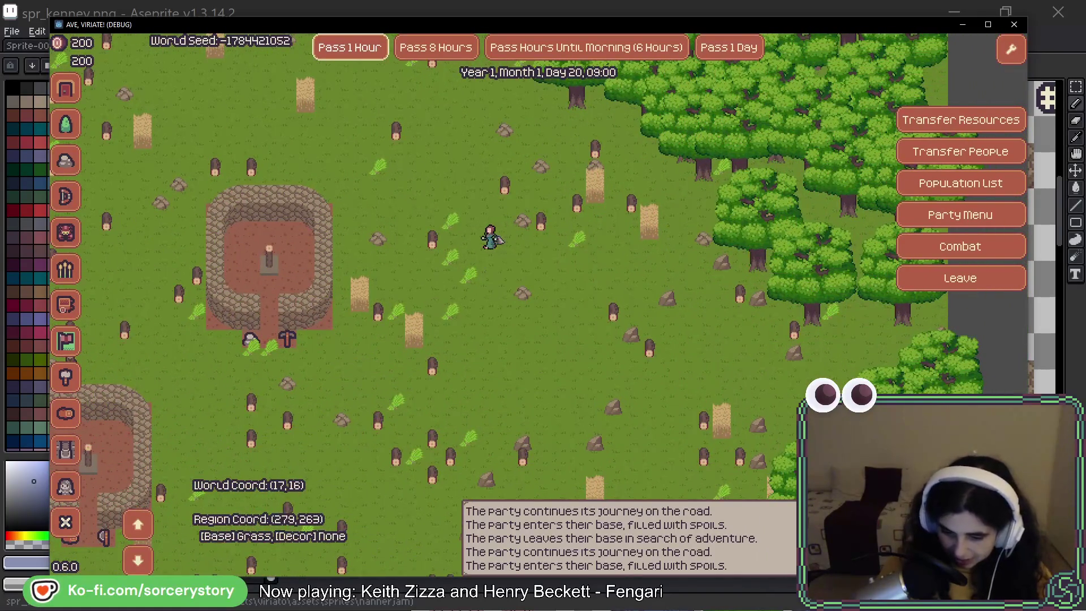
pyautogui.press('a')
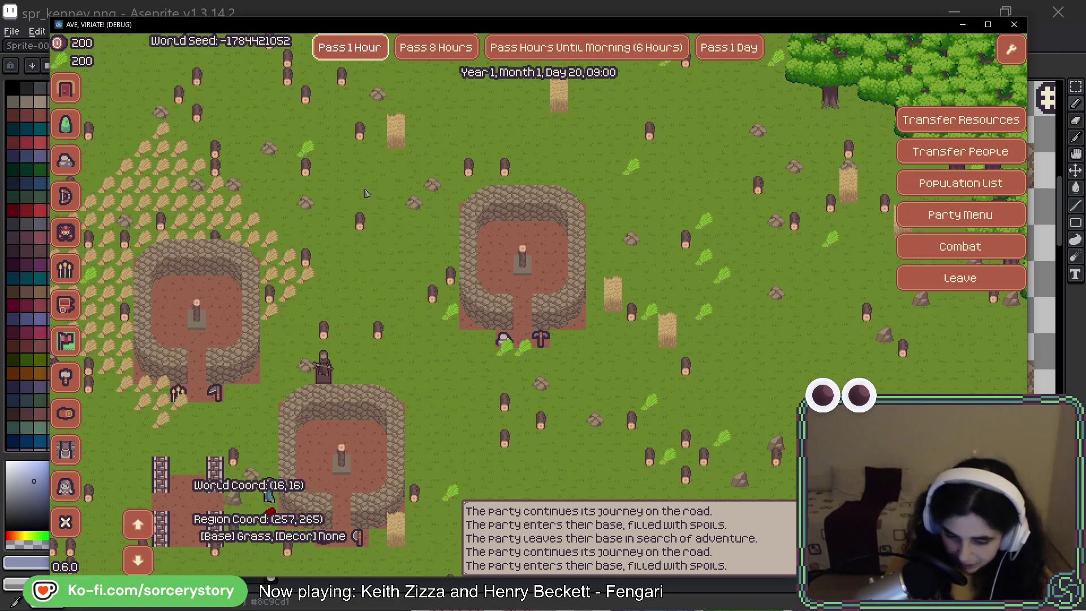
pyautogui.press('Left')
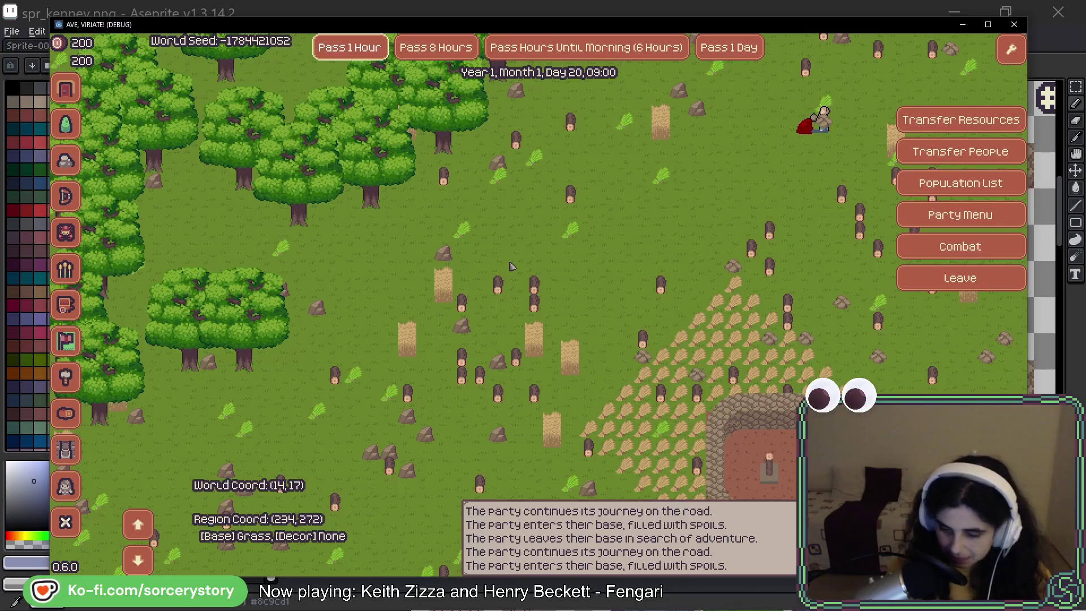
# Pan the map back down to centre the village buildings.
pyautogui.press('w')
pyautogui.press('d')
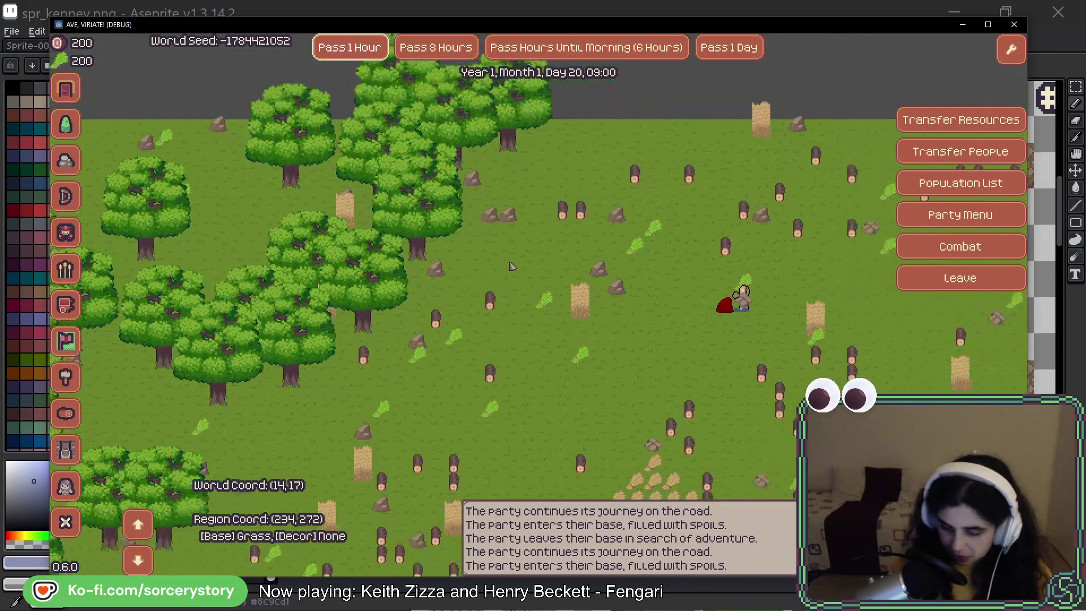
pyautogui.press('s')
pyautogui.press('d')
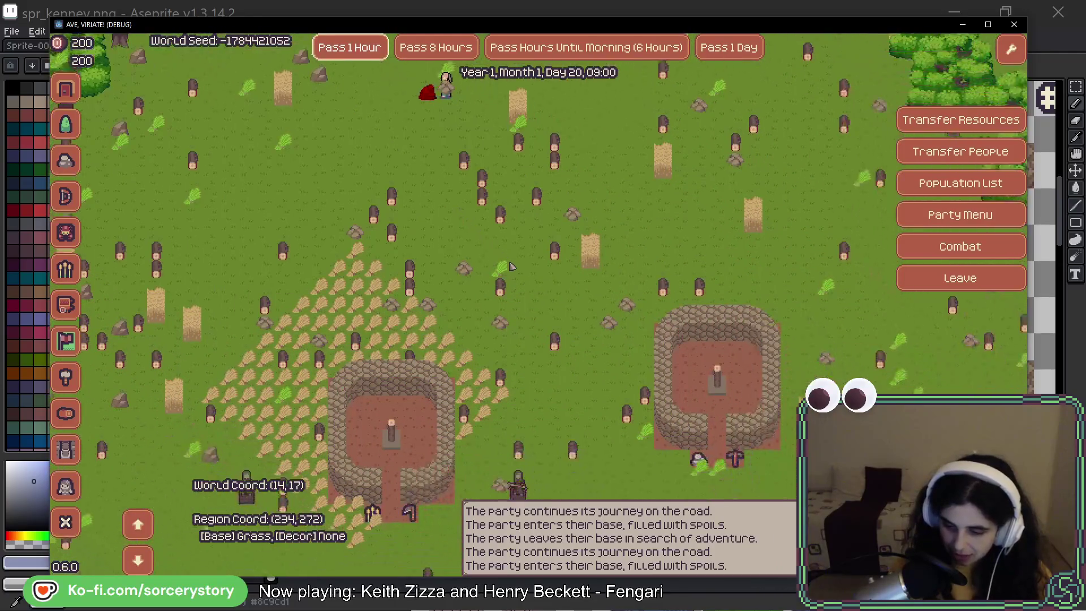
pyautogui.press('s')
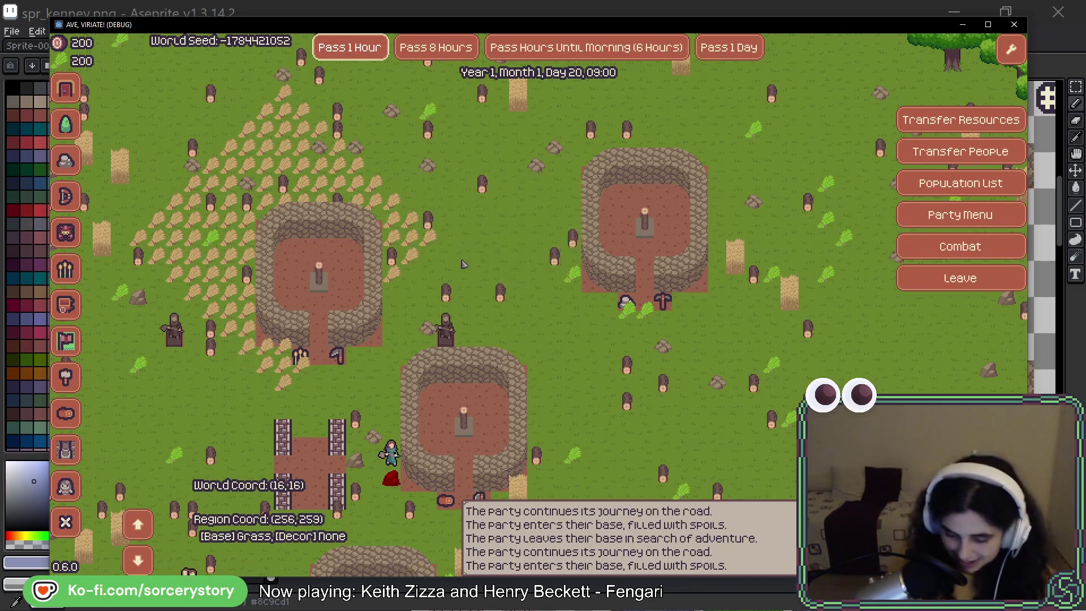
pyautogui.press('s')
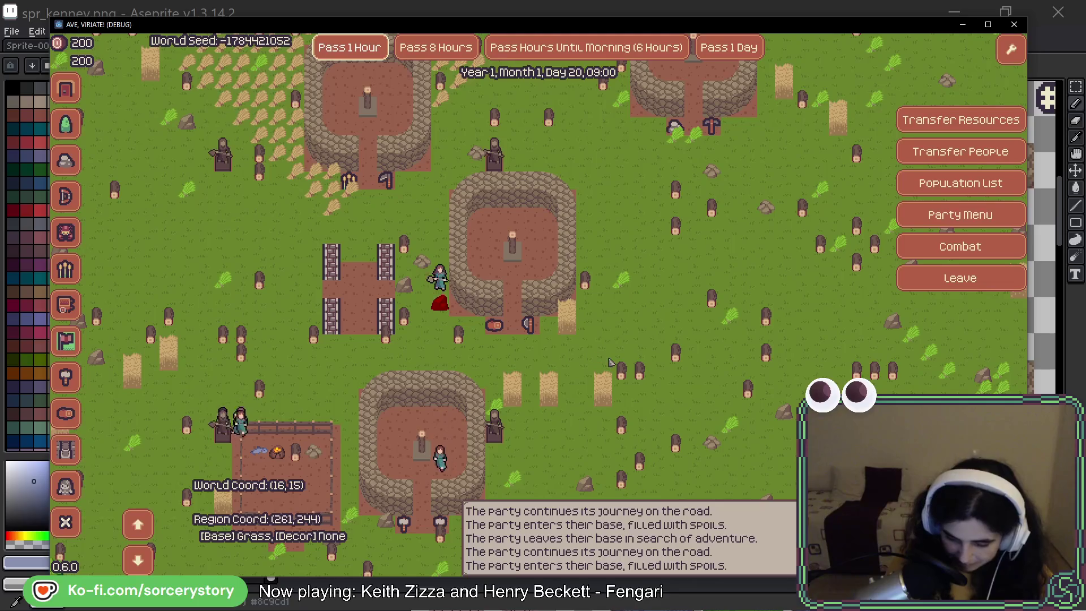
pyautogui.moveTo(610, 362); pyautogui.dragTo(691, 308)
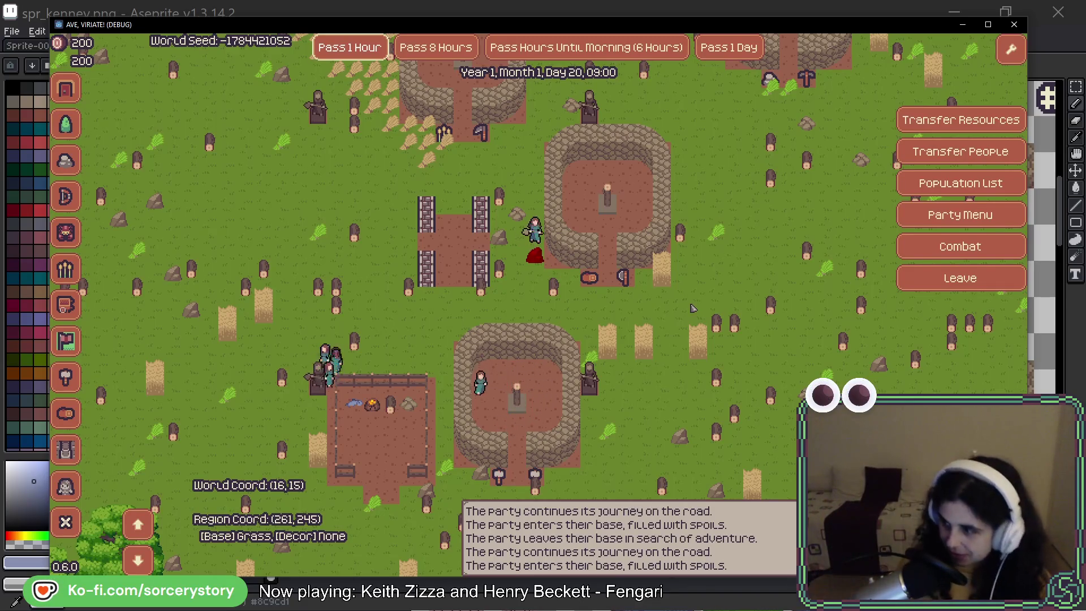
# Inspect the lower Builder Hut's details, then the Forester building's info panel.
pyautogui.click(571, 351)
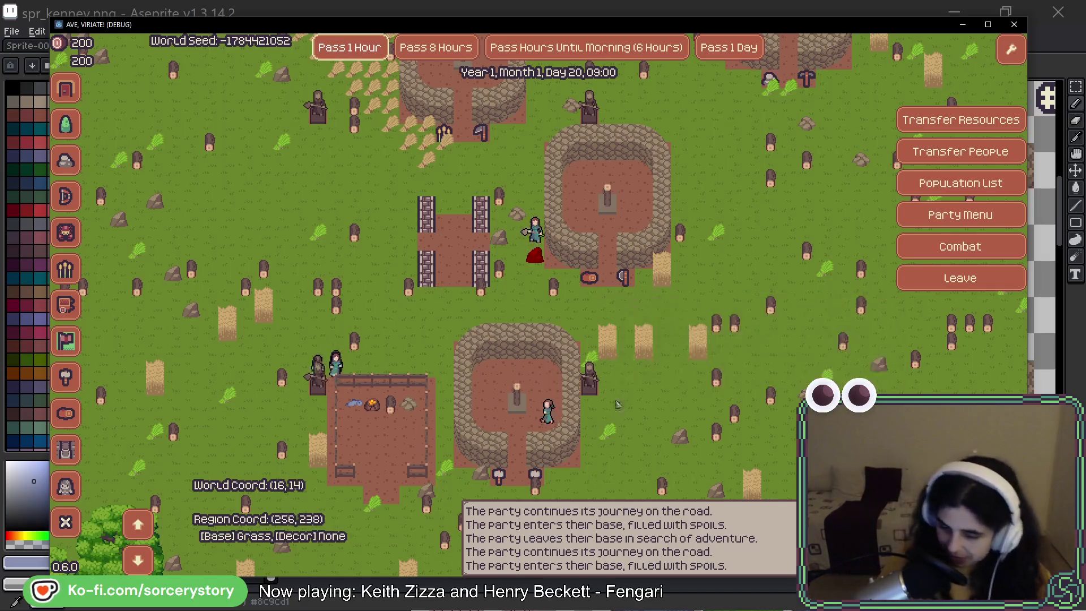
pyautogui.click(647, 344)
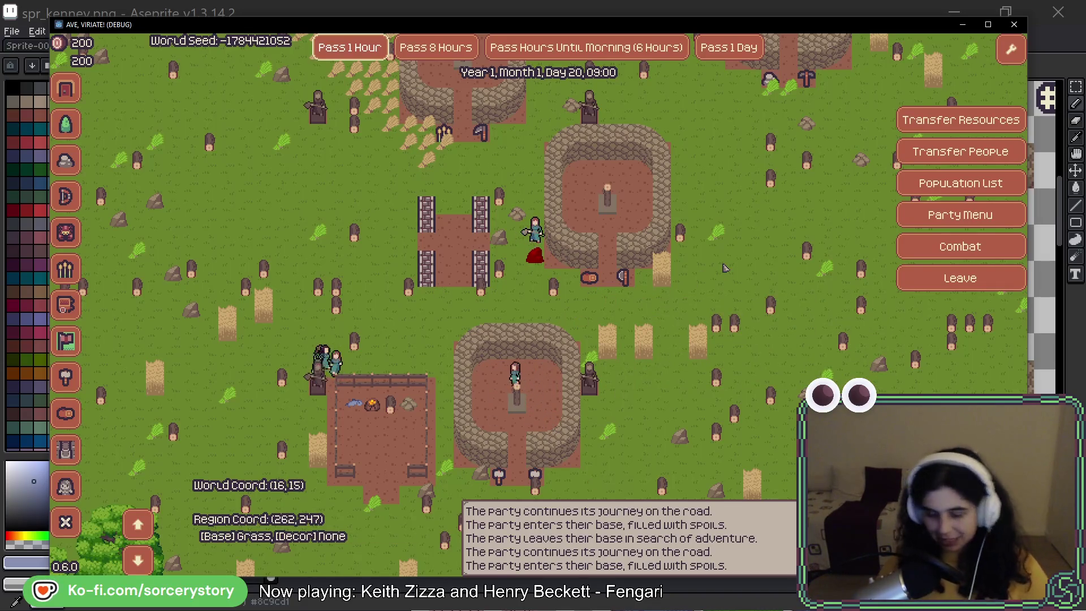
pyautogui.press('w')
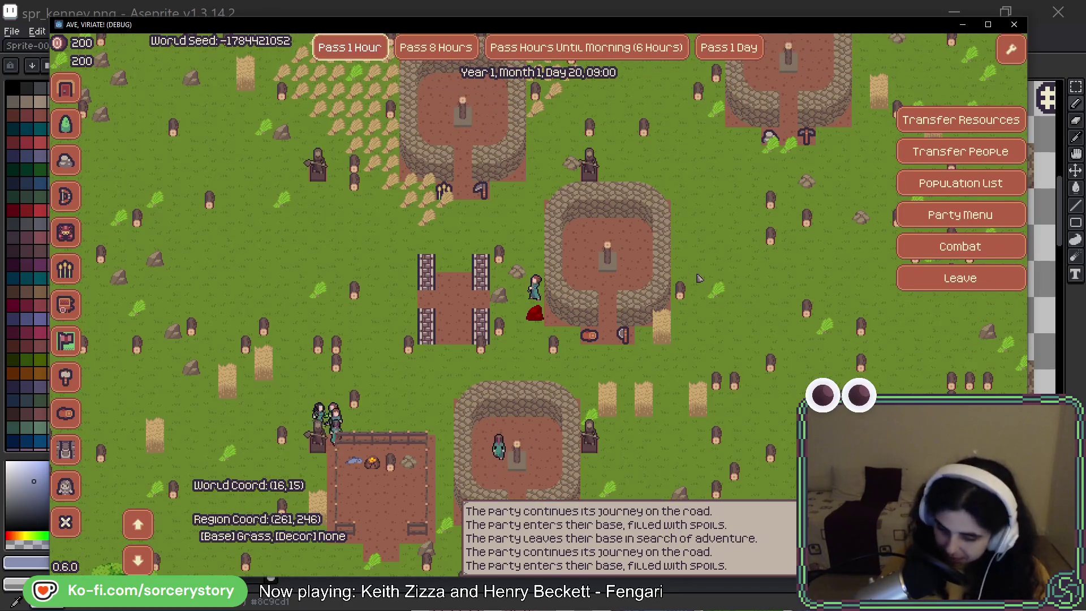
pyautogui.click(591, 346)
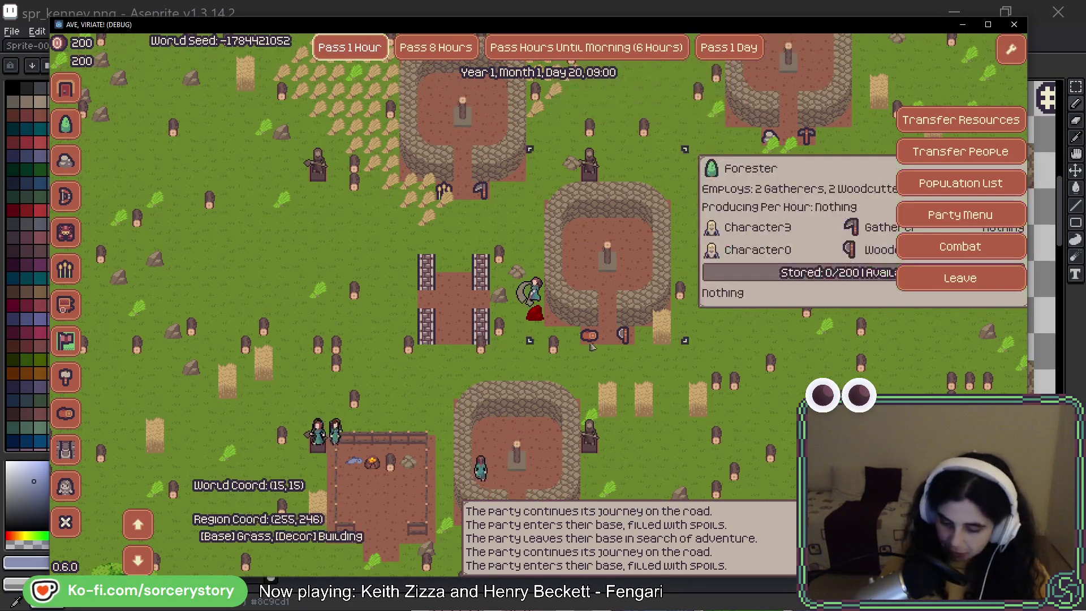
pyautogui.press('s')
pyautogui.click(546, 319)
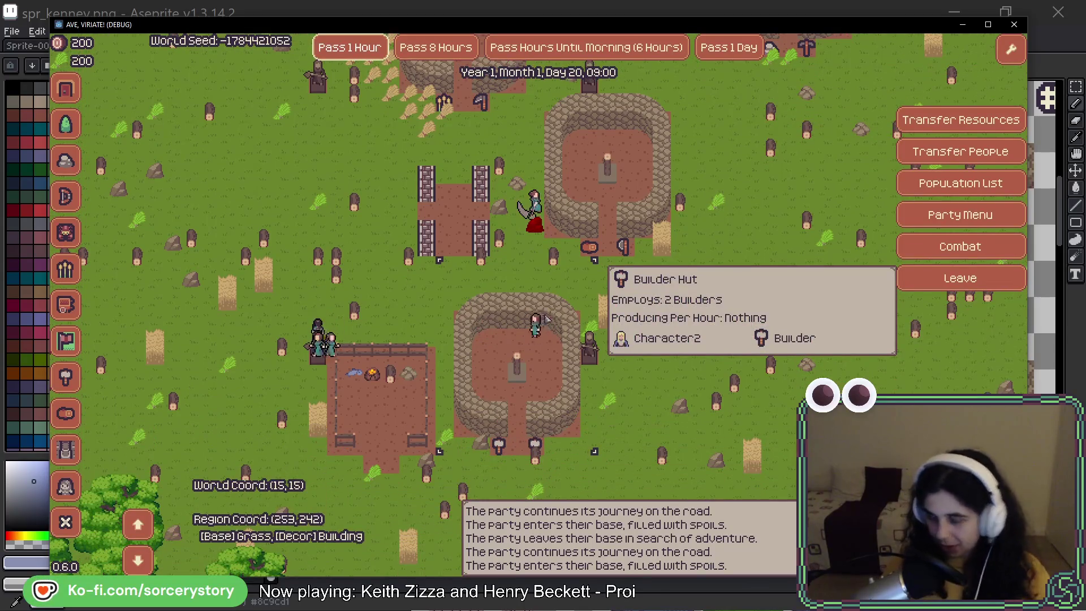
# Leave the base, send the party west along the road, and start a combat encounter.
pyautogui.click(950, 283)
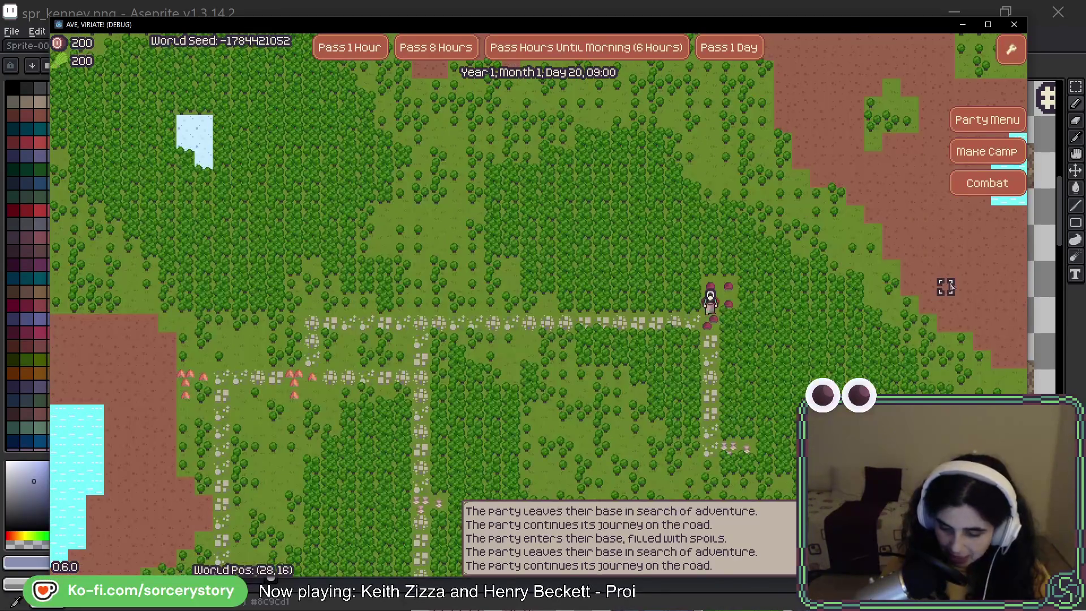
pyautogui.press('s')
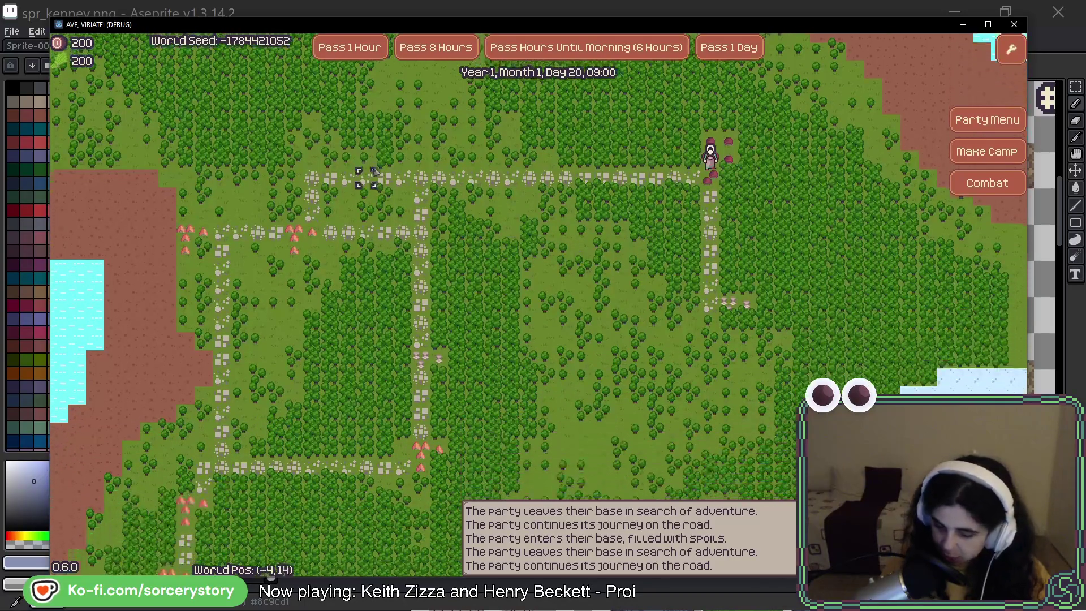
pyautogui.press('w')
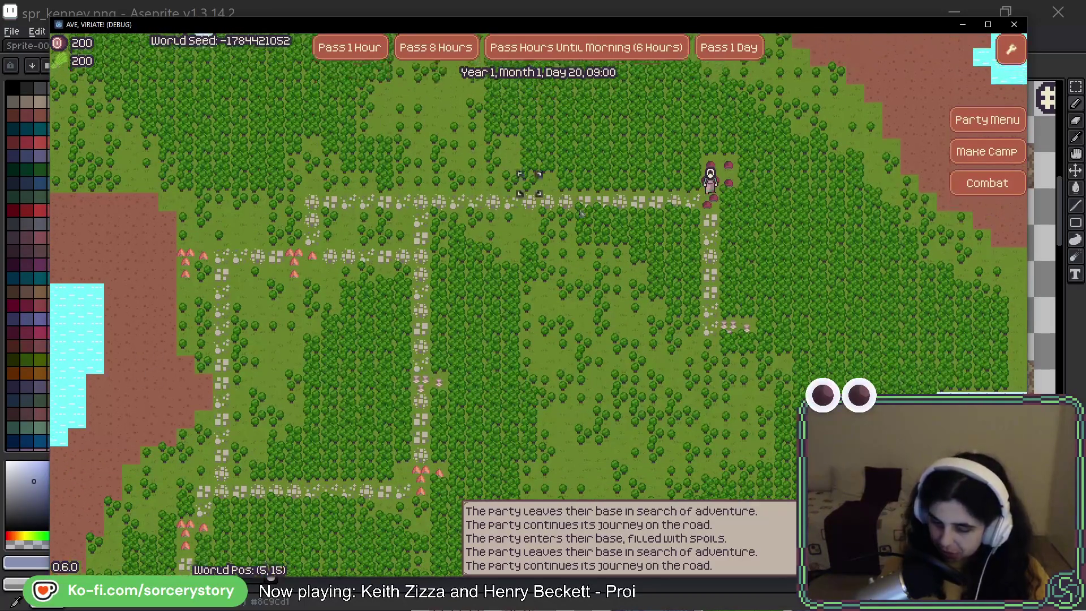
pyautogui.press('w')
pyautogui.click(674, 258)
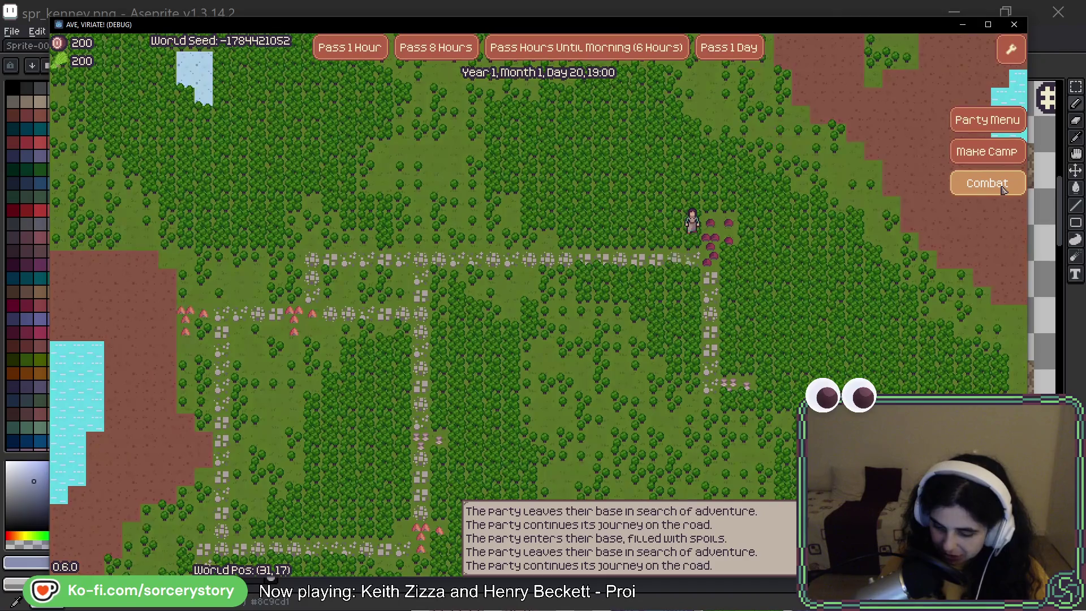
pyautogui.click(1002, 190)
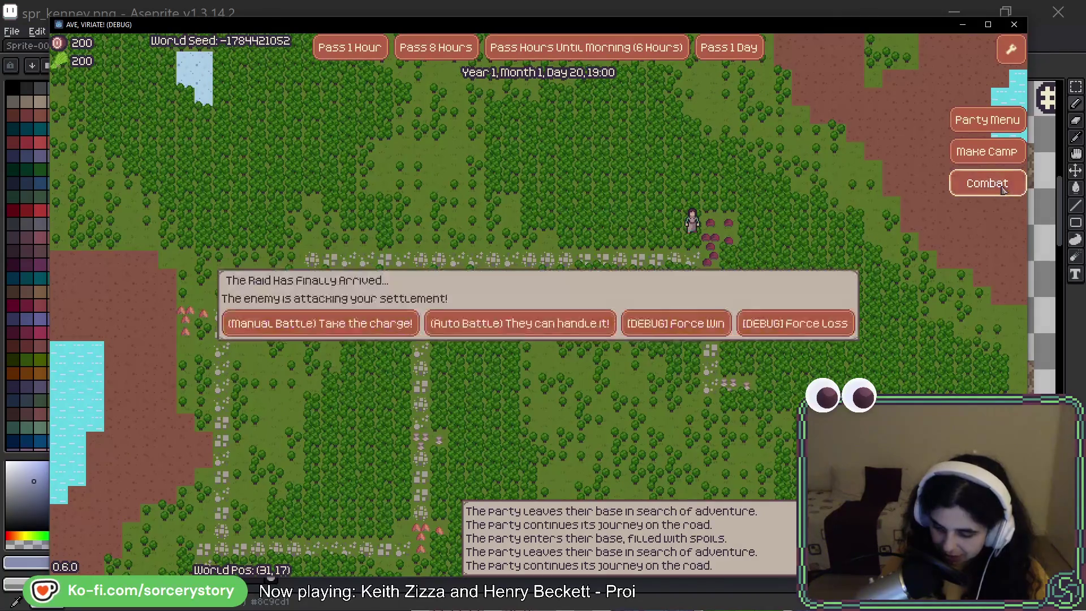
# Fight the raid manually, moving Character36 and Character38 to attack Character16 until victory, then dismiss results.
pyautogui.click(330, 319)
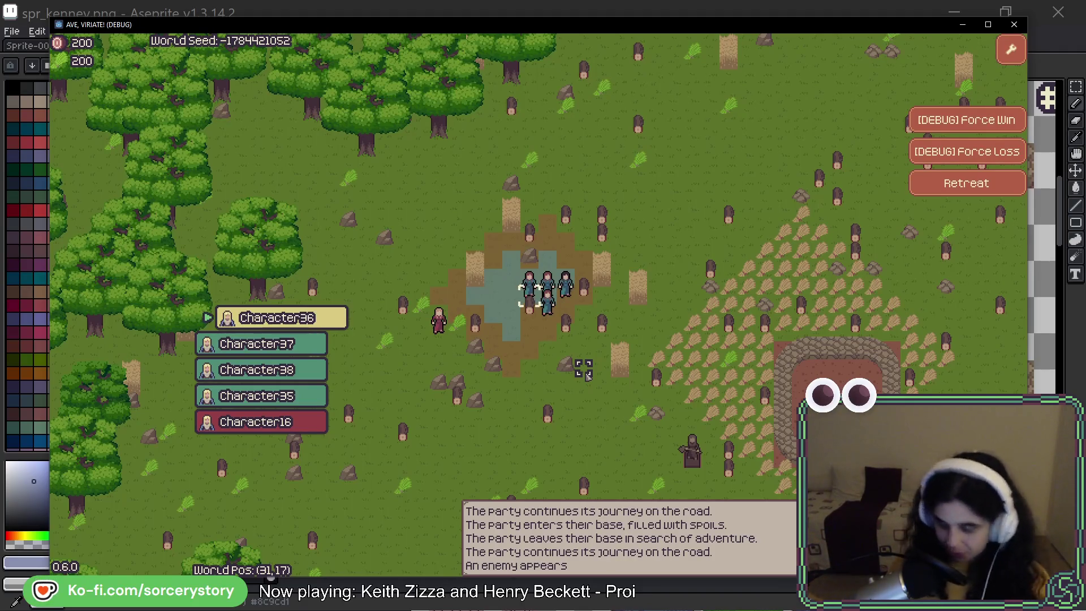
pyautogui.click(475, 295)
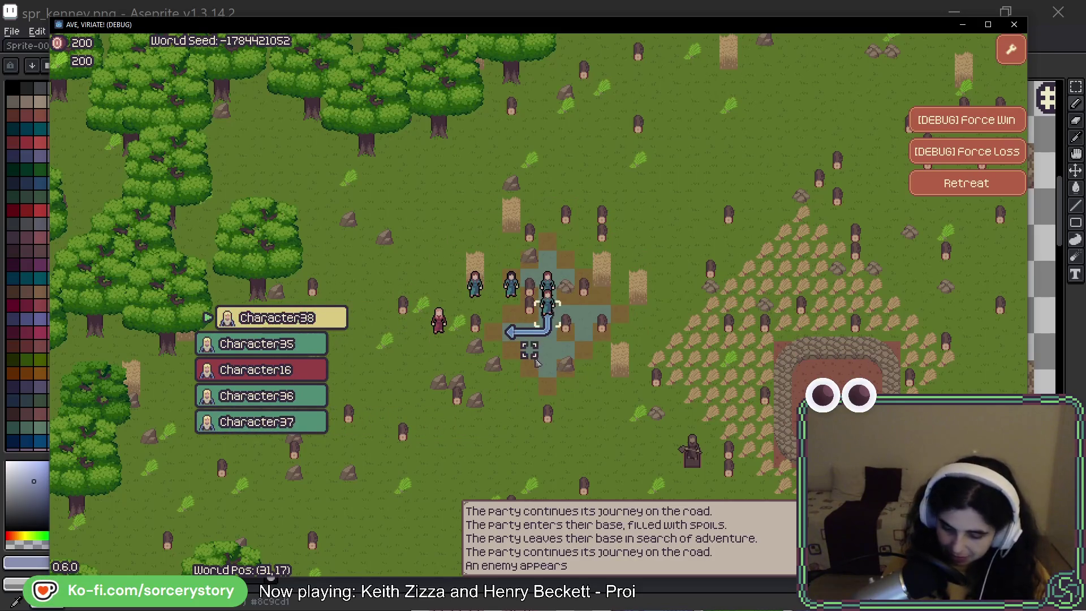
pyautogui.click(511, 331)
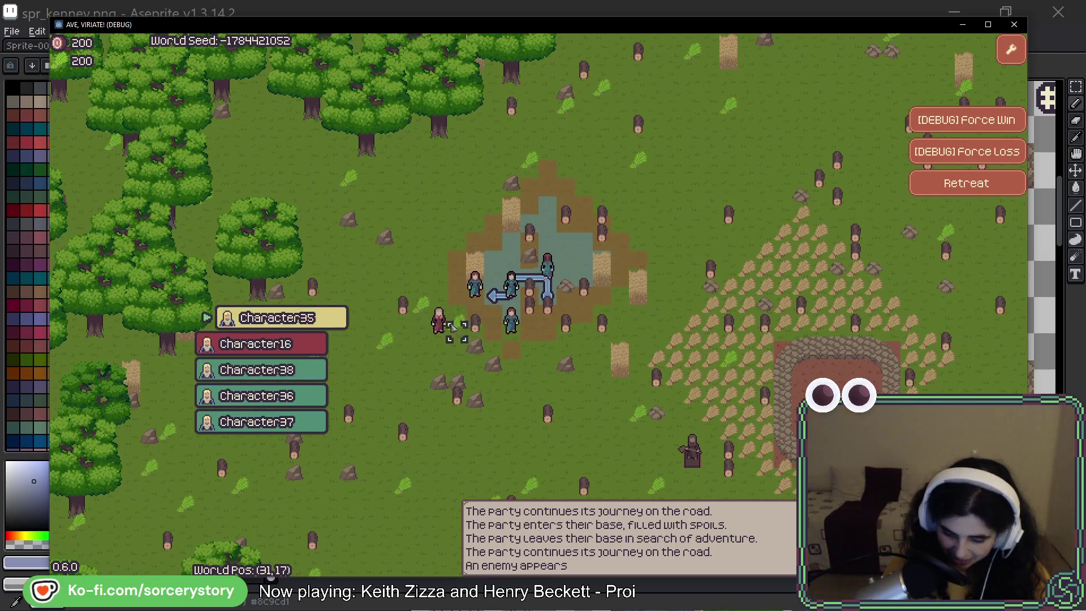
pyautogui.click(474, 334)
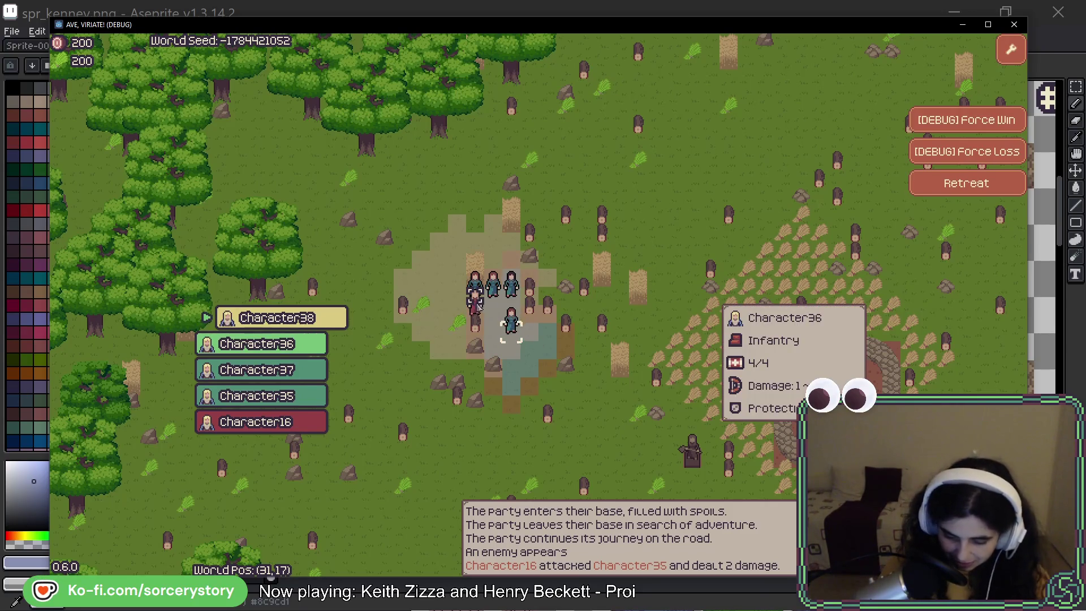
pyautogui.click(475, 300)
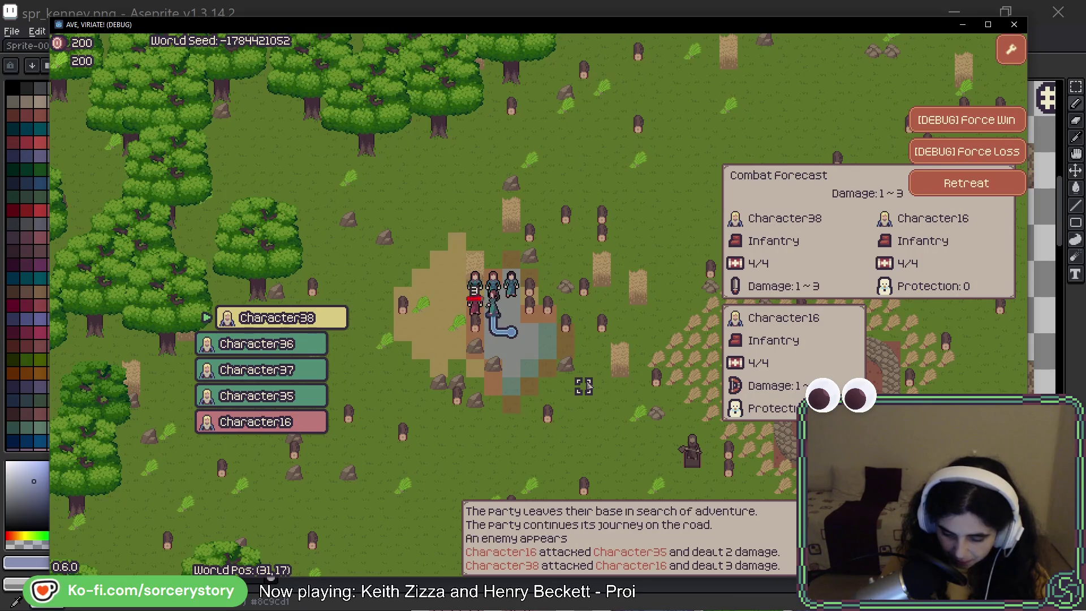
pyautogui.click(476, 306)
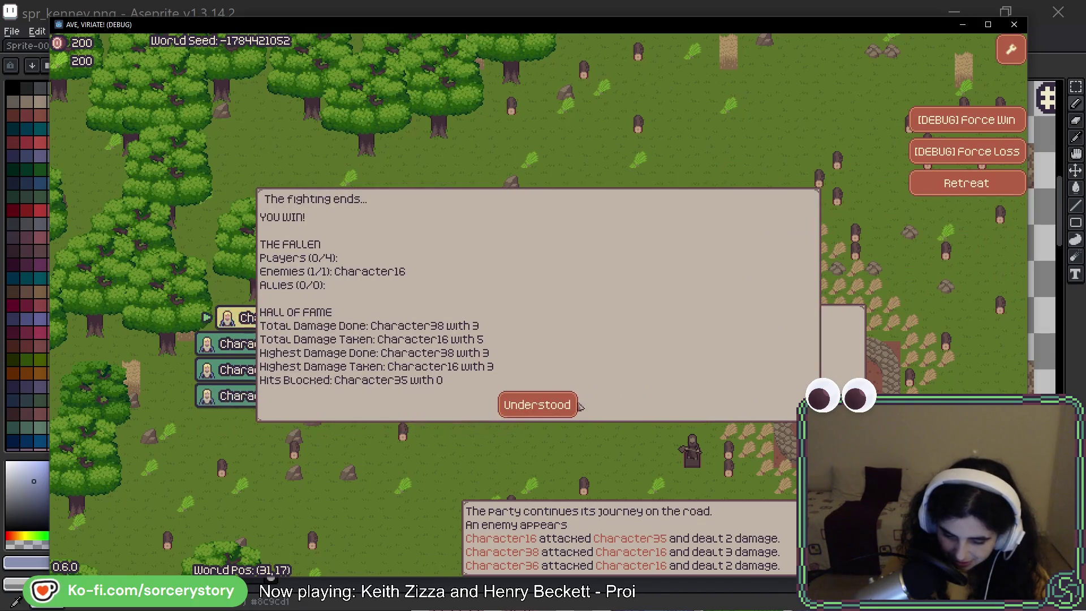
pyautogui.click(546, 403)
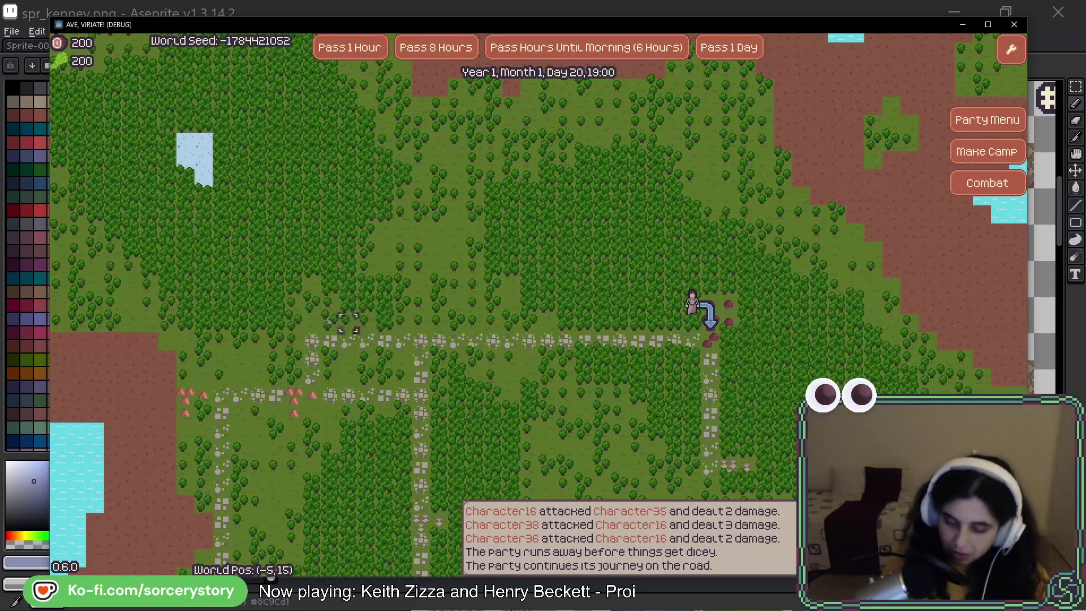
# Move the party toward the player settlement and visit it.
pyautogui.click(716, 333)
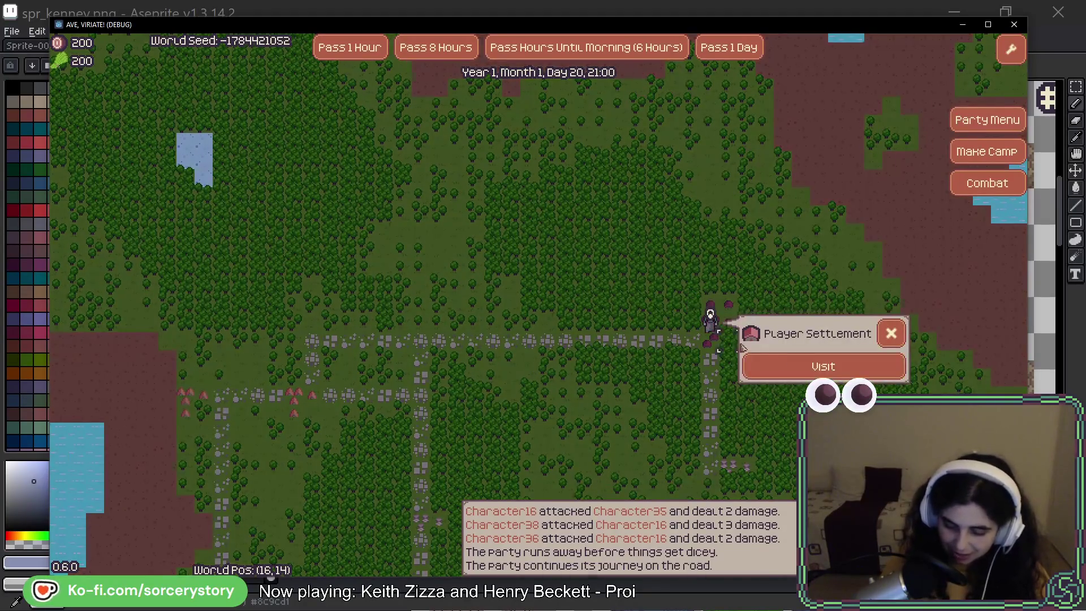
pyautogui.click(824, 367)
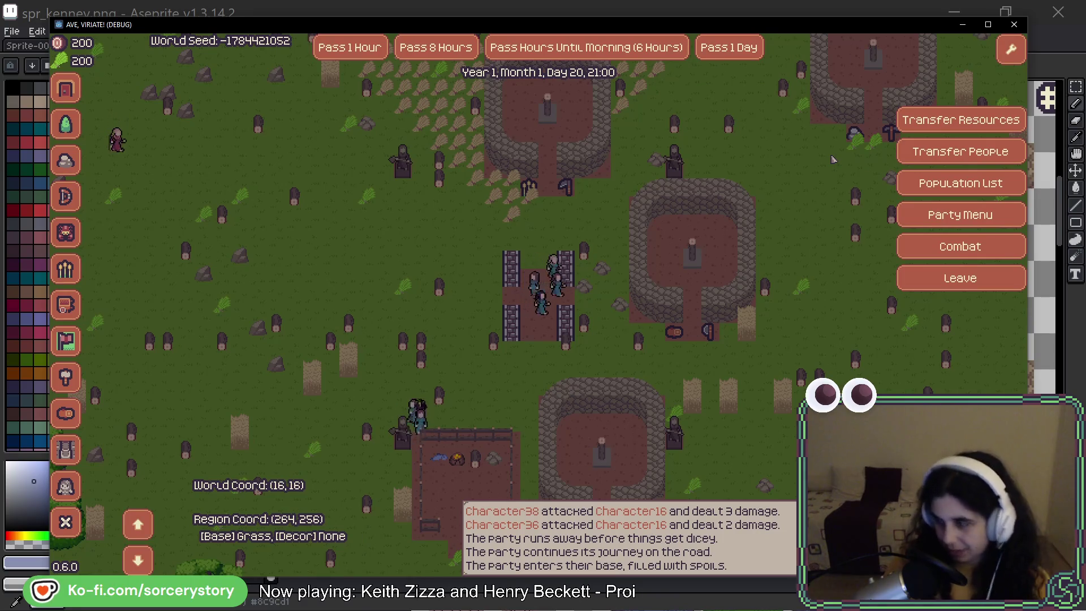
# Pass 17 hours in the settlement (8, 8, then 1) to reach Day 21, 14:00.
pyautogui.moveTo(588, 69)
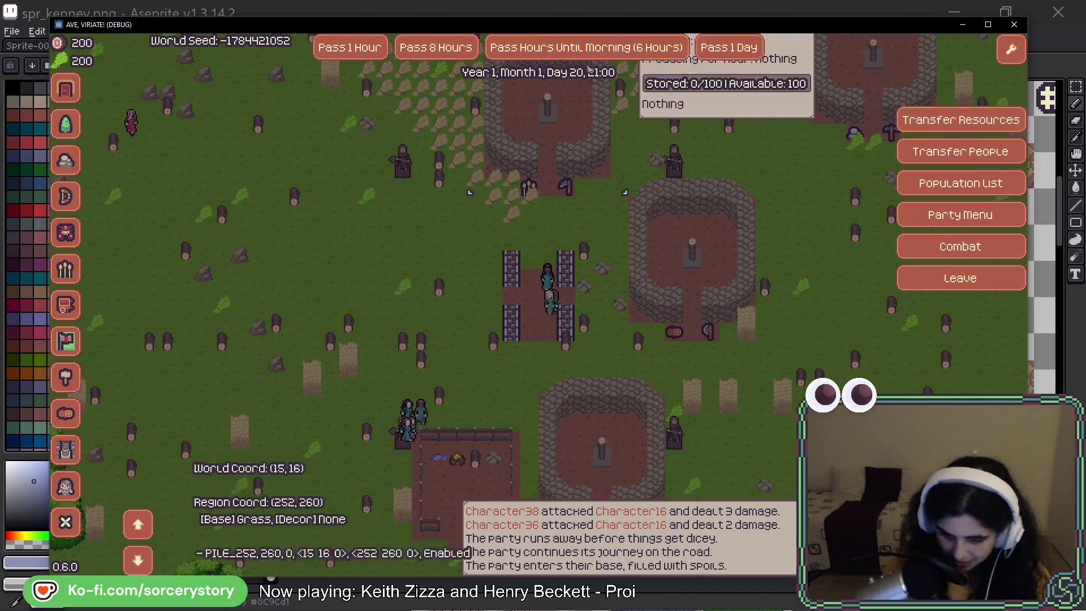
pyautogui.click(469, 36)
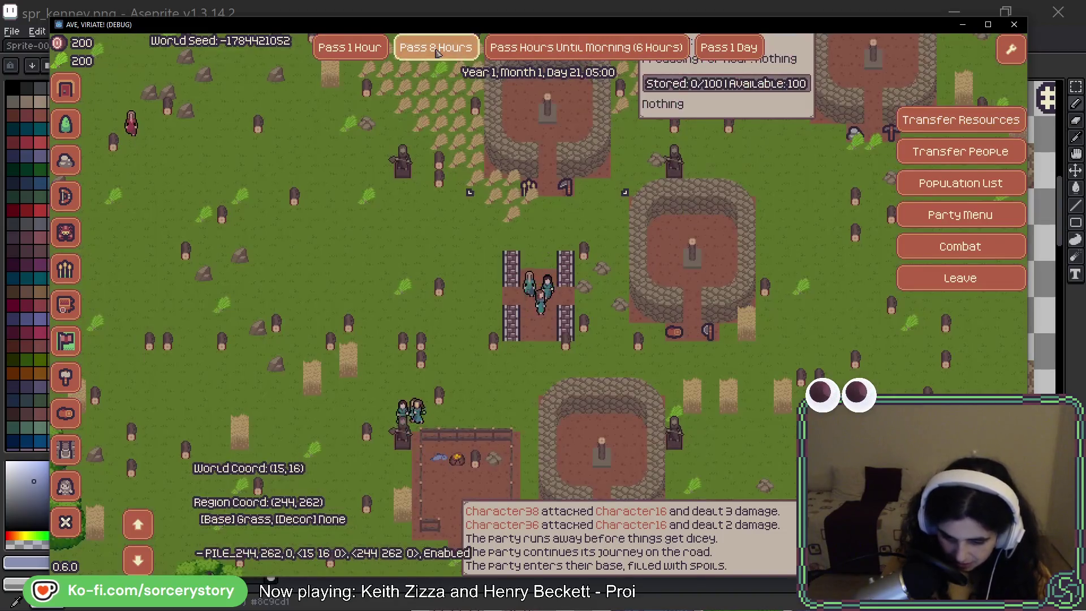
pyautogui.click(468, 37)
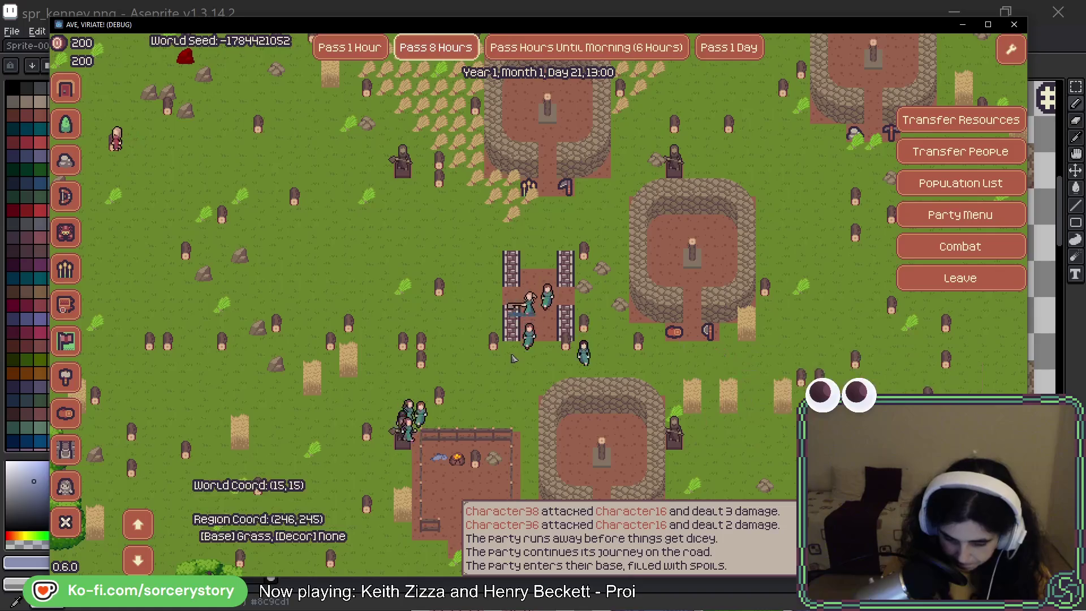
pyautogui.click(350, 47)
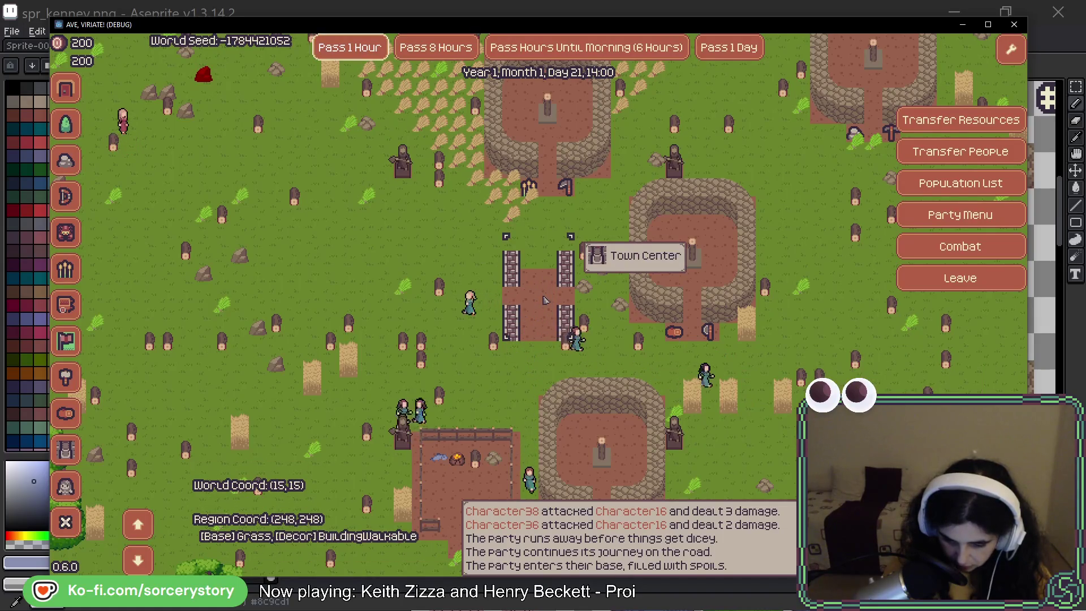
# Pan the settlement view north to the woods, then switch to Aseprite.
pyautogui.press('d')
pyautogui.press('w')
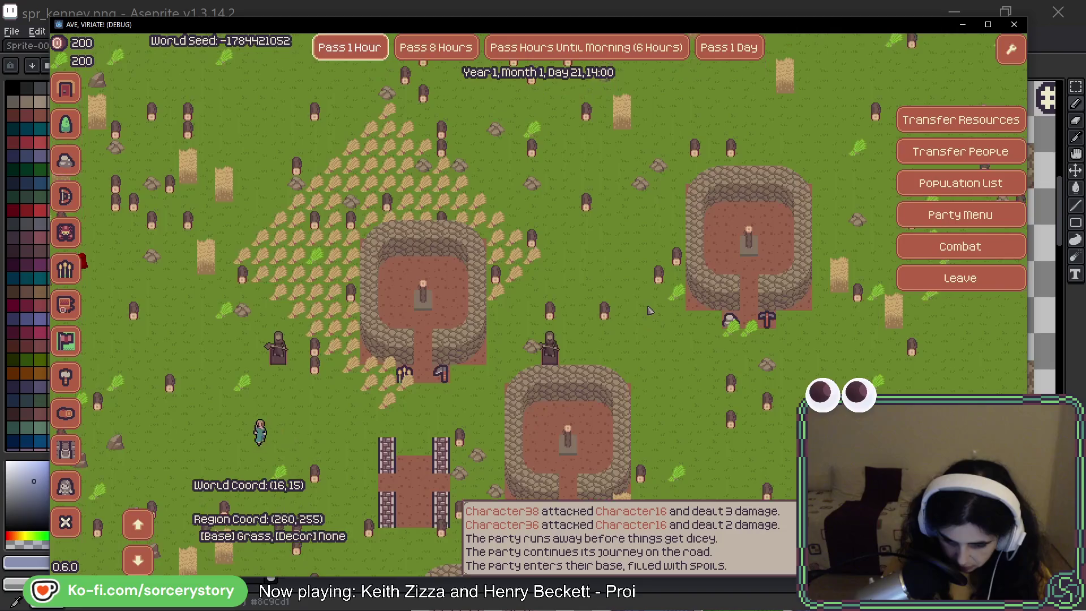
pyautogui.press('w')
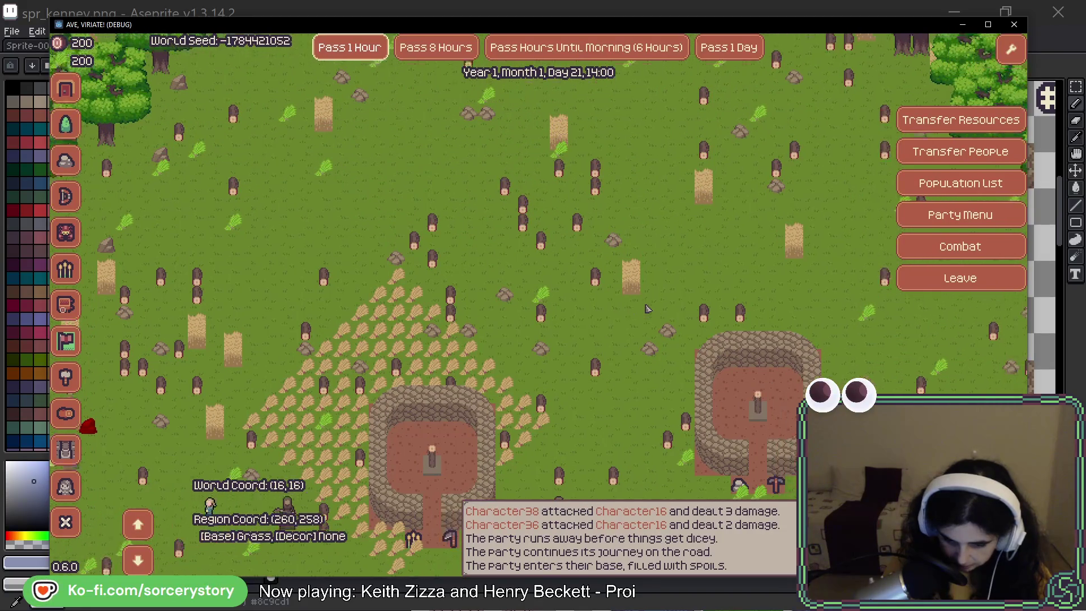
pyautogui.press('w')
pyautogui.press('w')
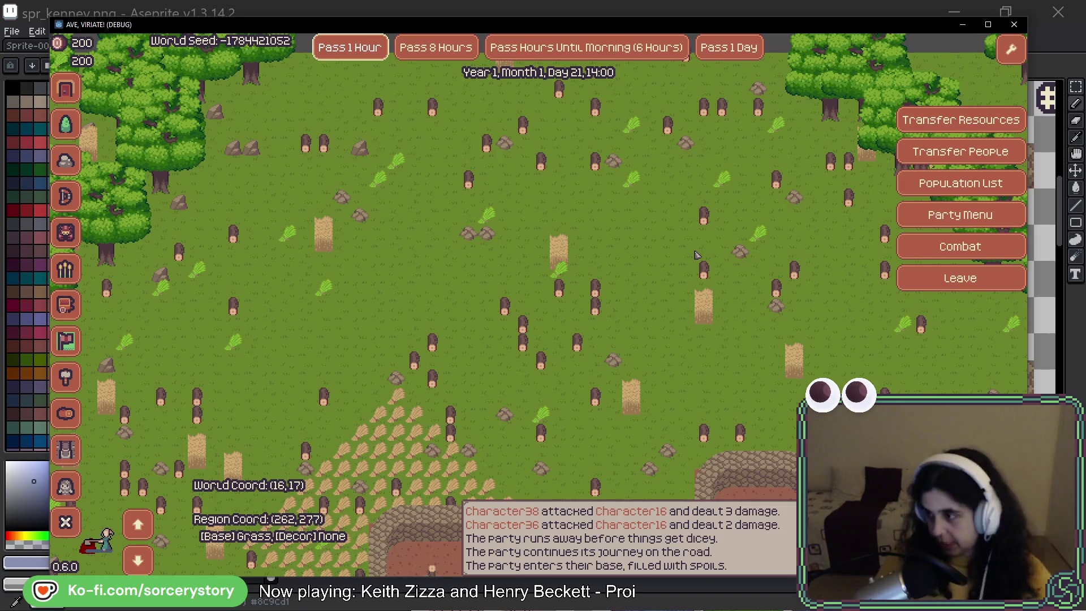
pyautogui.hotkey('alt', 'Tab')
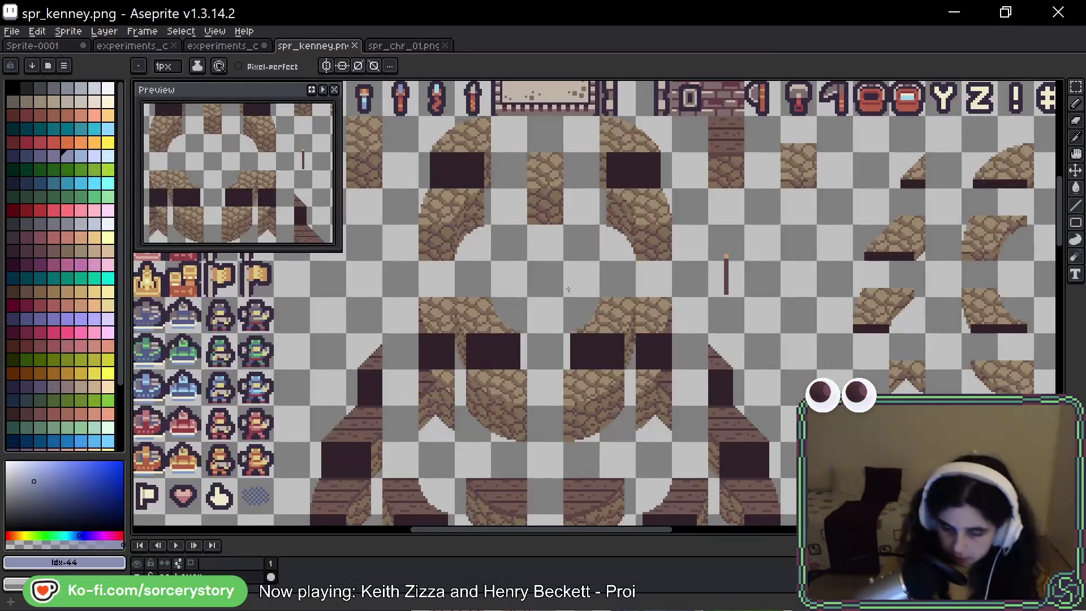
# Zoom in on spr_kenney.png's rocks and marquee-select the small rocks, then the large rock tile.
pyautogui.scroll(1, 679, 355)
pyautogui.scroll(-3, 679, 355)
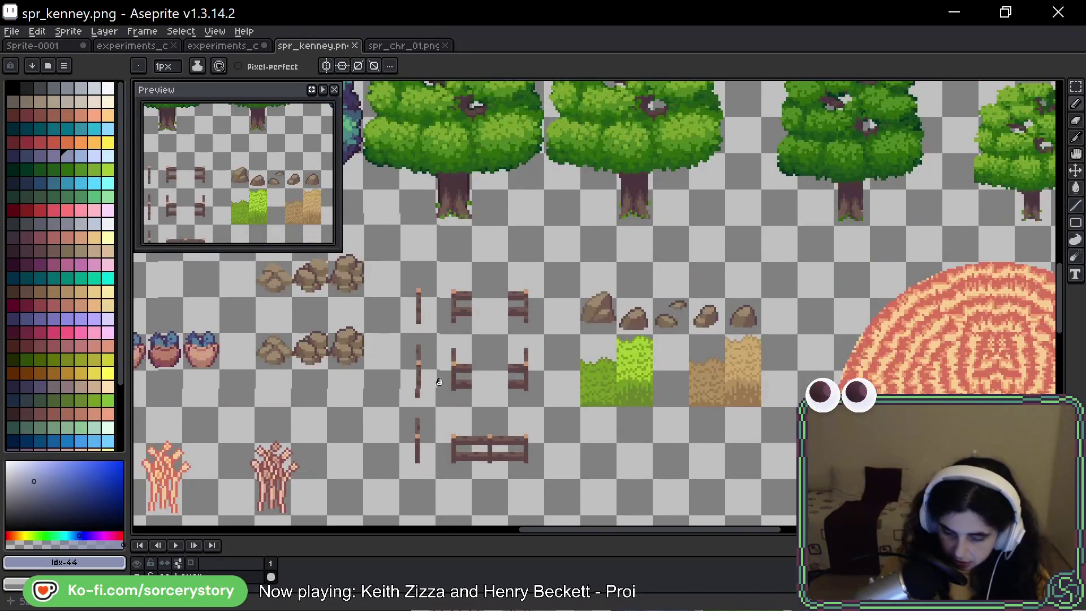
pyautogui.scroll(2, 573, 262)
pyautogui.scroll(3, 573, 262)
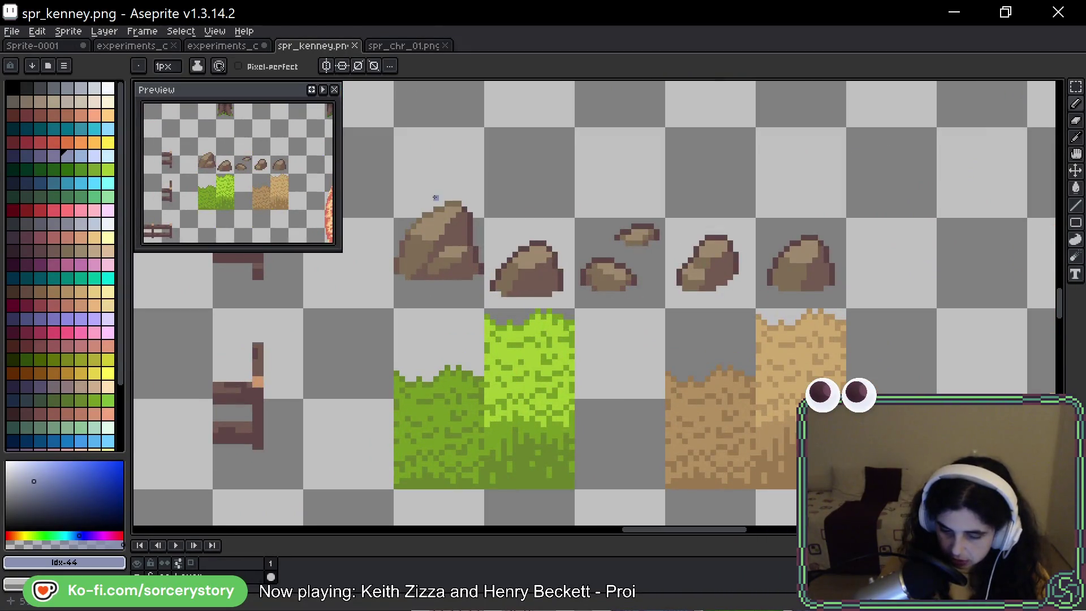
pyautogui.click(1075, 86)
pyautogui.moveTo(470, 184); pyautogui.dragTo(450, 260)
pyautogui.moveTo(492, 291)
pyautogui.mouseDown()
pyautogui.moveTo(804, 266)
pyautogui.moveTo(808, 199)
pyautogui.mouseUp()
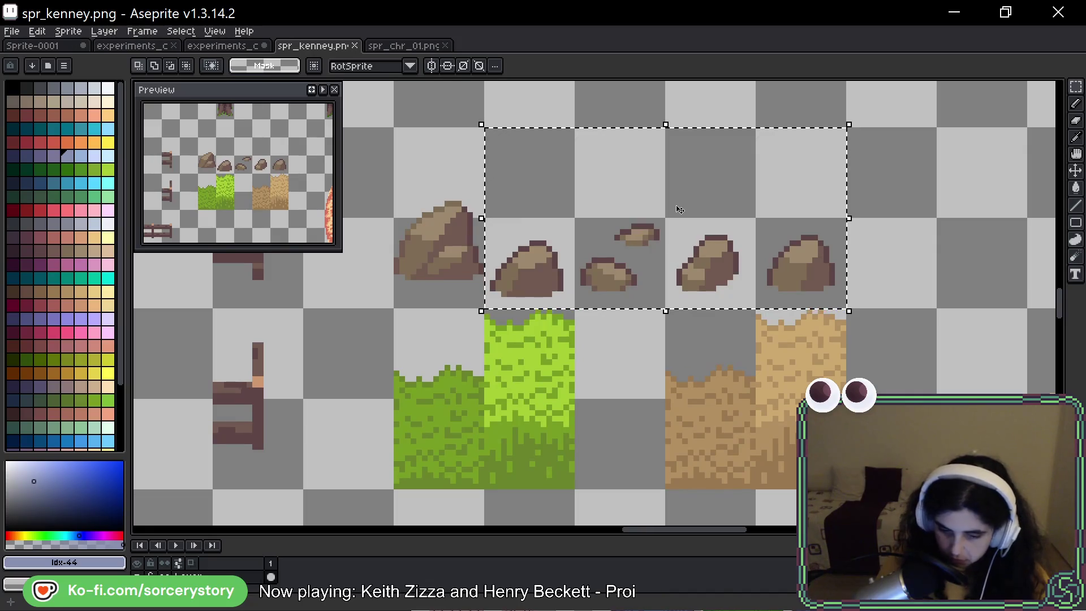
pyautogui.hotkey('ctrl', 'd')
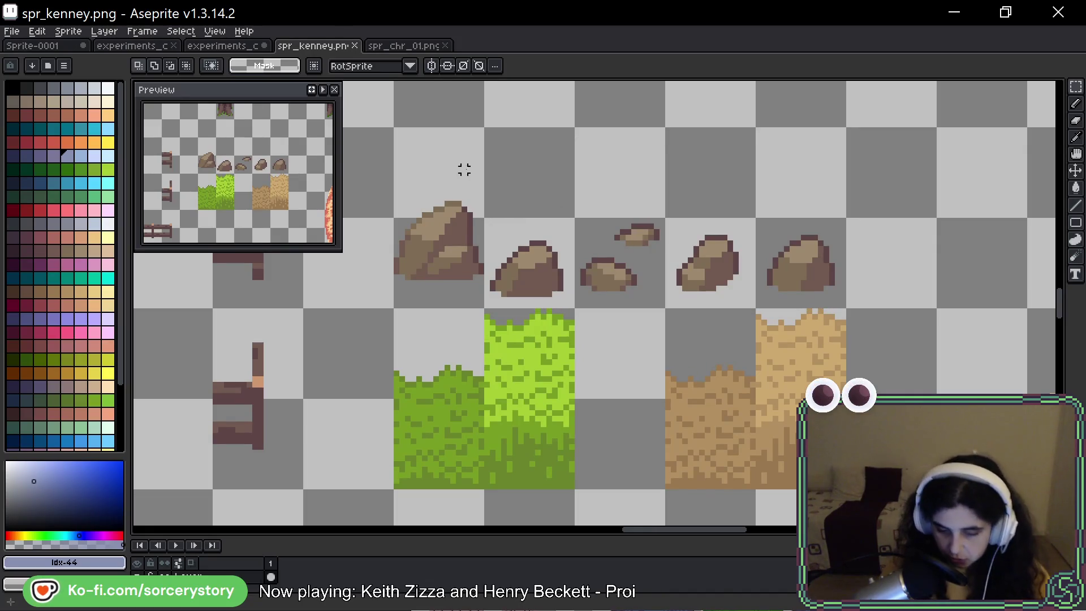
pyautogui.moveTo(395, 129); pyautogui.dragTo(484, 307)
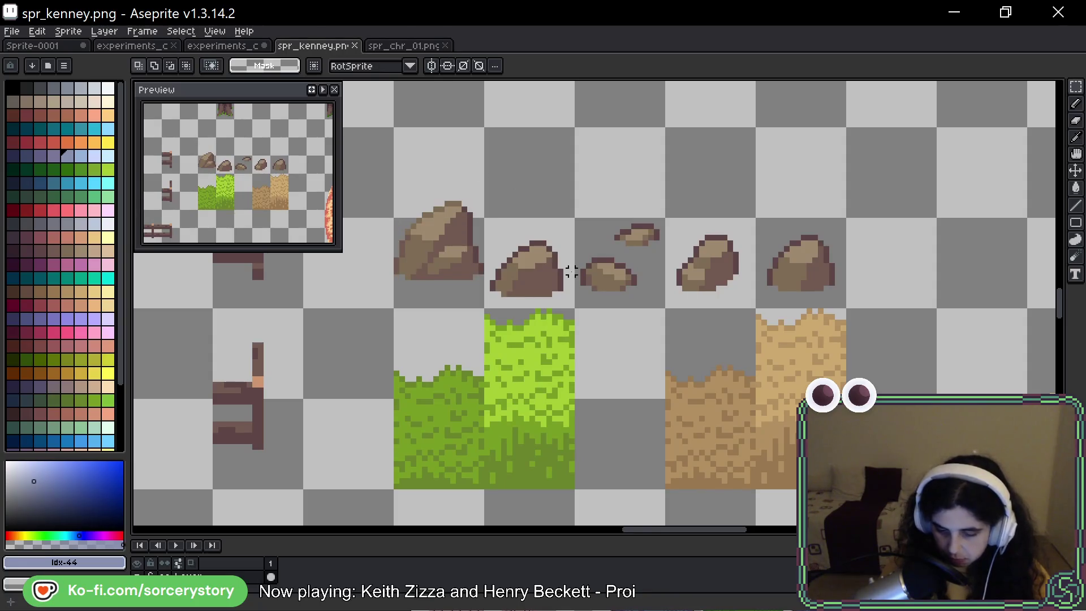
pyautogui.press('i')
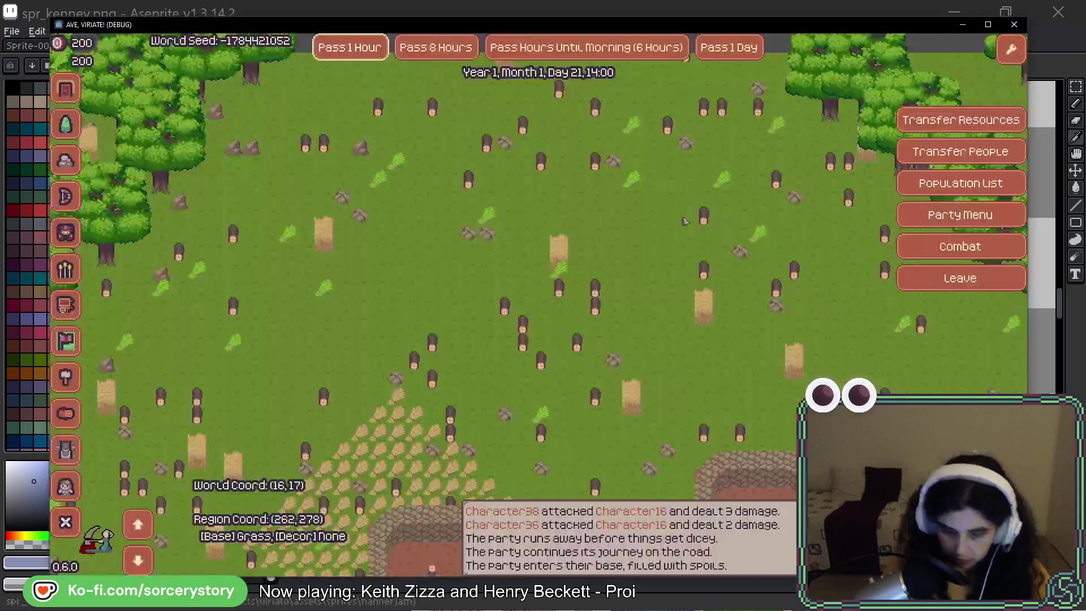
# Pan the settlement map north to World Coord (14,16), near the stone hut and wheat field.
pyautogui.press('Up')
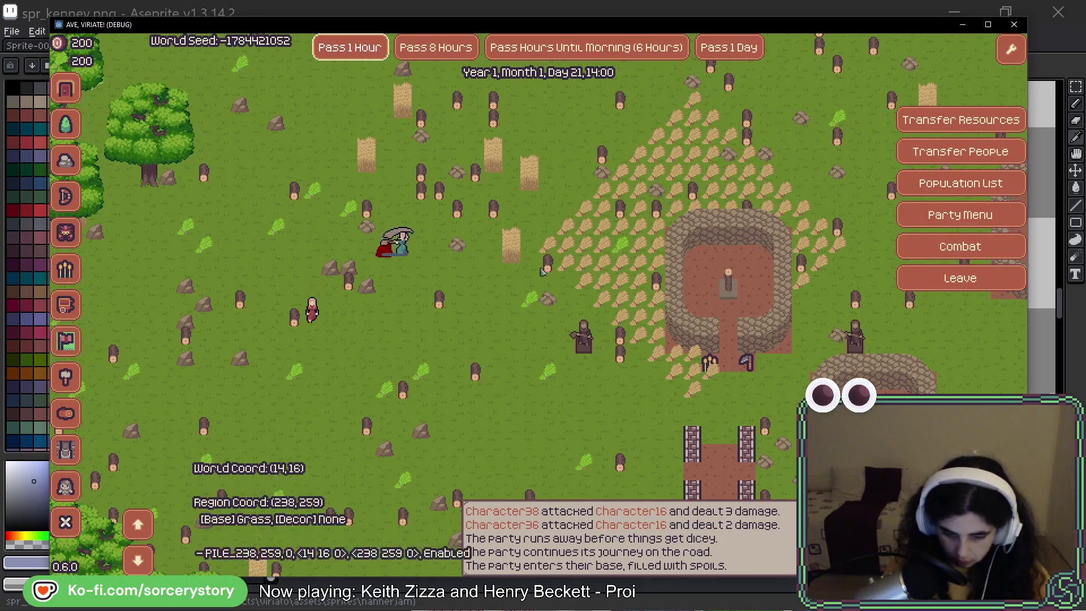
pyautogui.press('w')
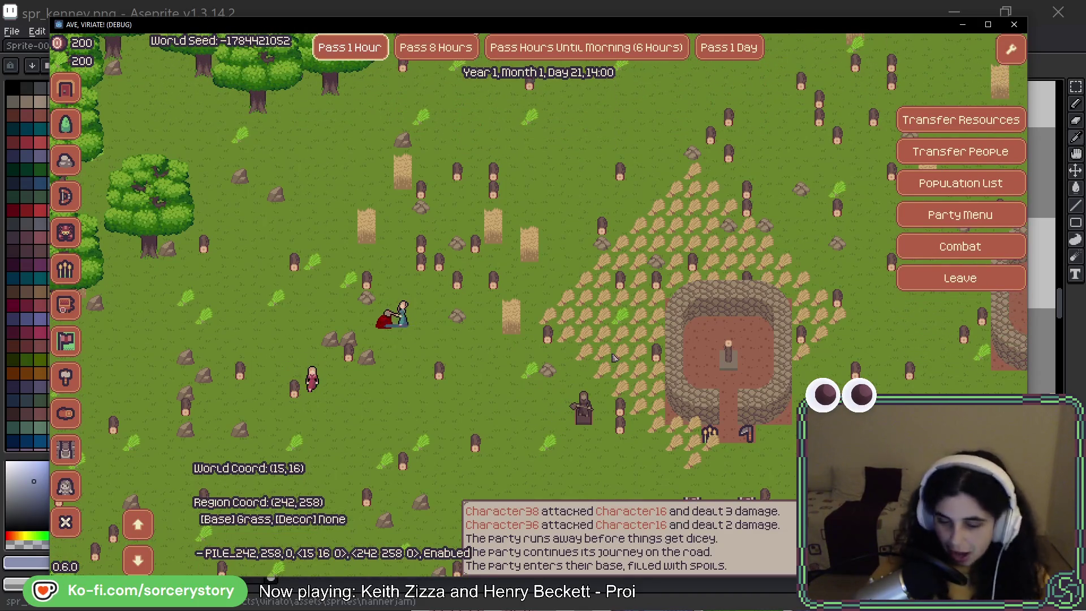
# Close the game and browse experiments_colors_06.png before returning to spr_kenney.png.
pyautogui.hotkey('alt', 'F4')
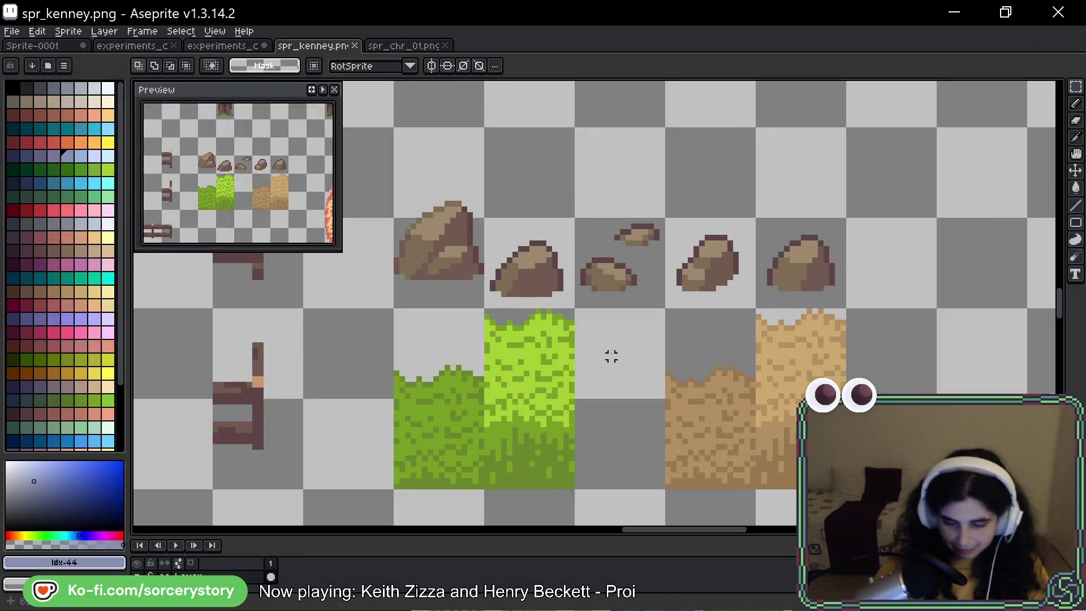
pyautogui.click(254, 47)
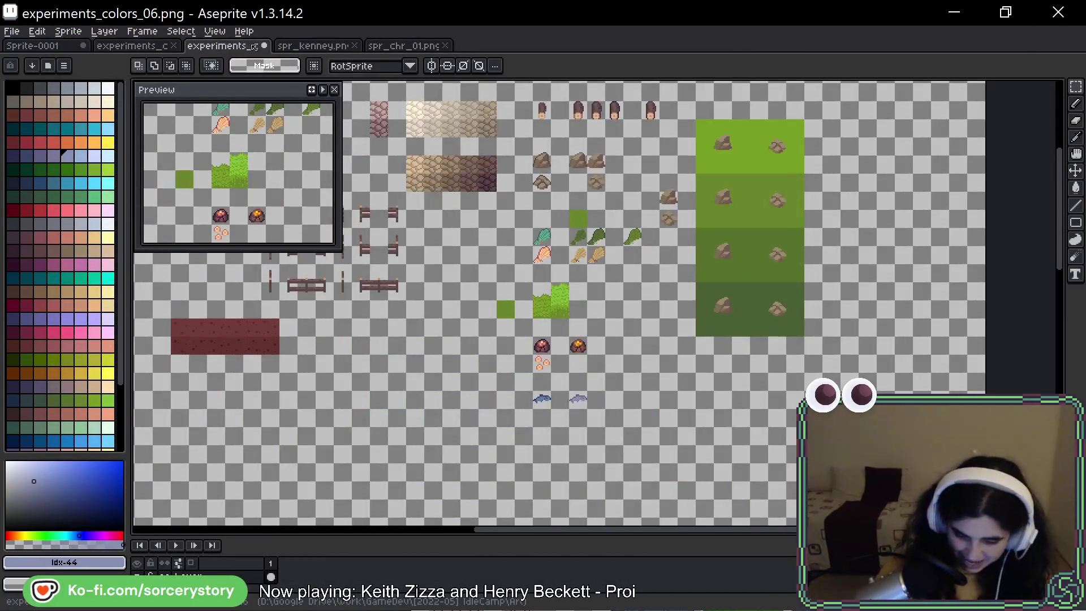
pyautogui.scroll(2, 525, 396)
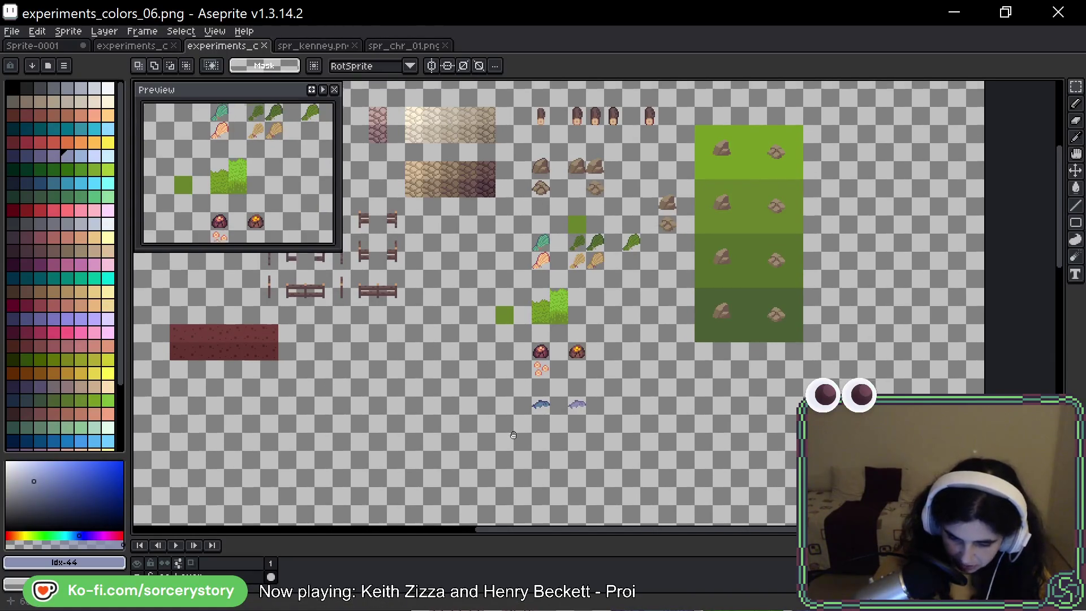
pyautogui.scroll(-5, 686, 281)
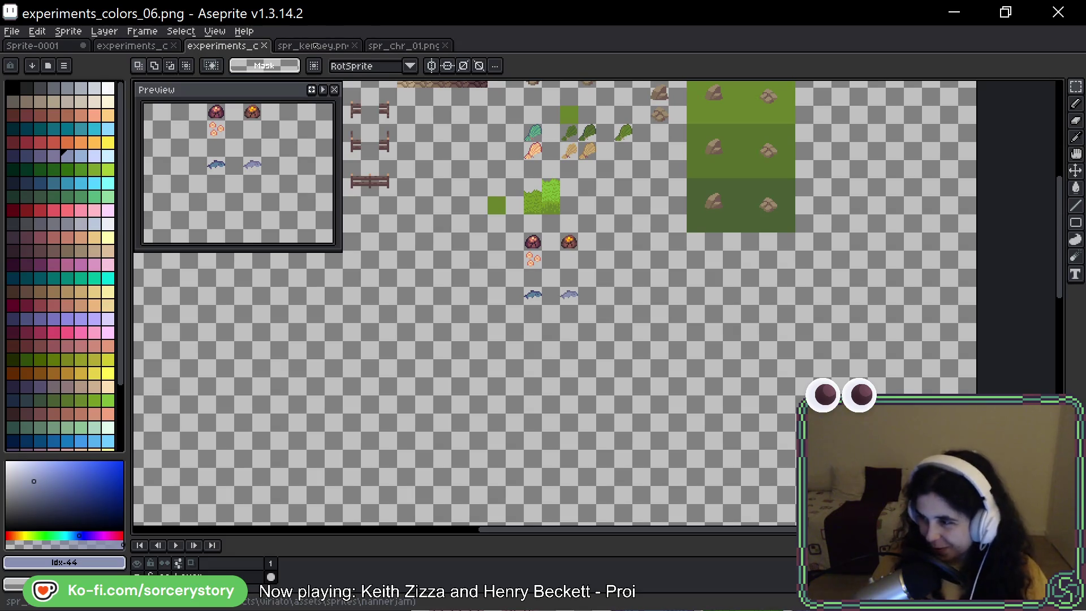
pyautogui.click(334, 46)
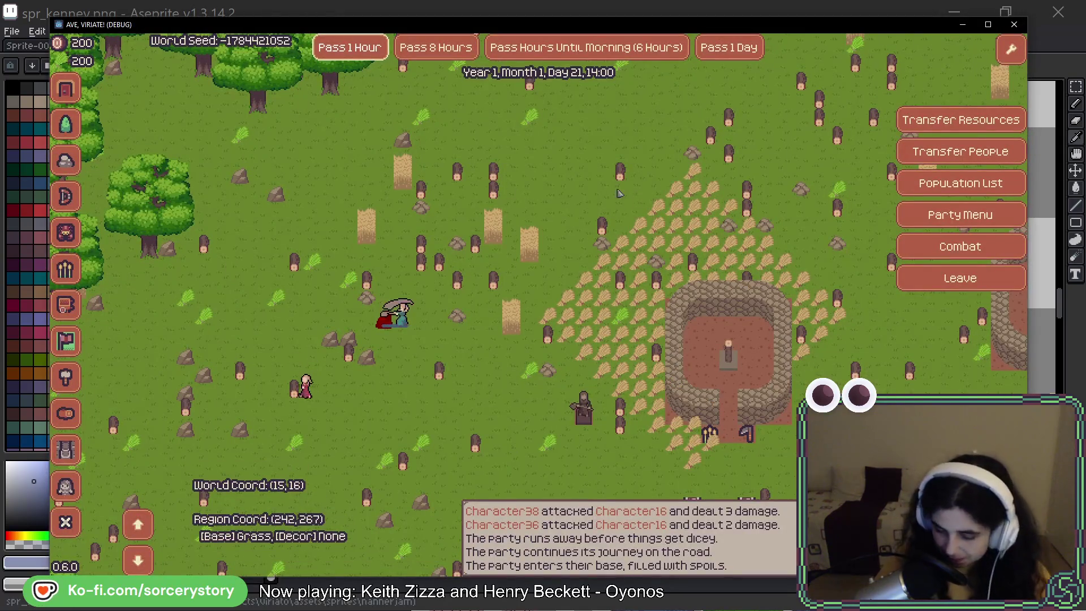
# Check the Farm's info panel (4 farmers, producing nothing), close it, and briefly switch to Aseprite.
pyautogui.press('s')
pyautogui.click(713, 243)
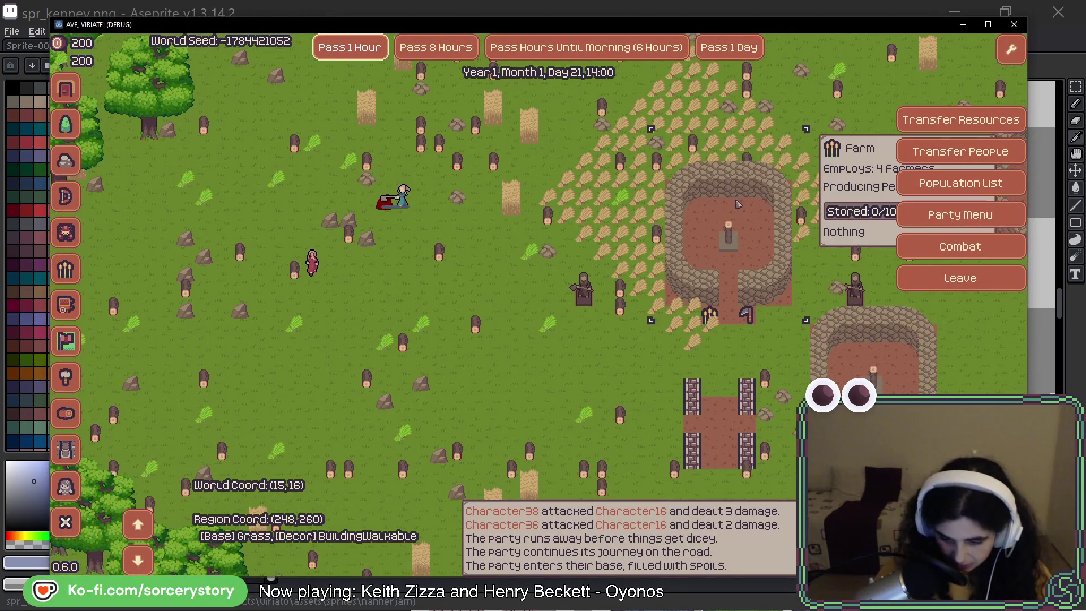
pyautogui.press('d')
pyautogui.press('d')
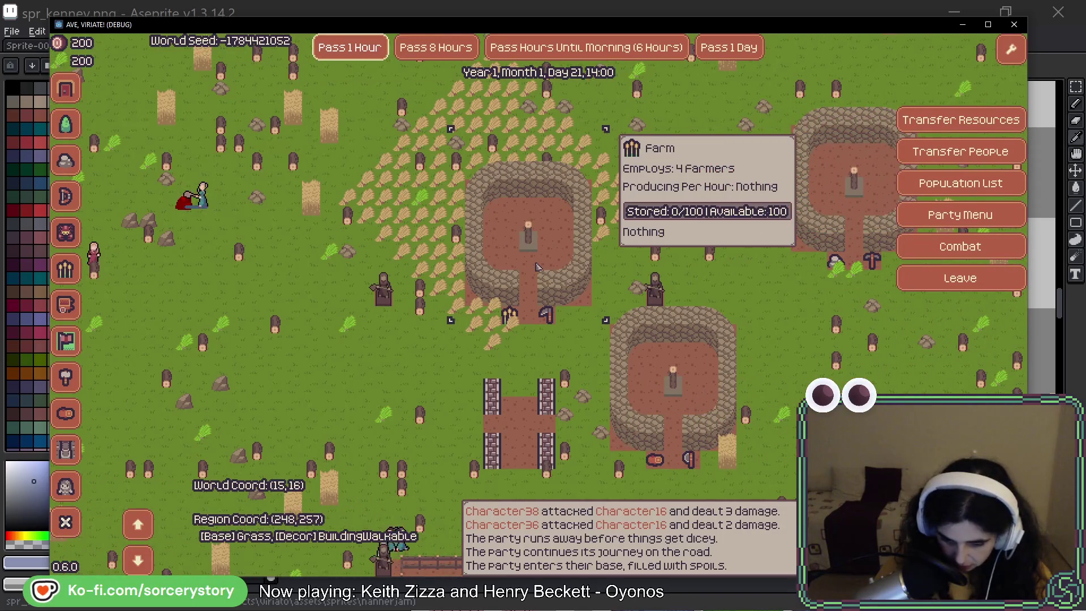
pyautogui.click(400, 363)
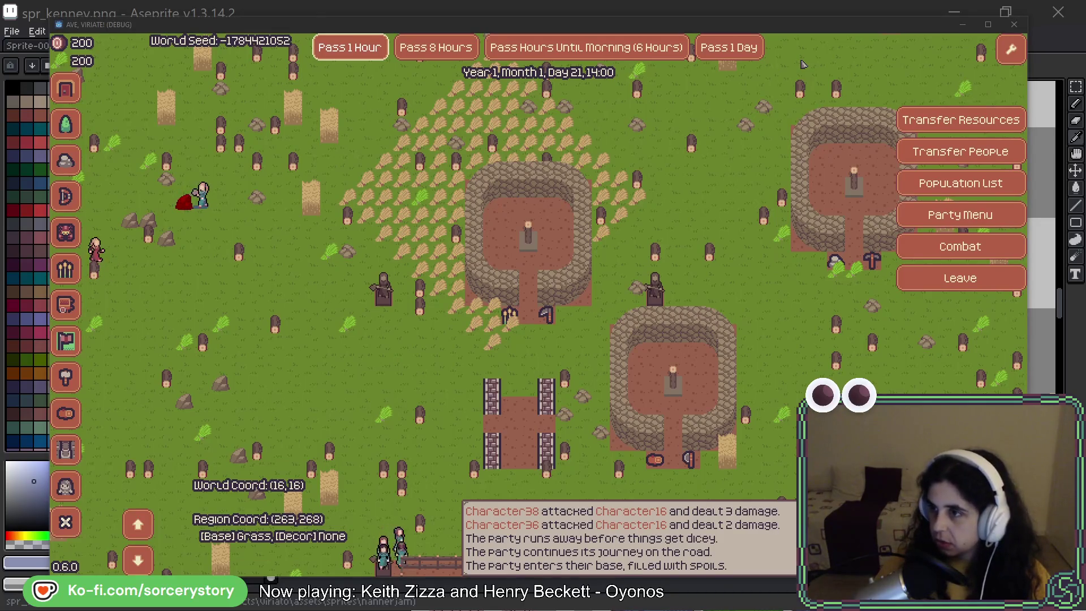
pyautogui.hotkey('alt', 'Tab')
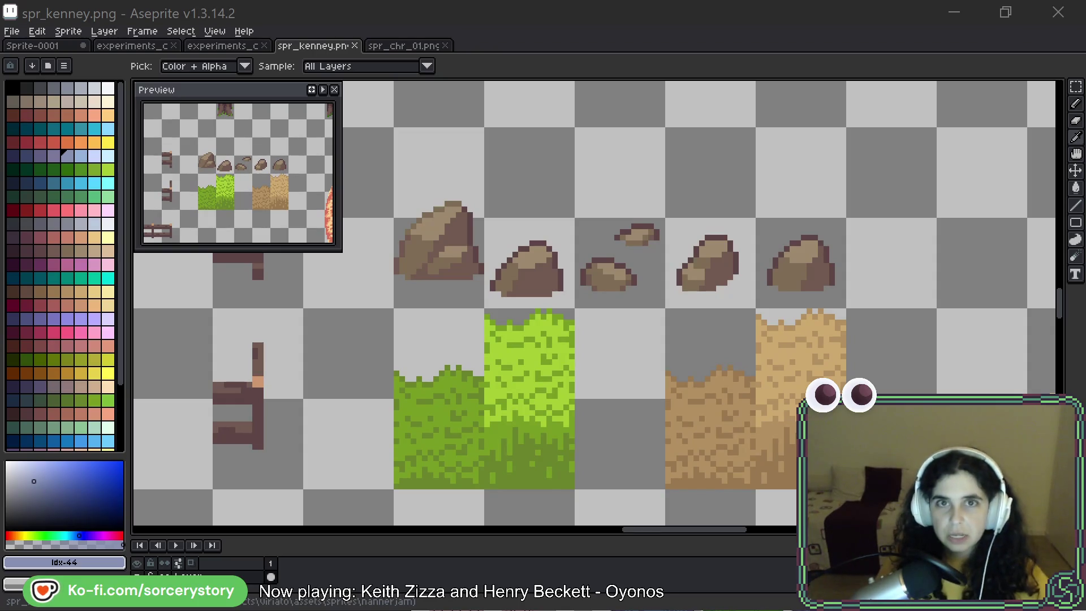
pyautogui.hotkey('alt', 'Tab')
# Move the game window right and enter the Player Settlement, panning down and right.
pyautogui.moveTo(529, 32); pyautogui.dragTo(547, 33)
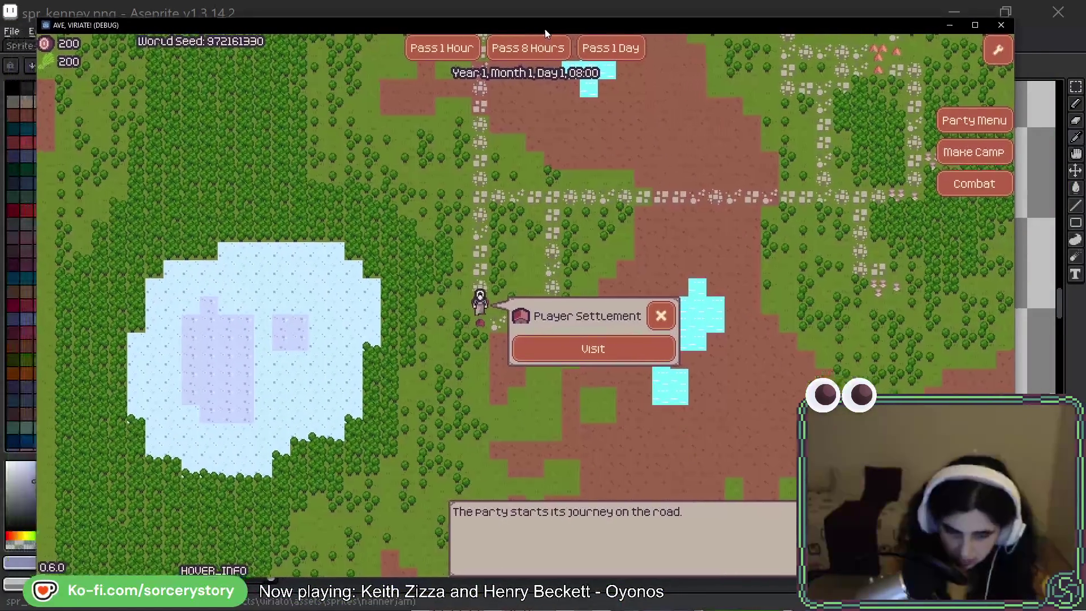
pyautogui.click(608, 357)
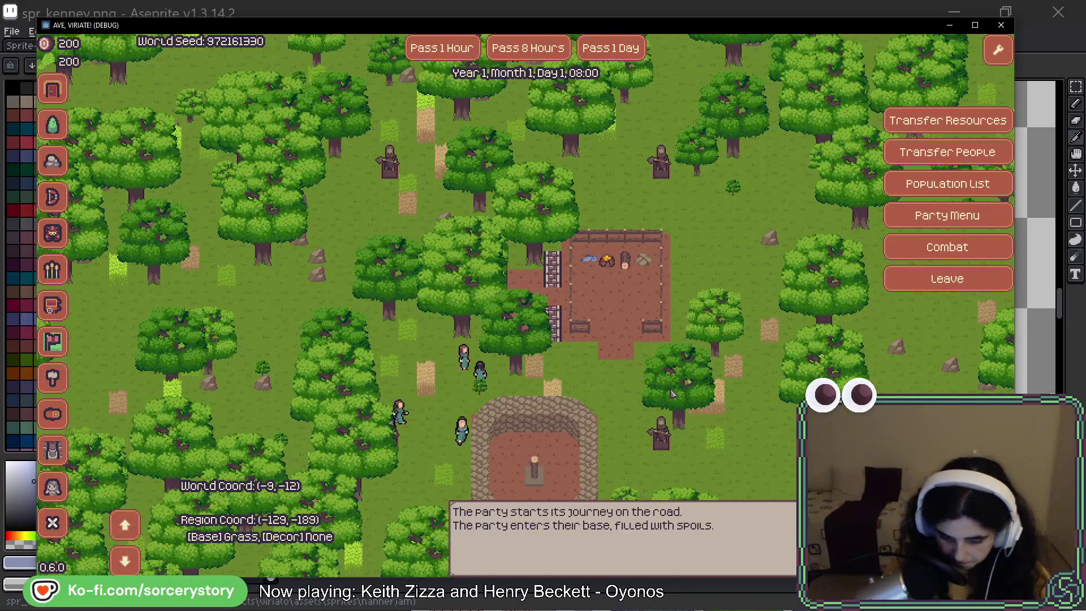
pyautogui.hotkey('s', 'd')
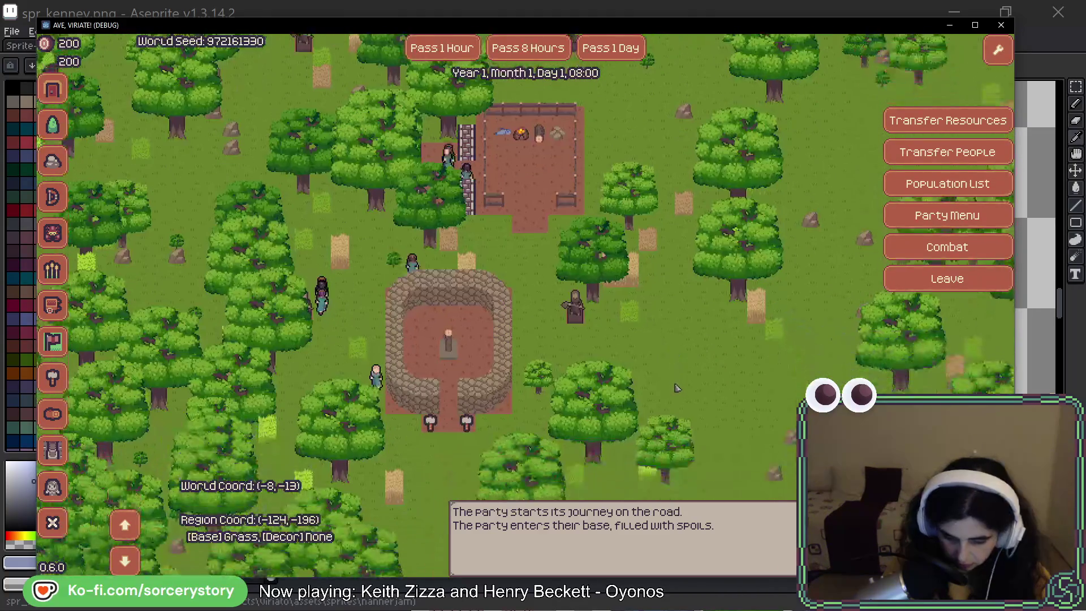
pyautogui.press('d')
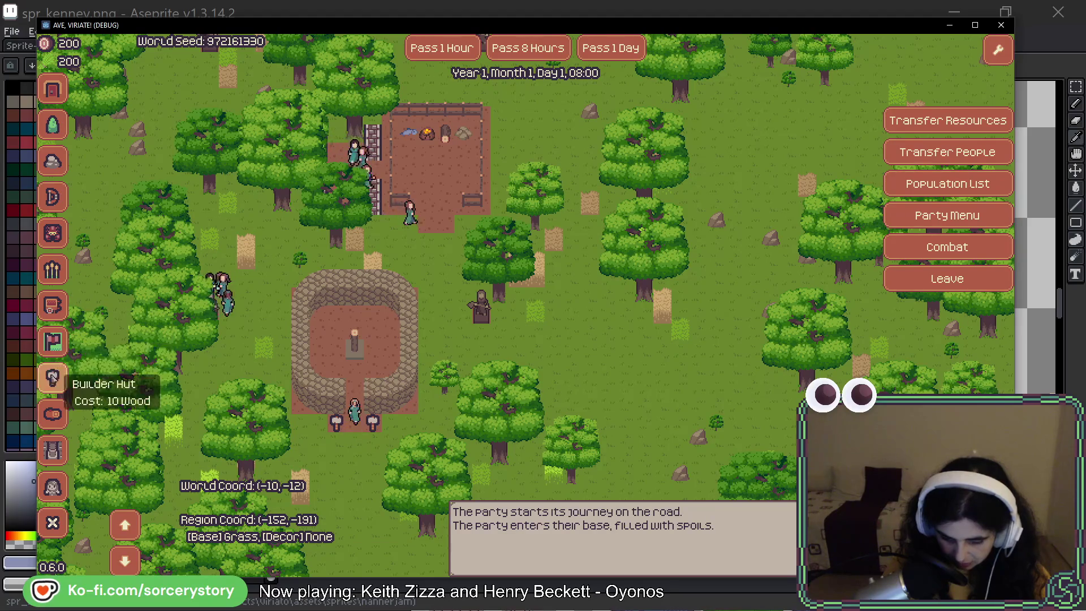
# Place a Forester construction plot east of the stone ring.
pyautogui.click(53, 124)
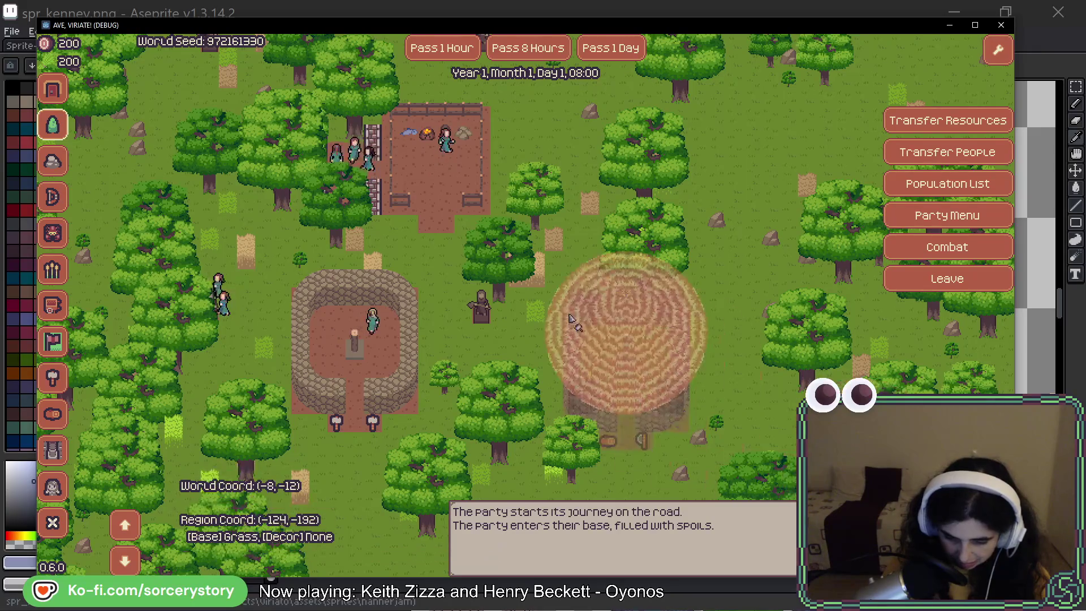
pyautogui.click(571, 320)
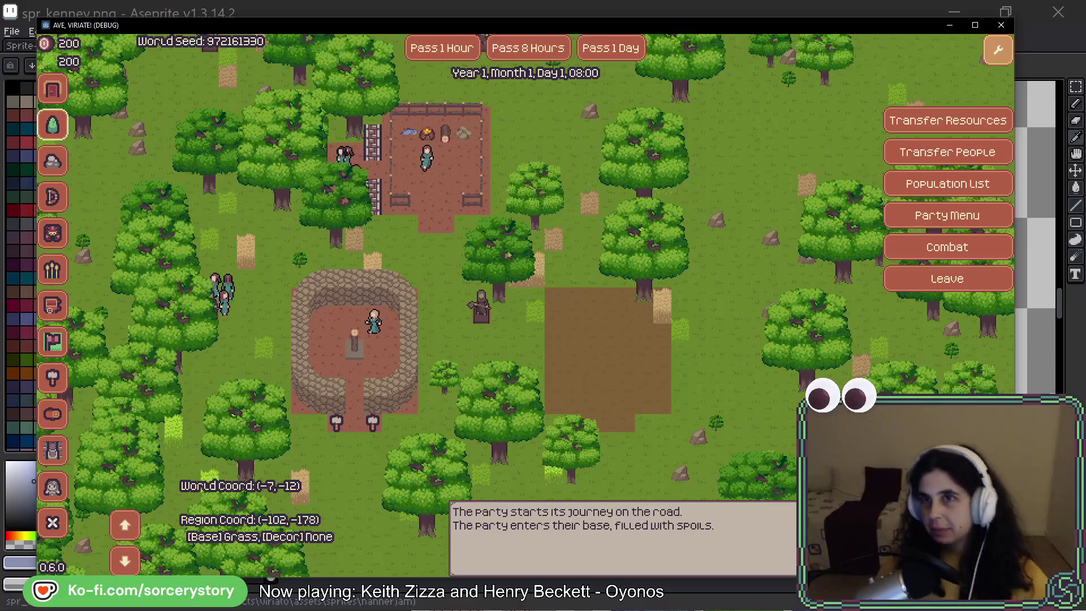
pyautogui.hotkey('alt', 'Tab')
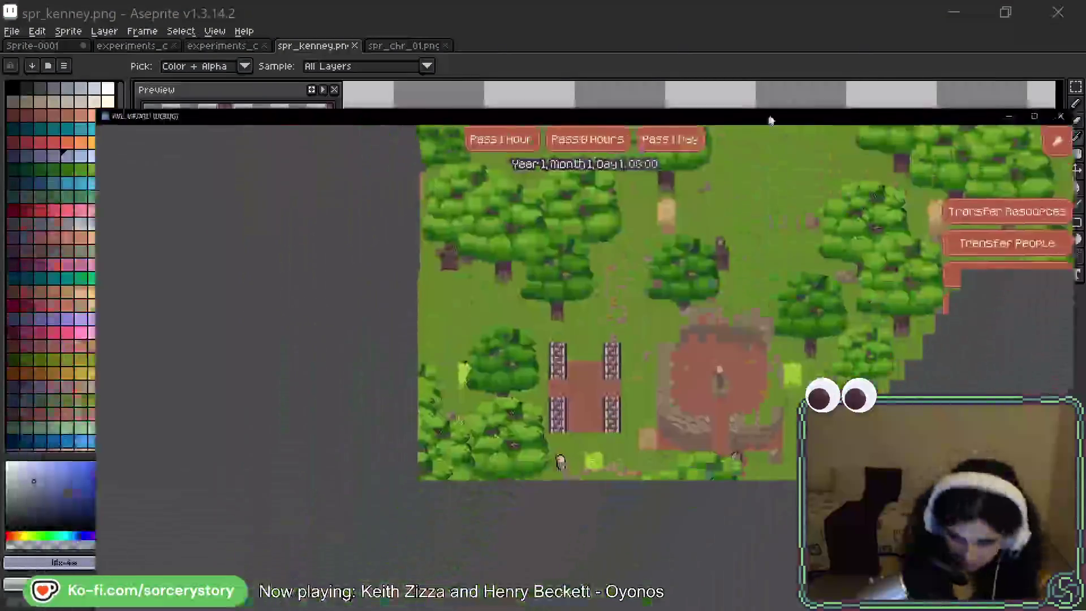
# Look over the village buildings, then advance the clock one hour to Day 1, 09:00.
pyautogui.press('s')
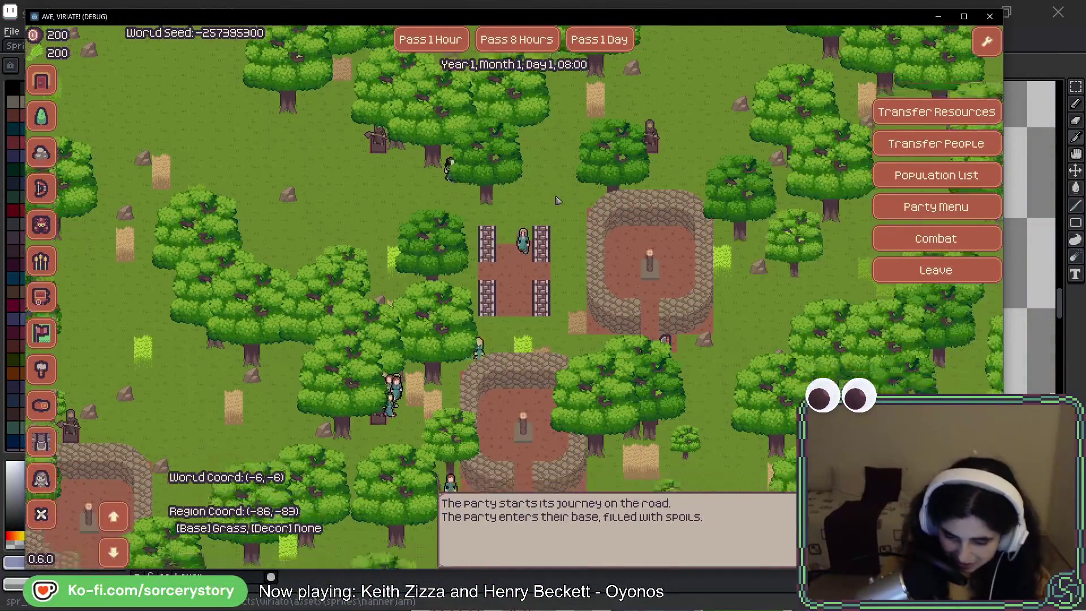
pyautogui.press('w')
pyautogui.press('d')
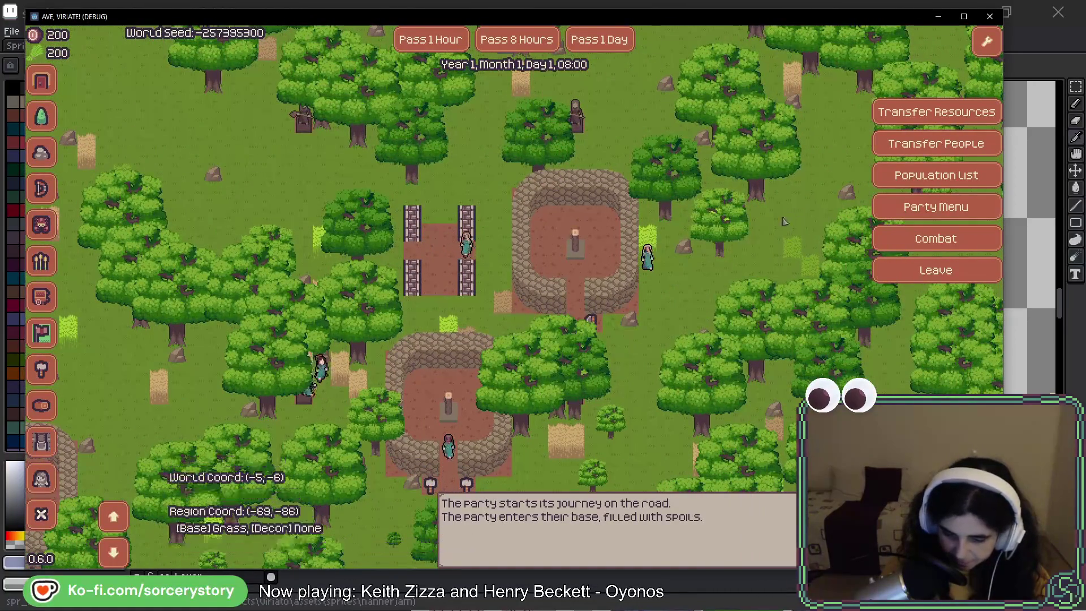
pyautogui.press('w')
pyautogui.press('d')
pyautogui.press('d')
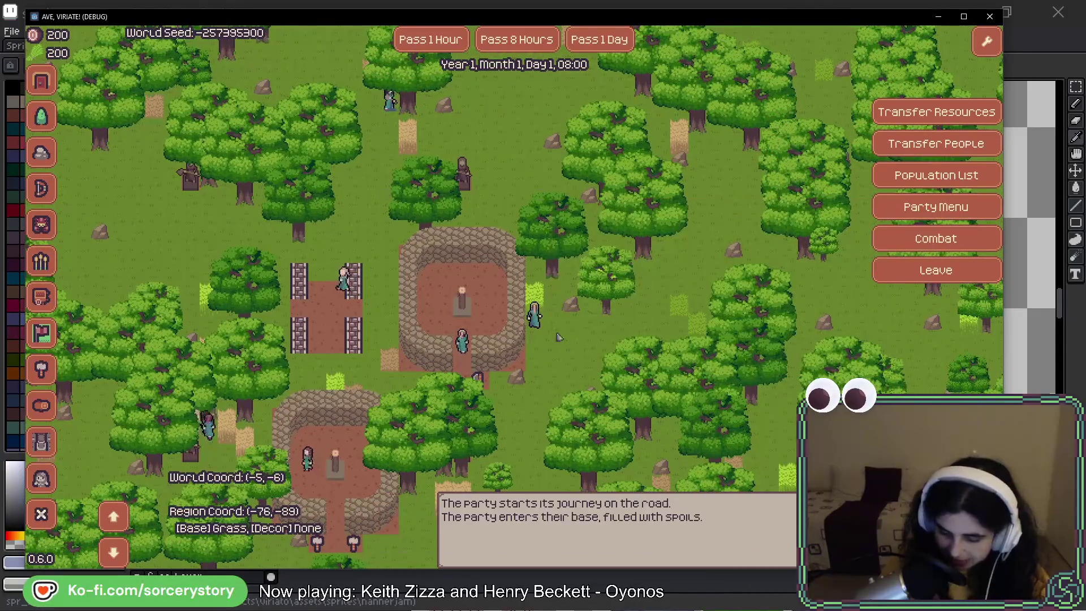
pyautogui.moveTo(538, 326)
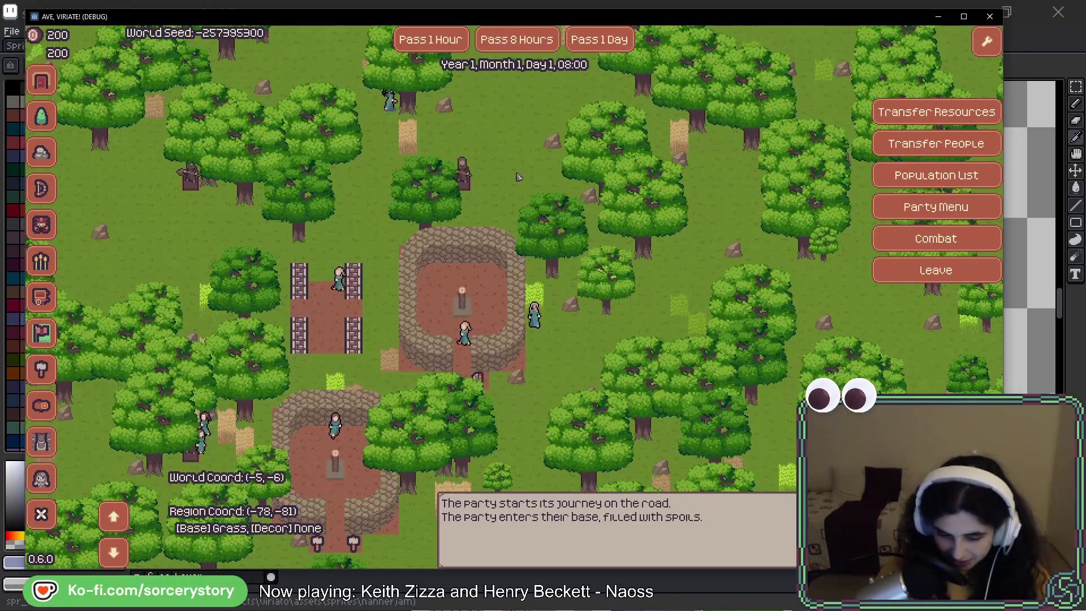
pyautogui.click(439, 41)
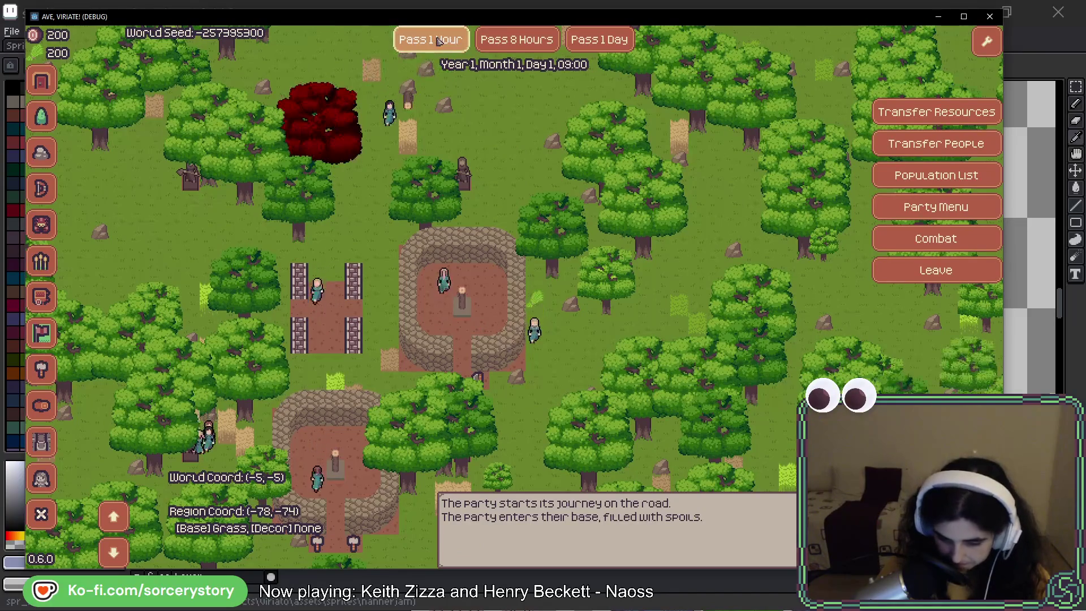
# Pass six more hours to 15:00, panning the map to follow the jumping red tree.
pyautogui.click(439, 41)
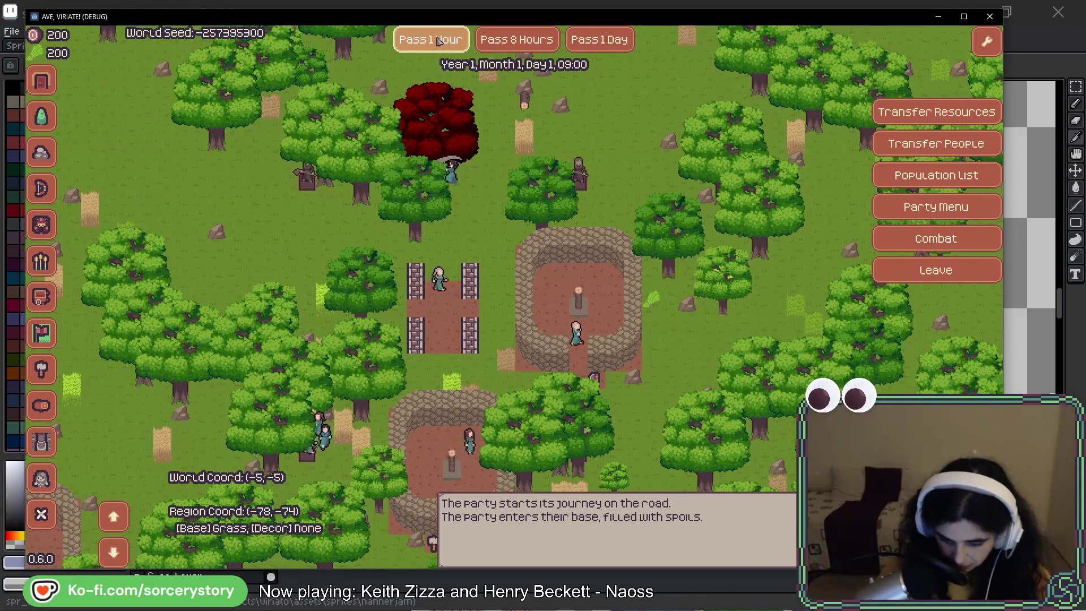
pyautogui.click(438, 41)
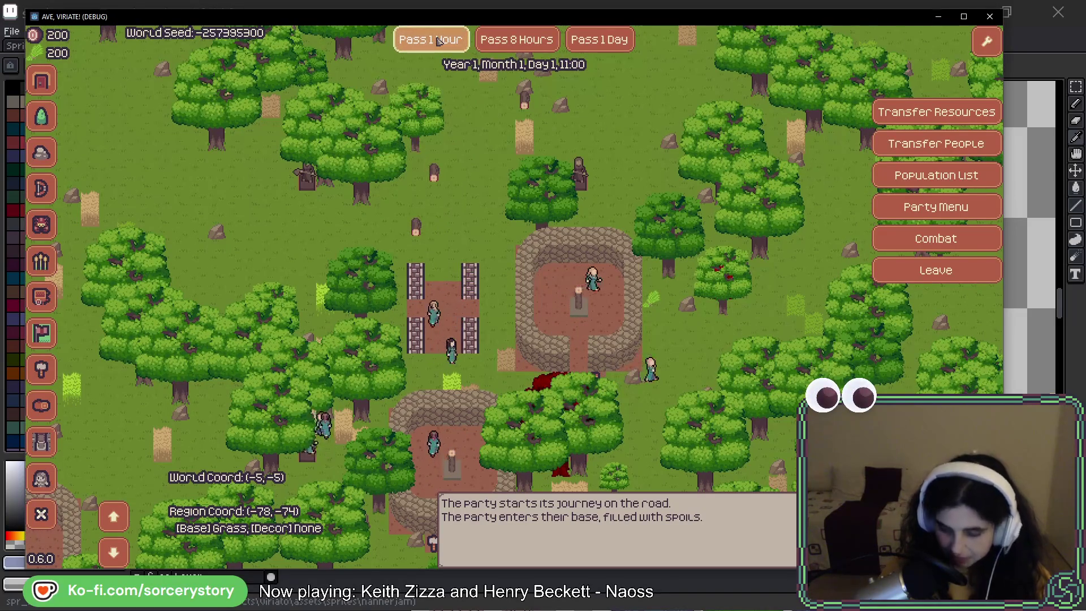
pyautogui.press('s')
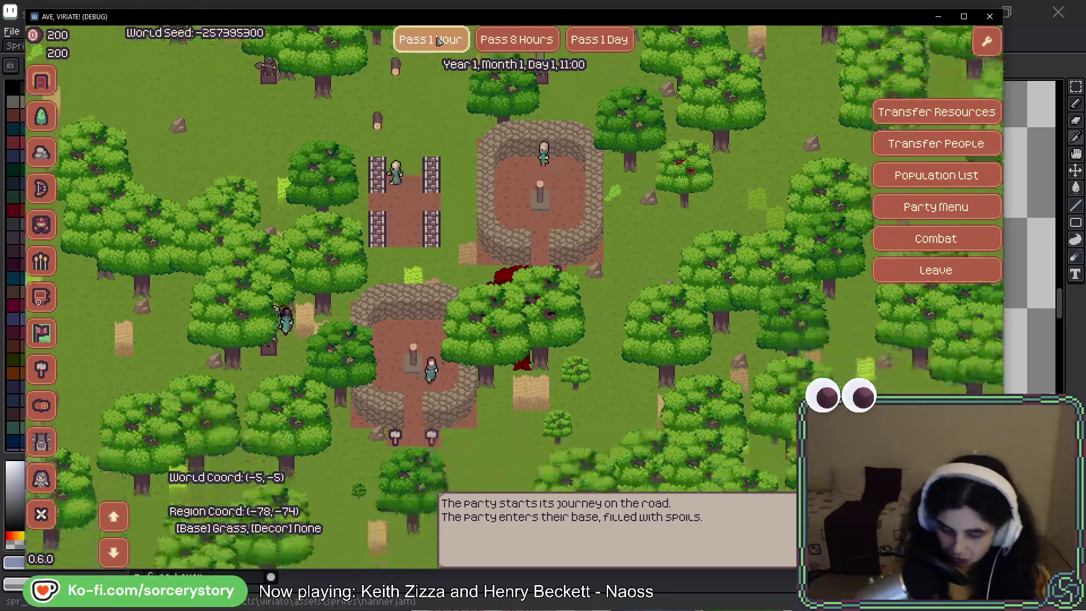
pyautogui.click(439, 41)
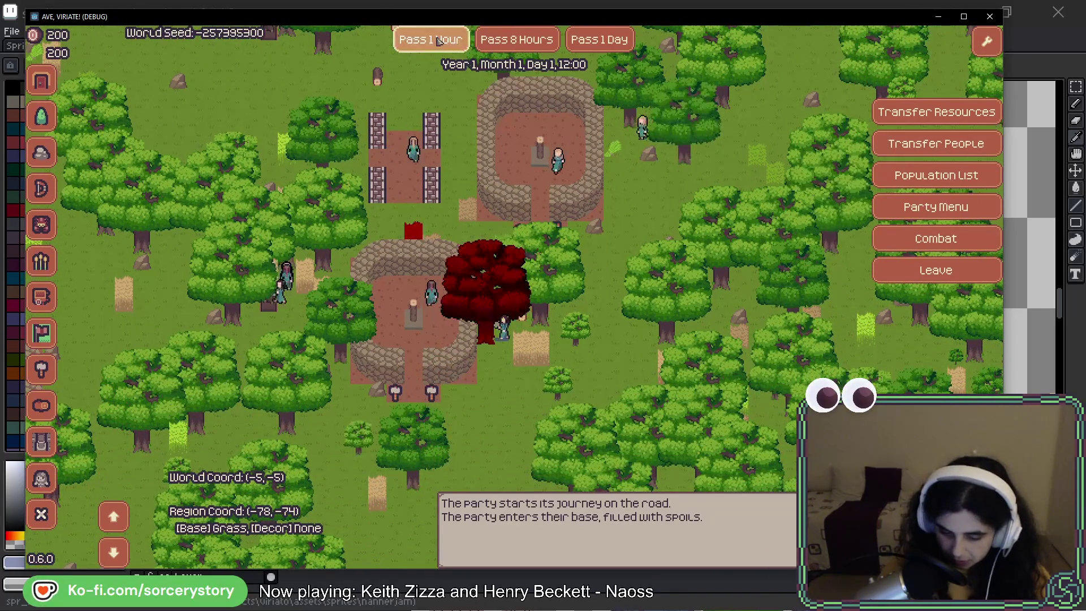
pyautogui.click(439, 41)
pyautogui.click(439, 41)
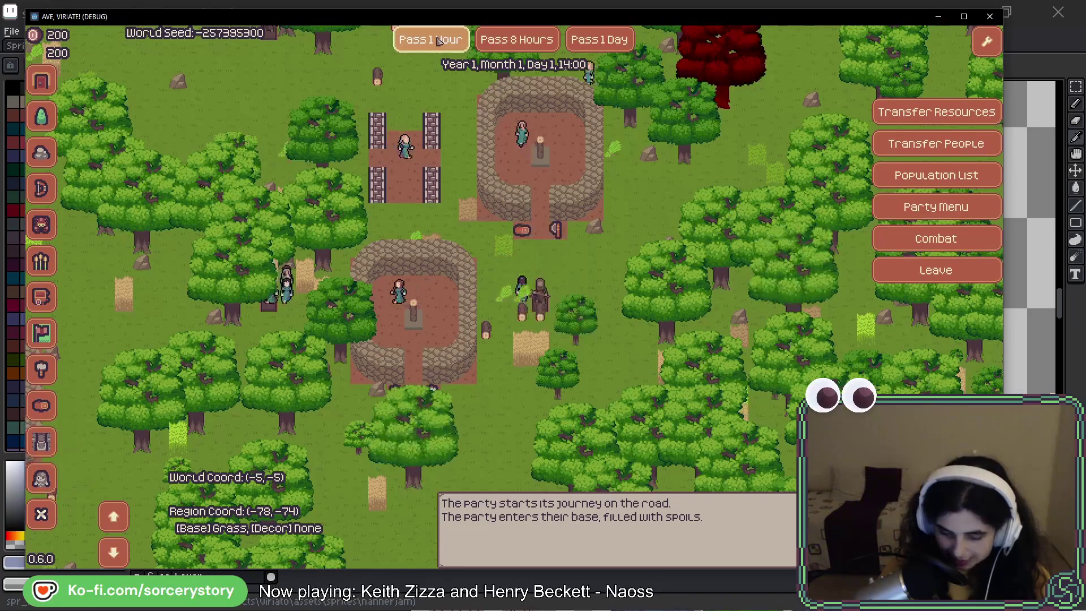
pyautogui.press('d')
pyautogui.press('w')
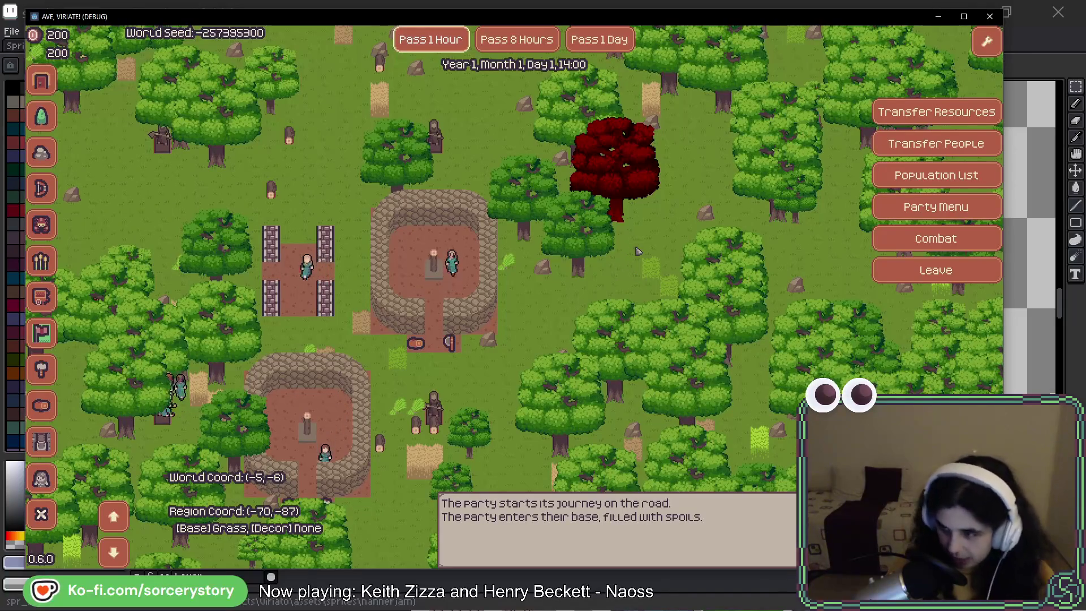
pyautogui.press('Right')
pyautogui.press('Down')
pyautogui.press('Down')
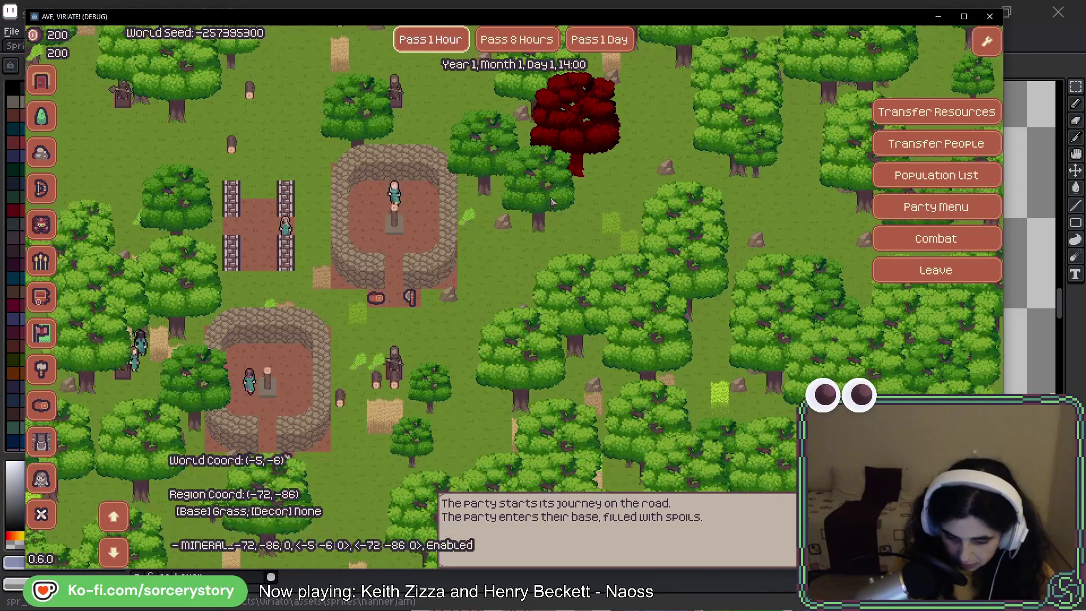
pyautogui.click(429, 44)
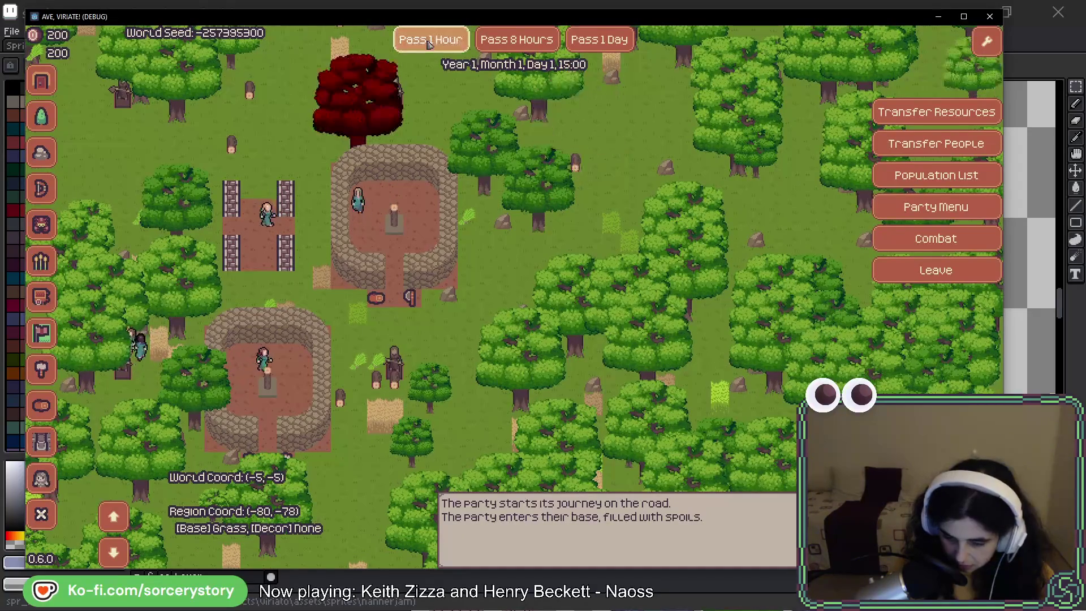